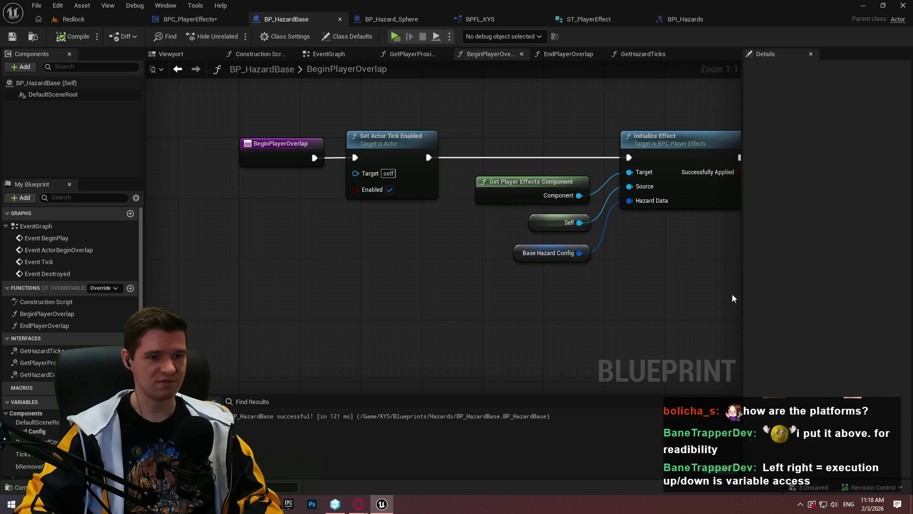
Open the TickEffects graph of BPC_PlayerEffects and save the blueprint.
left_click(408, 23)
scroll(366, 252, "up", 2)
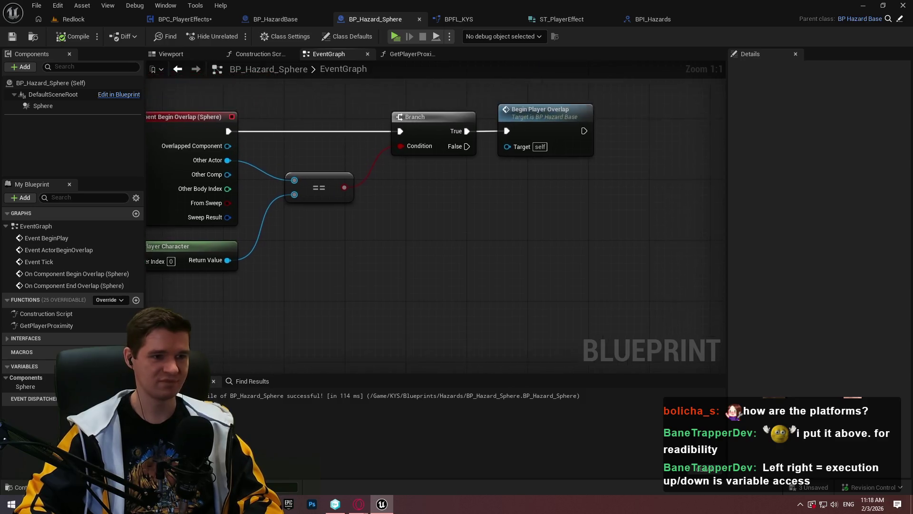
left_click(182, 19)
scroll(498, 296, "up", 5)
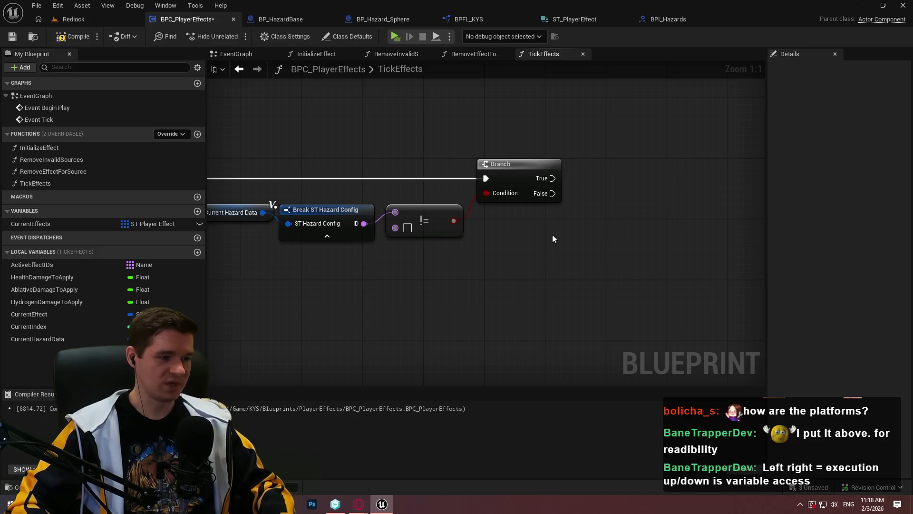
mouse_move(581, 203)
left_mouse_down()
mouse_move(631, 268)
mouse_move(697, 205)
mouse_move(593, 276)
left_mouse_up()
key("ctrl+s")
Place a Get Active Effect IDs node beside the Branch and != nodes.
left_click_drag(512, 307, 686, 269)
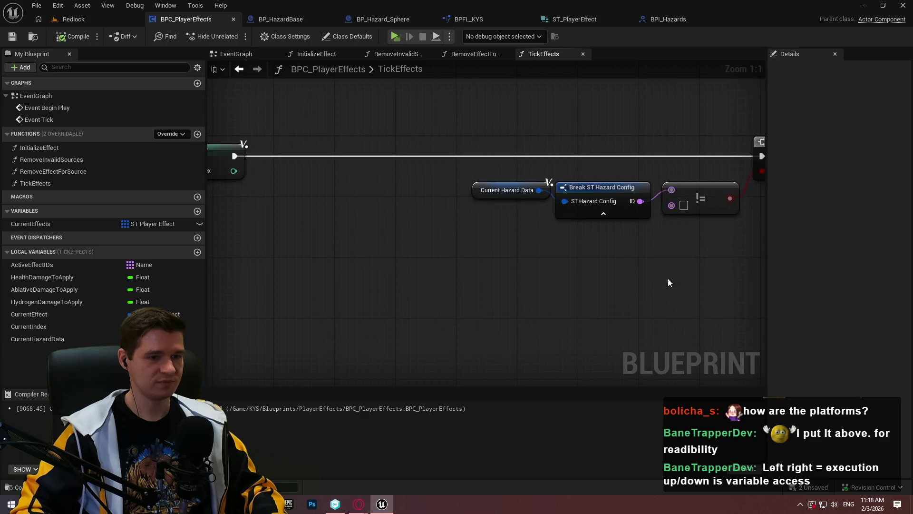
scroll(652, 265, "down", 3)
scroll(467, 241, "up", 3)
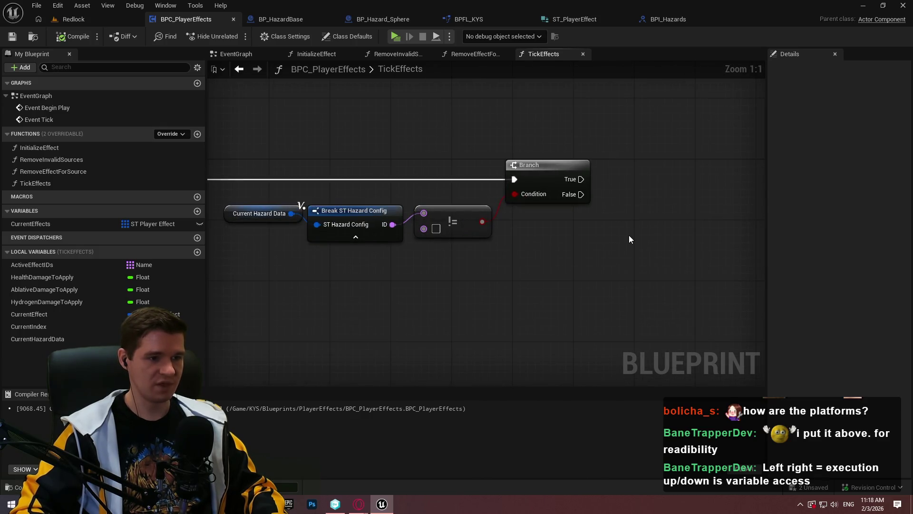
mouse_move(643, 228)
left_mouse_down()
mouse_move(624, 240)
mouse_move(583, 241)
left_mouse_up()
mouse_move(34, 265)
left_mouse_down()
mouse_move(595, 233)
mouse_move(484, 240)
mouse_move(609, 252)
left_mouse_up()
left_click(510, 260)
type("add")
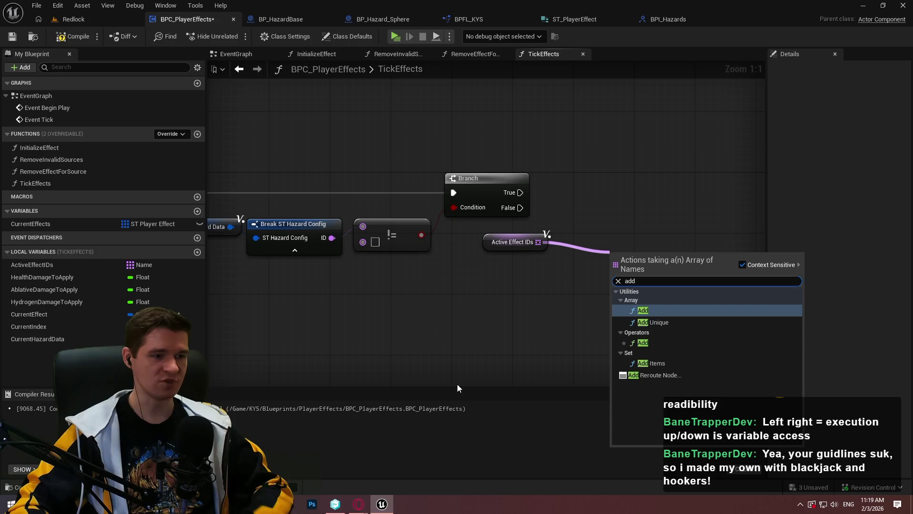
Expose Apply Allowance as a pin on Break ST Hazard Config and shift the condition nodes right.
left_click(293, 224)
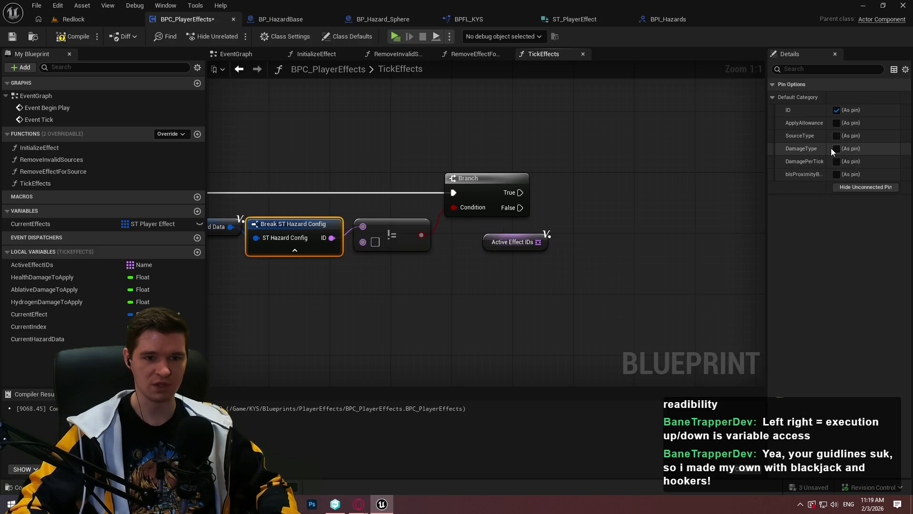
left_click(836, 124)
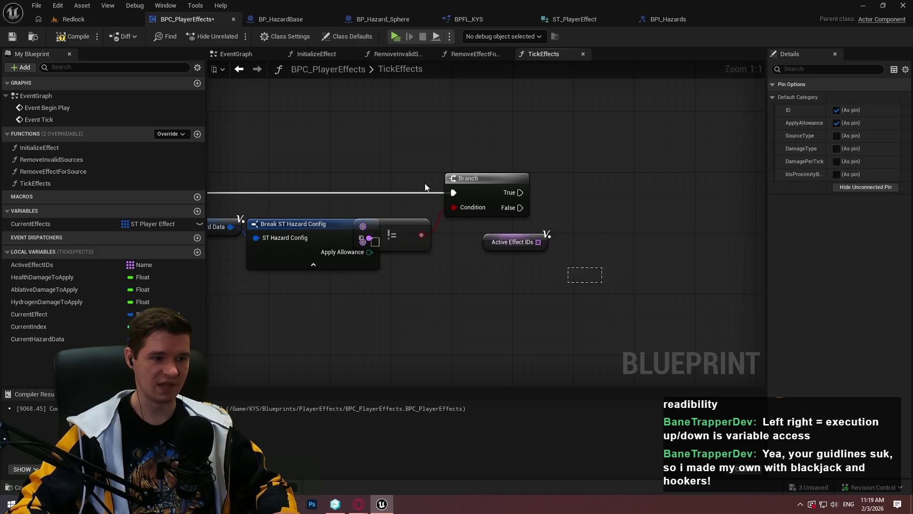
left_click_drag(591, 279, 419, 167)
left_click_drag(432, 226, 507, 227)
left_click(442, 278)
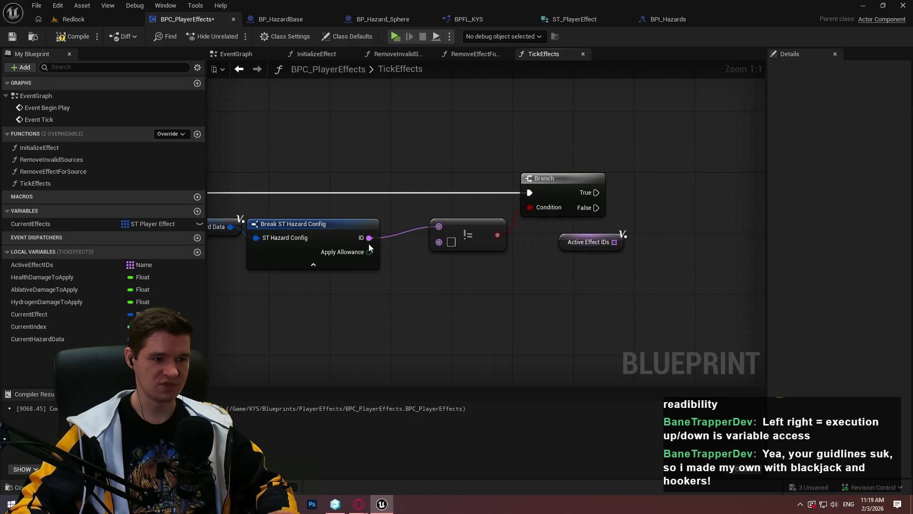
Compare Apply Allowance against OnePerID with an enum == node.
left_click_drag(369, 252, 405, 274)
type("!=")
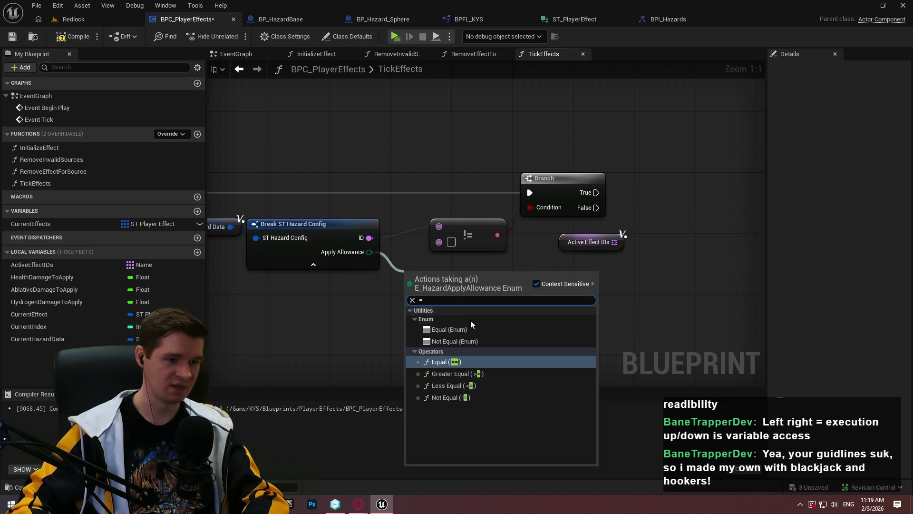
left_click(466, 316)
left_click(464, 288)
left_click(460, 311)
left_click_drag(440, 241, 447, 244)
left_click(509, 205)
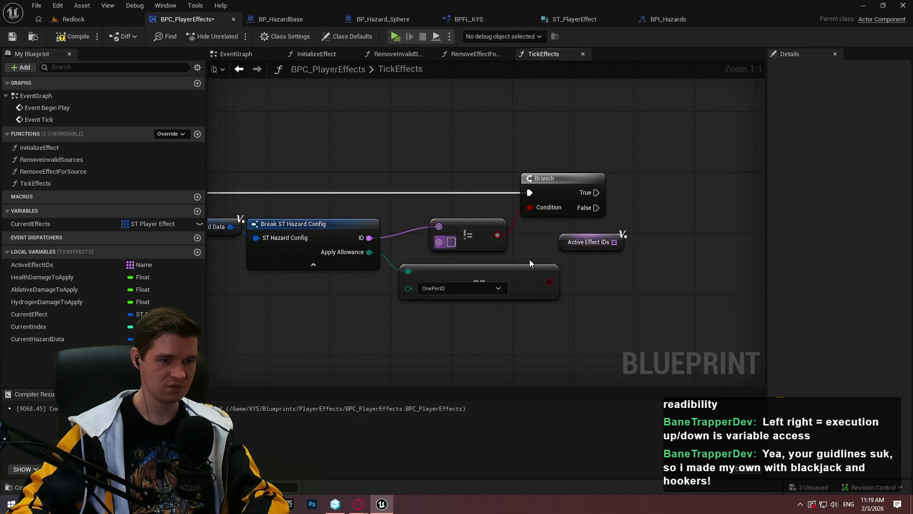
Feed the Branch Condition from an AND node combining the != result and the == OnePerID result.
mouse_move(529, 208)
left_mouse_down()
mouse_move(542, 251)
mouse_move(606, 286)
left_mouse_up()
type("and")
left_click(577, 291)
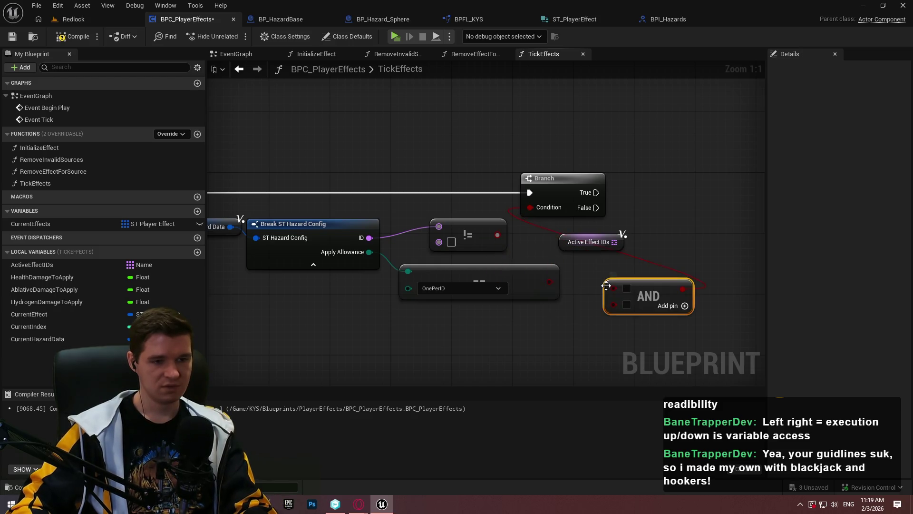
left_click_drag(497, 235, 613, 289)
left_click_drag(550, 282, 620, 301)
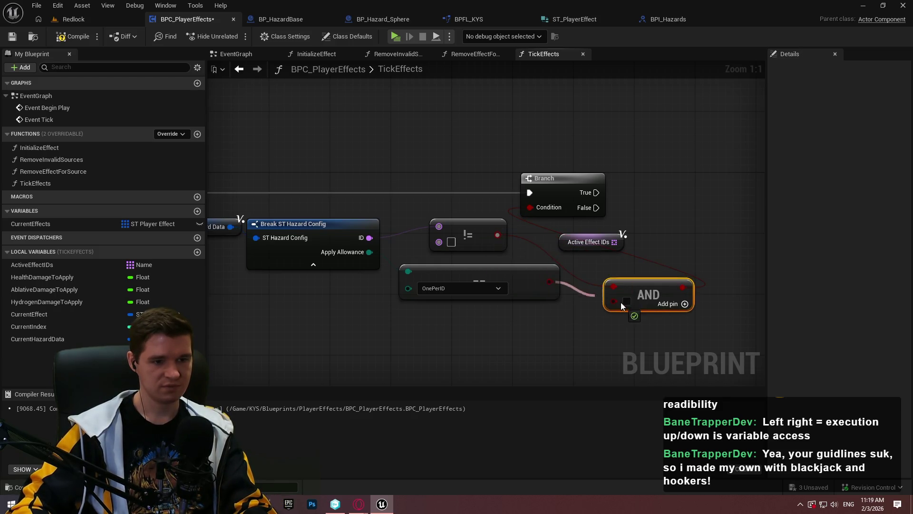
left_click(634, 328)
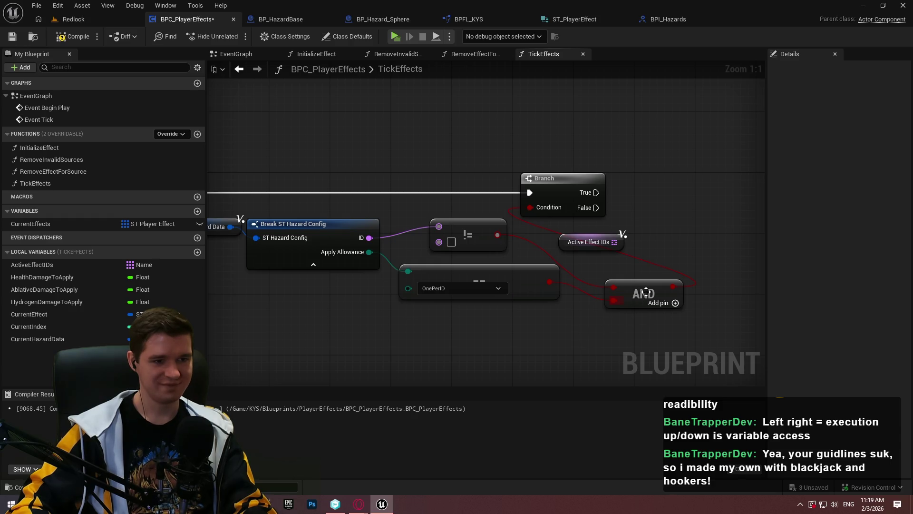
Rearrange the Active Effect IDs, AND, ==, != and Branch nodes.
mouse_move(618, 241)
left_mouse_down()
mouse_move(704, 320)
mouse_move(725, 355)
left_mouse_up()
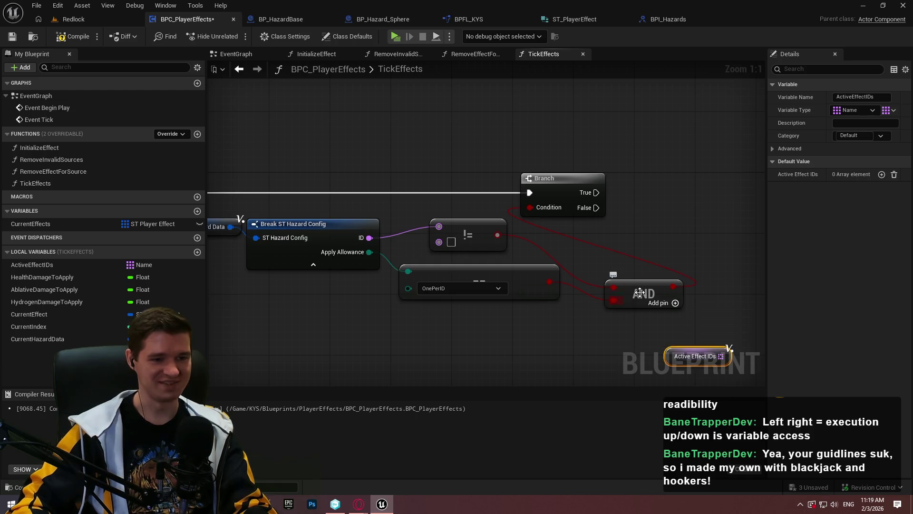
scroll(680, 307, "down", 2)
left_click_drag(648, 297, 619, 274)
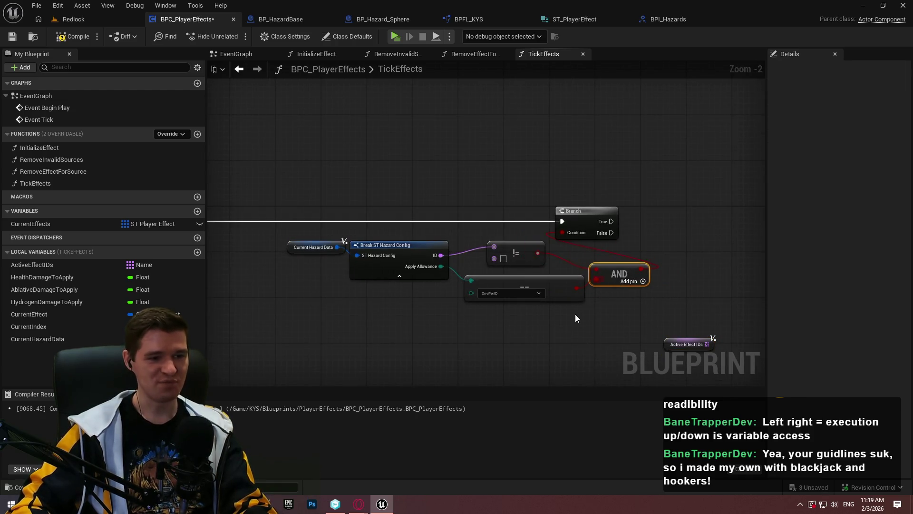
left_click_drag(536, 291, 417, 309)
mouse_move(516, 249)
left_mouse_down()
mouse_move(476, 233)
mouse_move(522, 205)
left_mouse_up()
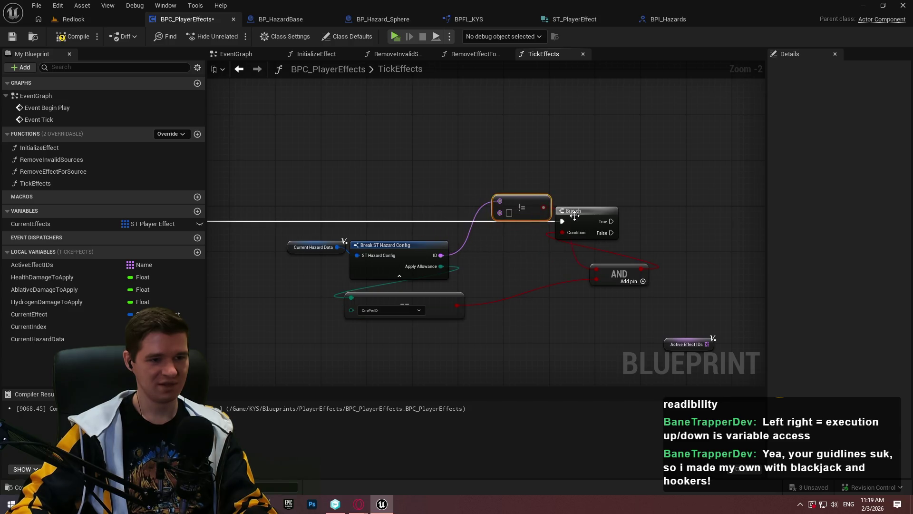
left_click_drag(587, 211, 672, 119)
left_click_drag(616, 274, 547, 257)
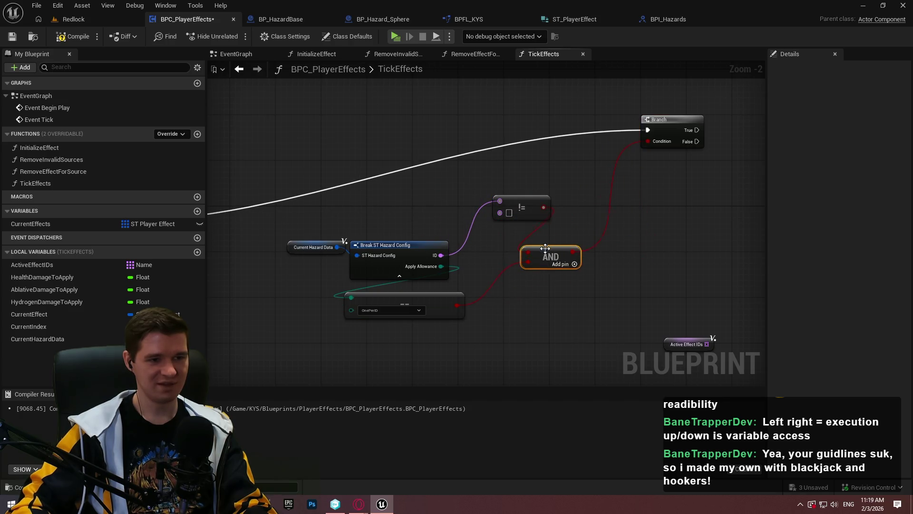
left_click(661, 249)
scroll(661, 250, "down", 3)
Line the Branch node up with its execution wire.
scroll(569, 226, "up", 3)
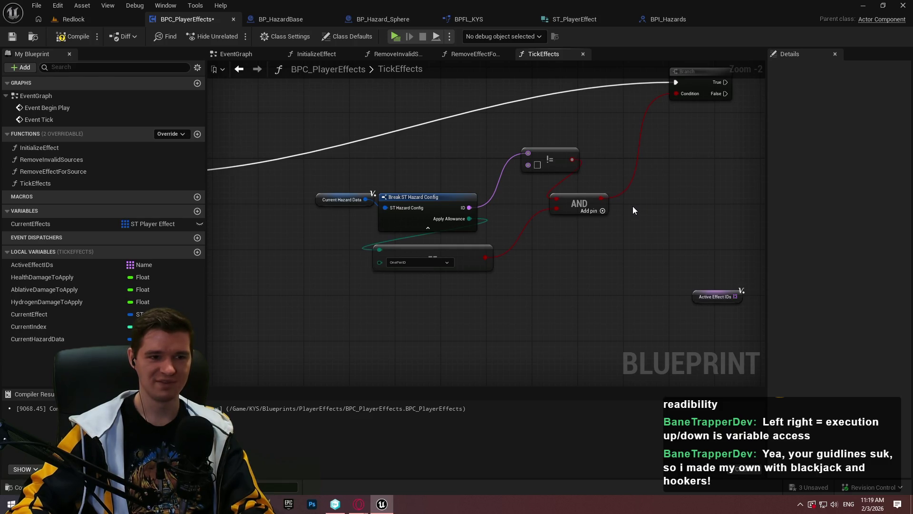
left_click_drag(662, 216, 649, 222)
mouse_move(440, 249)
left_mouse_down()
mouse_move(358, 299)
mouse_move(541, 227)
mouse_move(735, 230)
left_mouse_up()
scroll(735, 230, "down", 2)
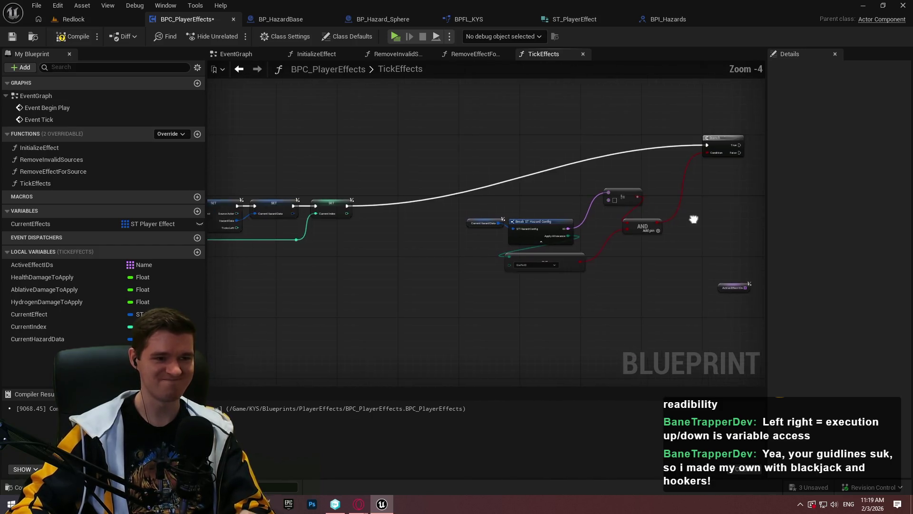
left_click_drag(665, 121, 663, 178)
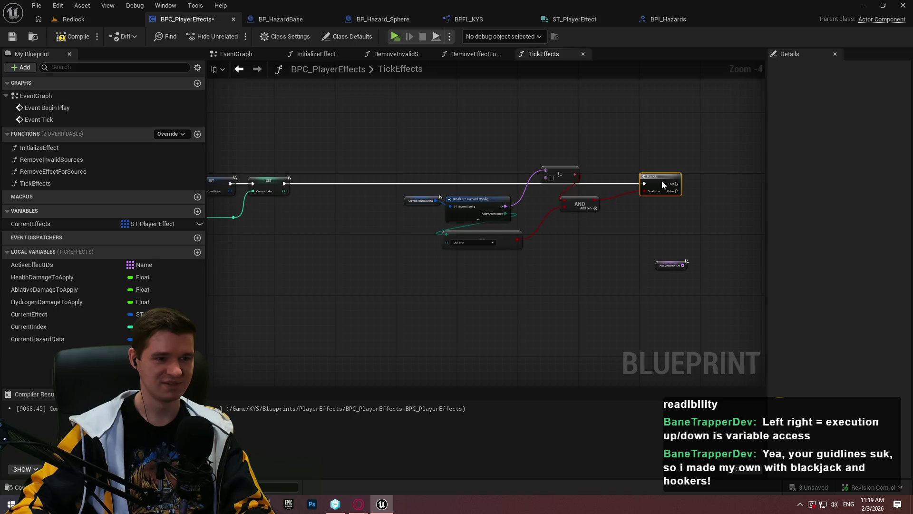
scroll(623, 261, "up", 4)
Line up the !=, == OnePerID and AND nodes just right of the Break node.
left_click_drag(532, 143, 485, 203)
mouse_move(549, 204)
left_mouse_down()
mouse_move(585, 227)
mouse_move(570, 225)
mouse_move(632, 226)
left_mouse_up()
left_click_drag(476, 204, 559, 203)
mouse_move(397, 265)
left_mouse_down()
mouse_move(557, 259)
mouse_move(549, 239)
left_mouse_up()
left_click_drag(577, 196, 504, 196)
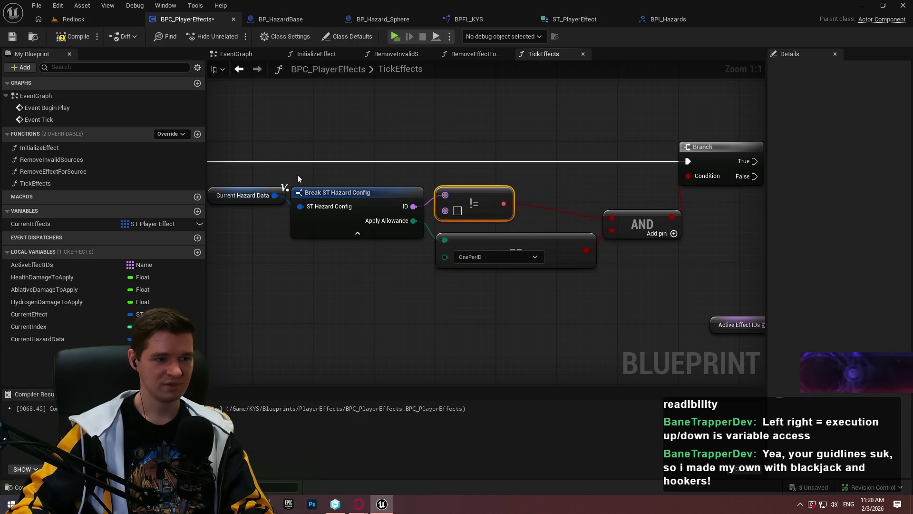
left_click(326, 210)
left_click(590, 200)
left_click_drag(648, 222, 650, 207)
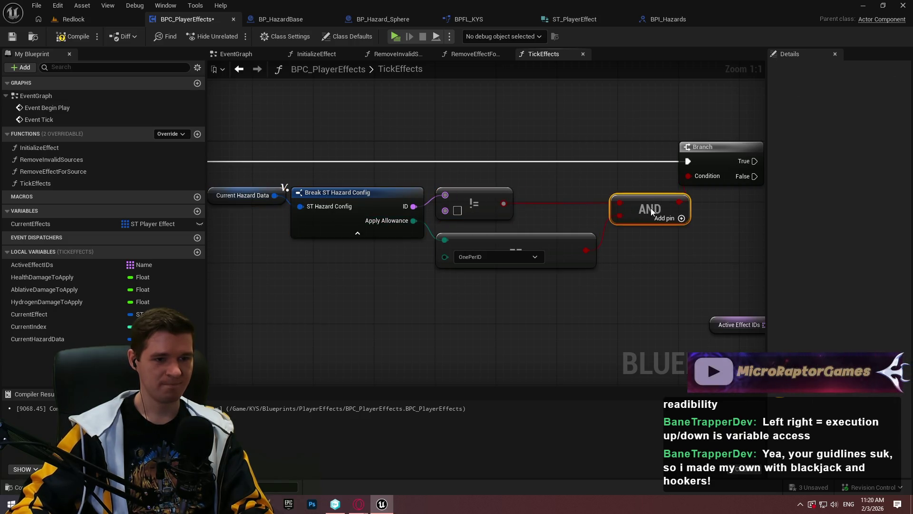
Shift the Branch right and place Active Effect IDs below it.
left_click_drag(671, 261, 534, 275)
left_click_drag(577, 163, 618, 163)
left_click(615, 253)
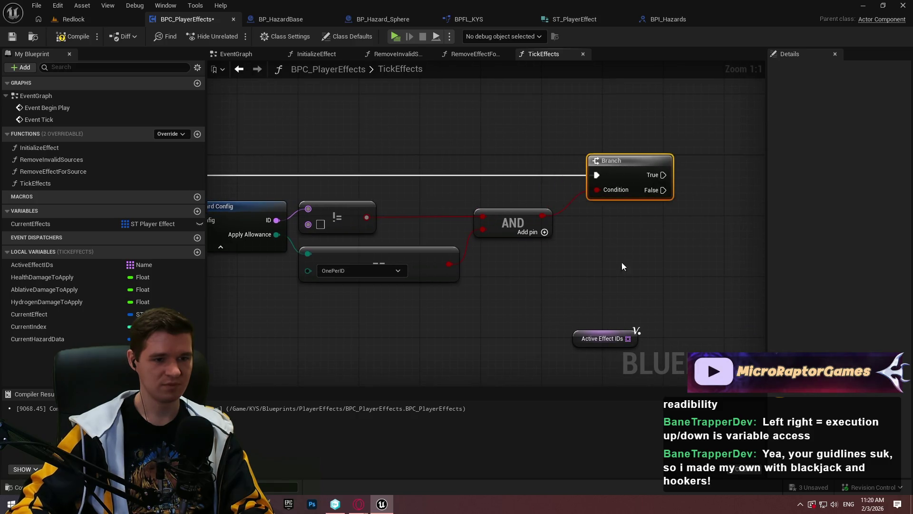
scroll(597, 228, "down", 2)
scroll(442, 261, "up", 2)
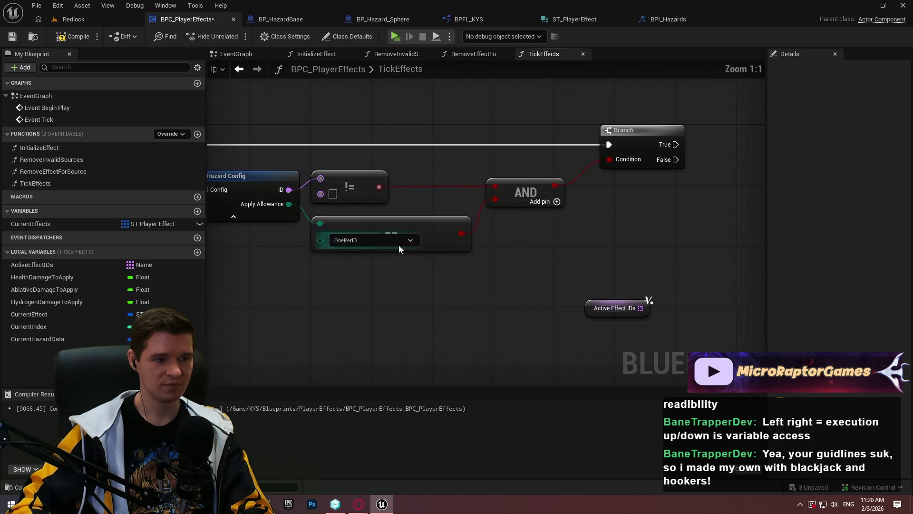
mouse_move(612, 304)
left_mouse_down()
mouse_move(584, 304)
mouse_move(671, 210)
mouse_move(601, 227)
mouse_move(68, 262)
mouse_move(491, 216)
left_mouse_up()
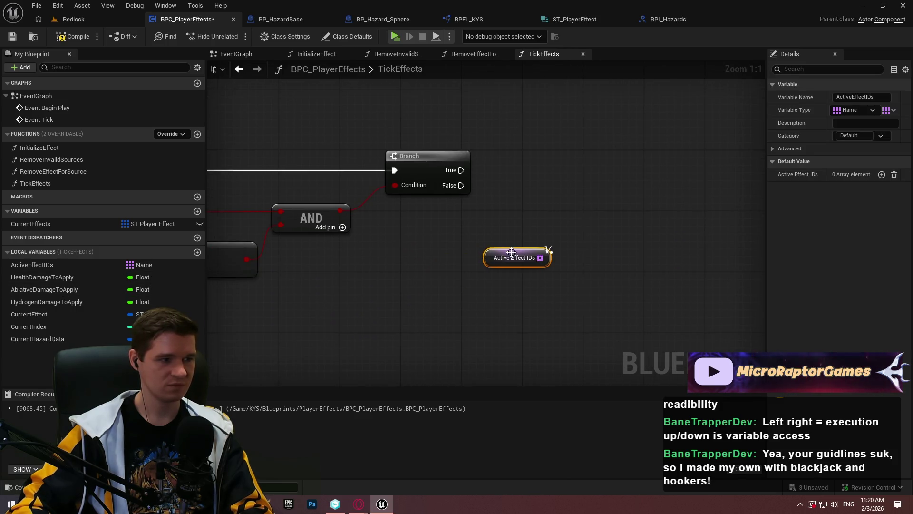
left_click_drag(509, 252, 333, 246)
Cut the Current Hazard Data and Break ST Hazard Config nodes.
mouse_move(587, 159)
left_mouse_down()
mouse_move(404, 156)
mouse_move(223, 182)
mouse_move(373, 190)
mouse_move(293, 228)
left_mouse_up()
key("ctrl+x")
left_click_drag(238, 157, 434, 239)
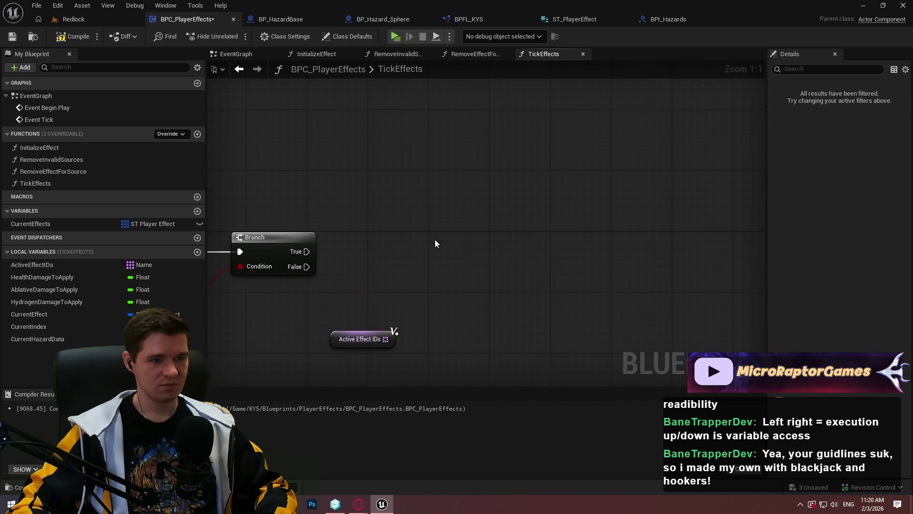
Paste the two hazard-data nodes near the Branch and hide Apply Allowance on the copy.
key("ctrl+v")
left_click(497, 229)
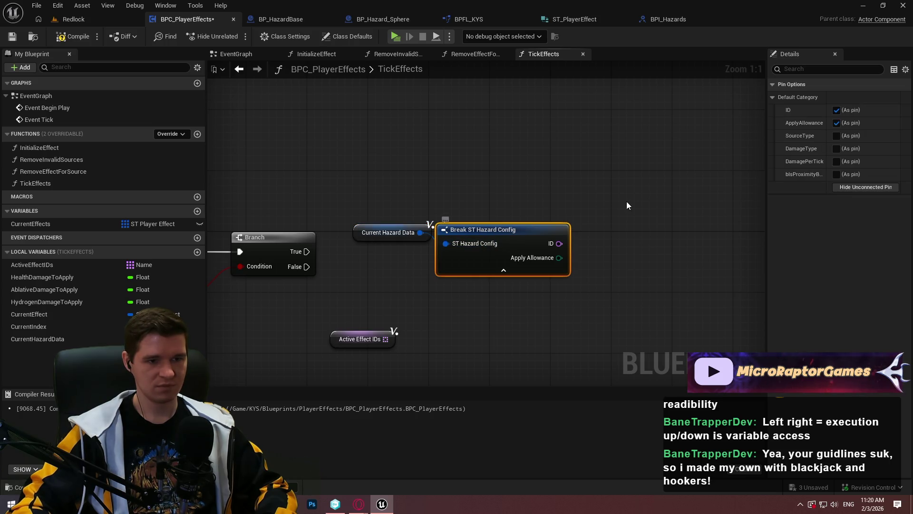
left_click(836, 123)
left_click_drag(676, 294, 650, 274)
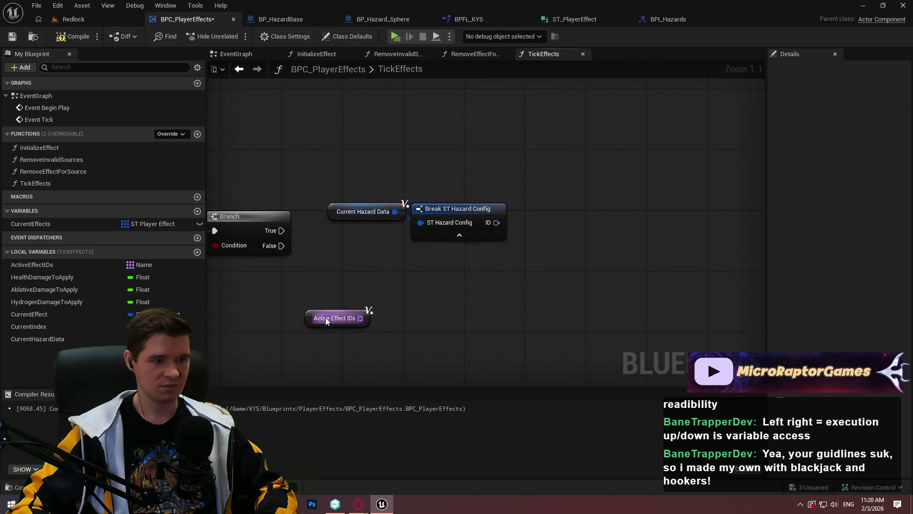
Add Unique the hazard config ID into Active Effect IDs on the Branch True path.
mouse_move(327, 309)
left_mouse_down()
mouse_move(534, 158)
mouse_move(606, 162)
left_mouse_up()
type("add")
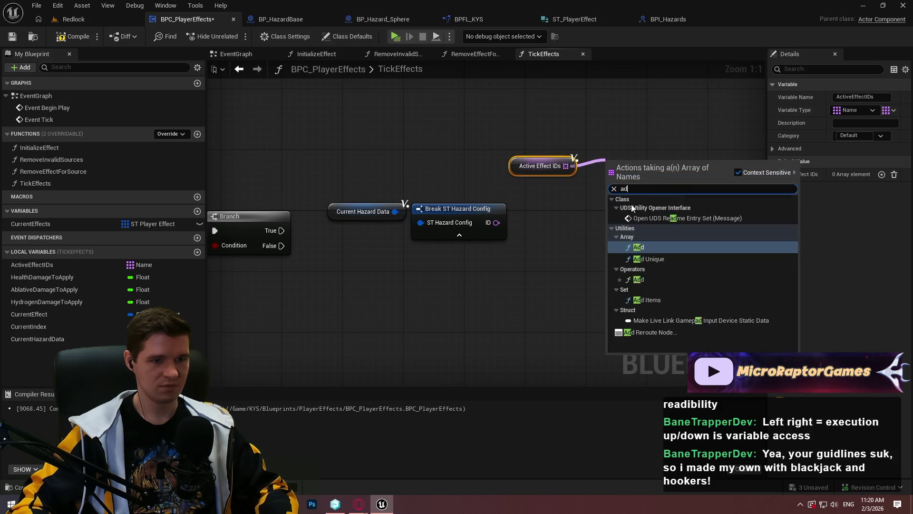
left_click(664, 233)
left_click_drag(611, 196, 496, 223)
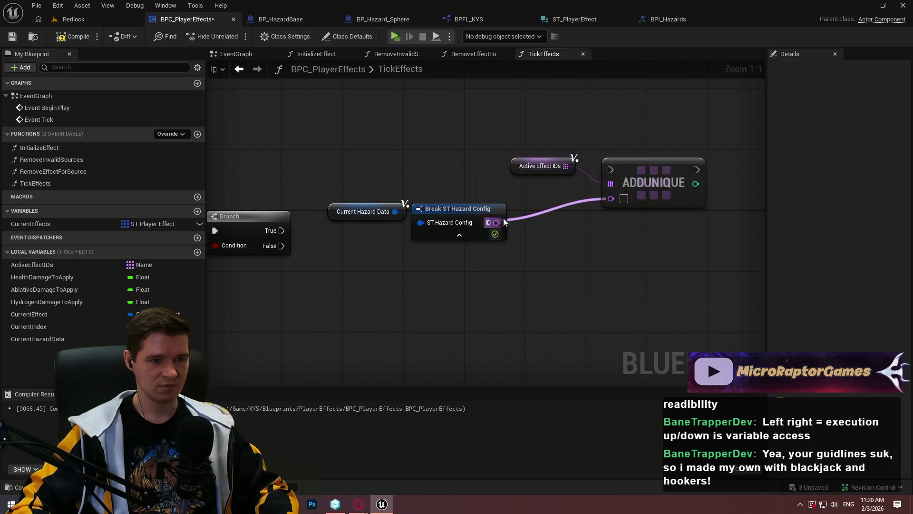
left_click_drag(576, 161, 508, 184)
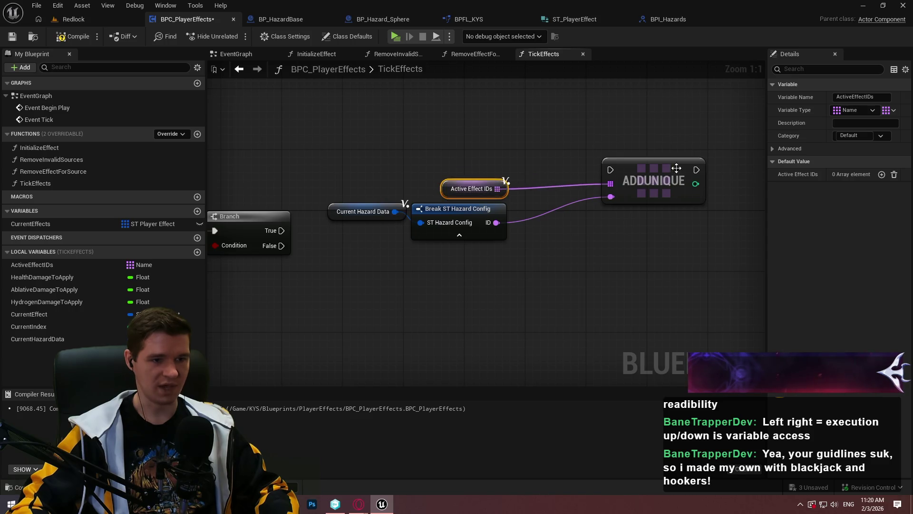
left_click_drag(610, 170, 280, 230)
Arrange the hazard-data nodes and ADDUNIQUE neatly, then save the blueprint.
left_click_drag(536, 250, 350, 170)
left_click_drag(454, 212, 527, 227)
left_click_drag(663, 174, 690, 233)
mouse_move(430, 179)
left_mouse_down()
mouse_move(585, 238)
mouse_move(581, 269)
mouse_move(600, 280)
left_mouse_up()
left_click(628, 286)
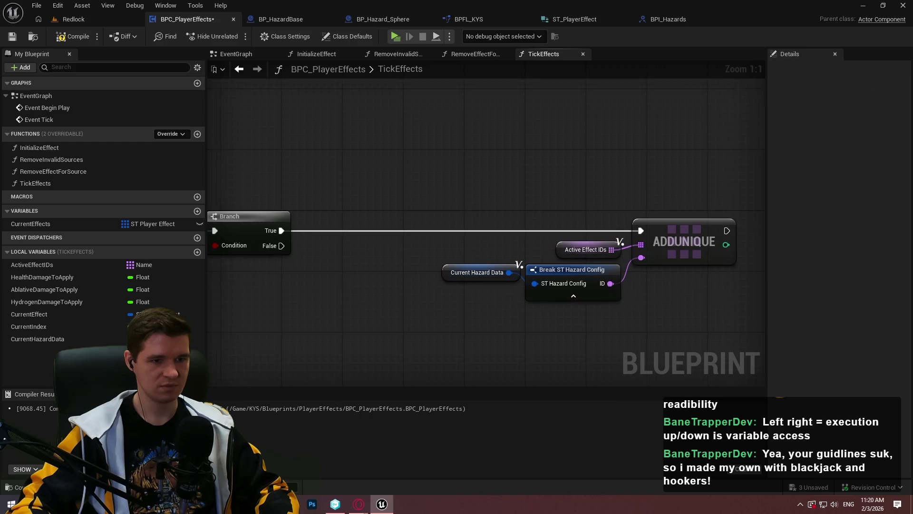
left_click_drag(615, 250, 564, 231)
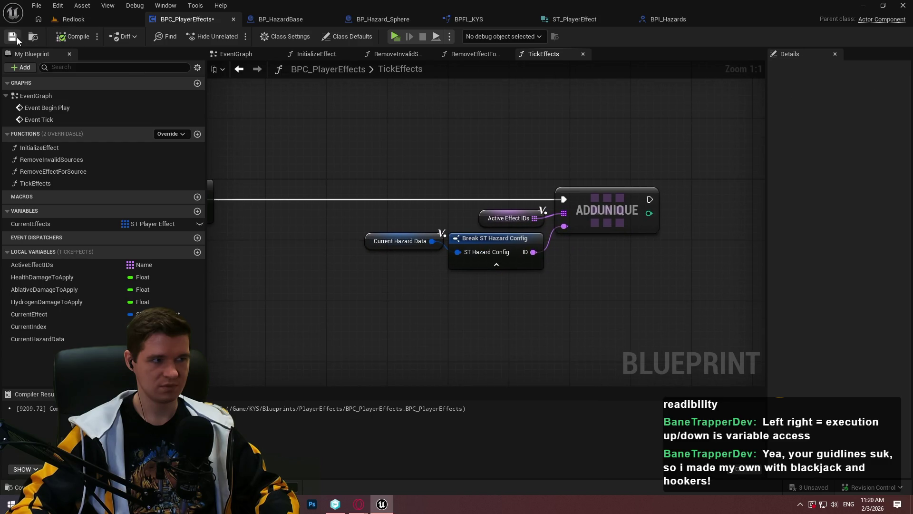
key("ctrl+s")
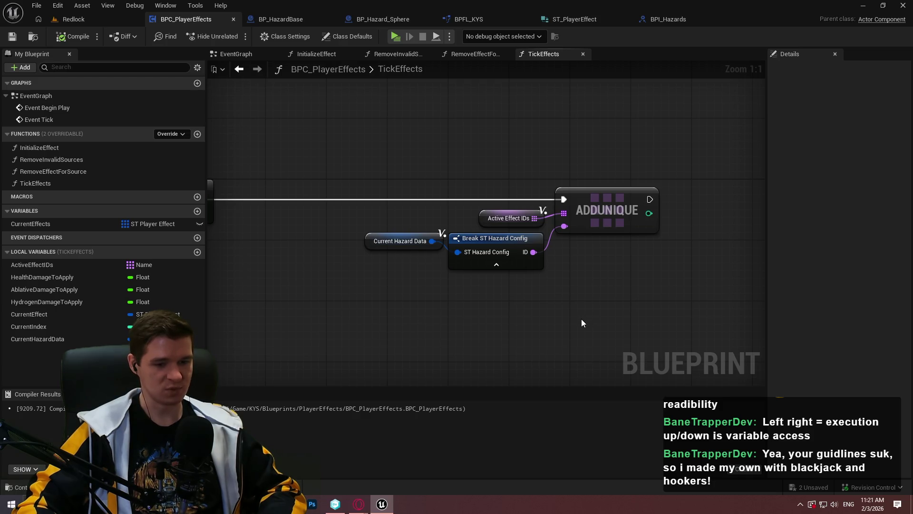
Pan the graph to show empty space right of the ADDUNIQUE node.
left_click_drag(580, 324, 532, 291)
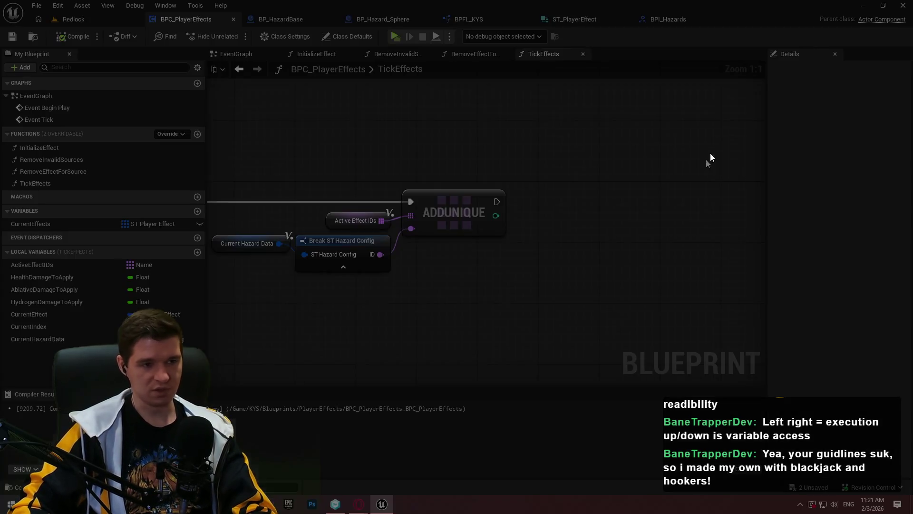
left_click_drag(172, 93, 771, 404)
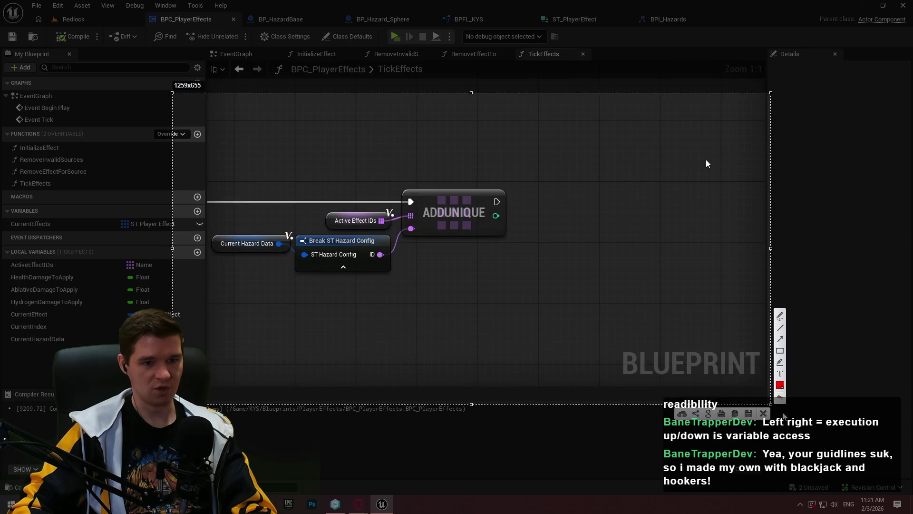
mouse_move(409, 128)
left_mouse_down()
mouse_move(416, 309)
mouse_move(407, 133)
left_mouse_up()
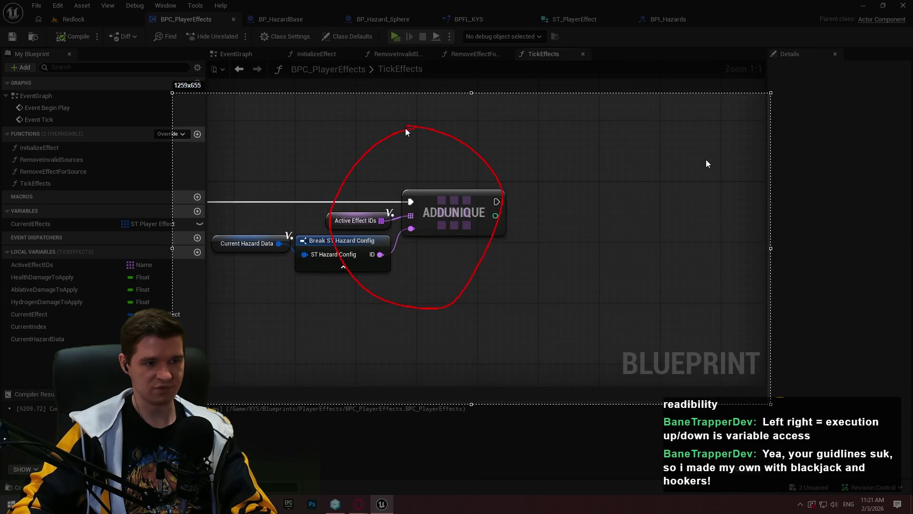
left_click_drag(556, 149, 440, 178)
mouse_move(541, 373)
left_mouse_down()
mouse_move(581, 157)
mouse_move(556, 149)
left_mouse_up()
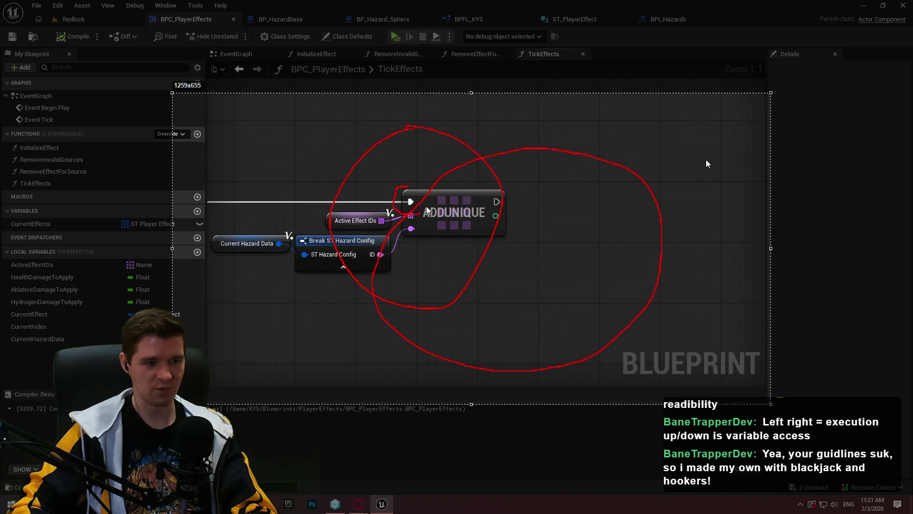
mouse_move(402, 275)
left_mouse_down()
mouse_move(426, 264)
mouse_move(425, 287)
left_mouse_up()
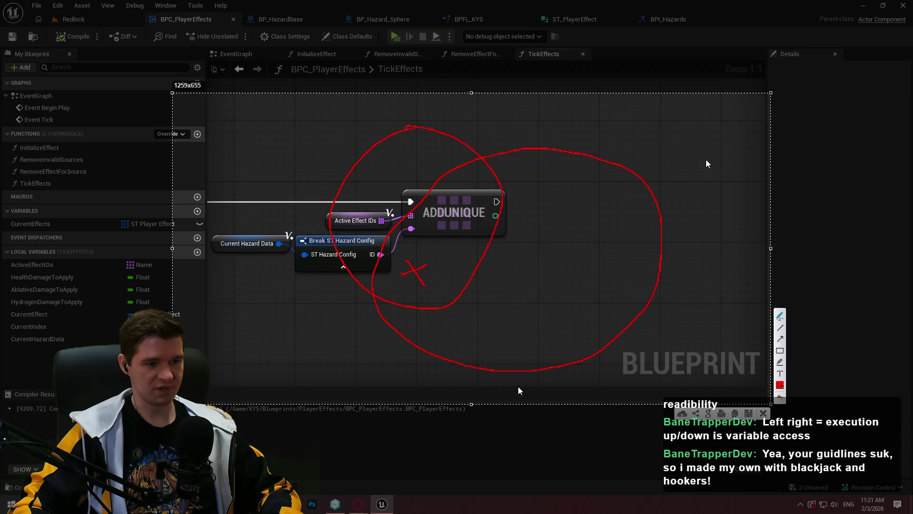
mouse_move(512, 391)
left_mouse_down()
mouse_move(494, 363)
mouse_move(504, 362)
left_mouse_up()
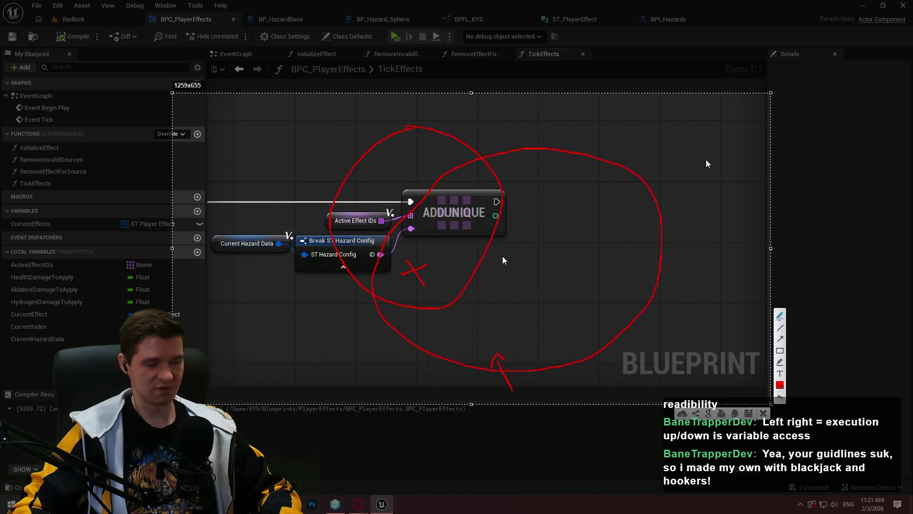
mouse_move(413, 203)
left_mouse_down()
mouse_move(417, 219)
mouse_move(408, 212)
mouse_move(416, 203)
left_mouse_up()
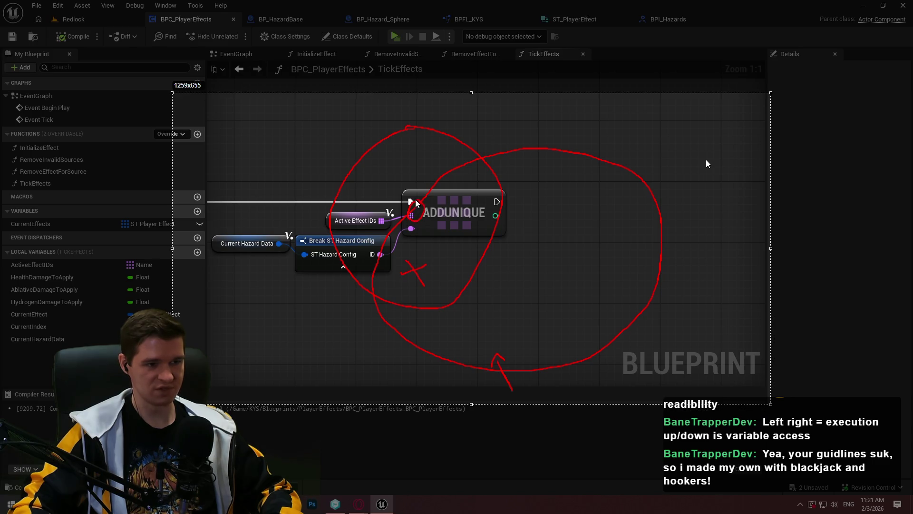
mouse_move(534, 248)
left_mouse_down()
mouse_move(525, 261)
mouse_move(534, 246)
left_mouse_up()
left_click_drag(414, 232, 416, 256)
left_click_drag(519, 256, 437, 266)
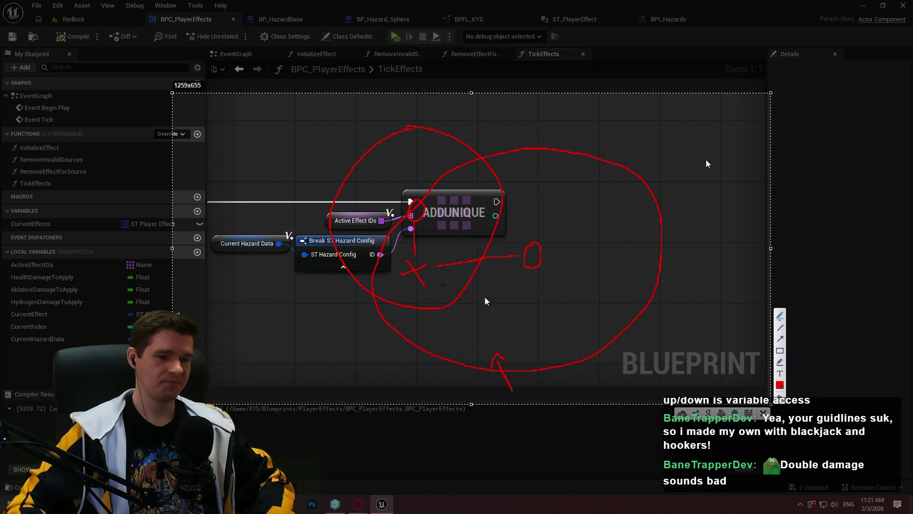
key("Escape")
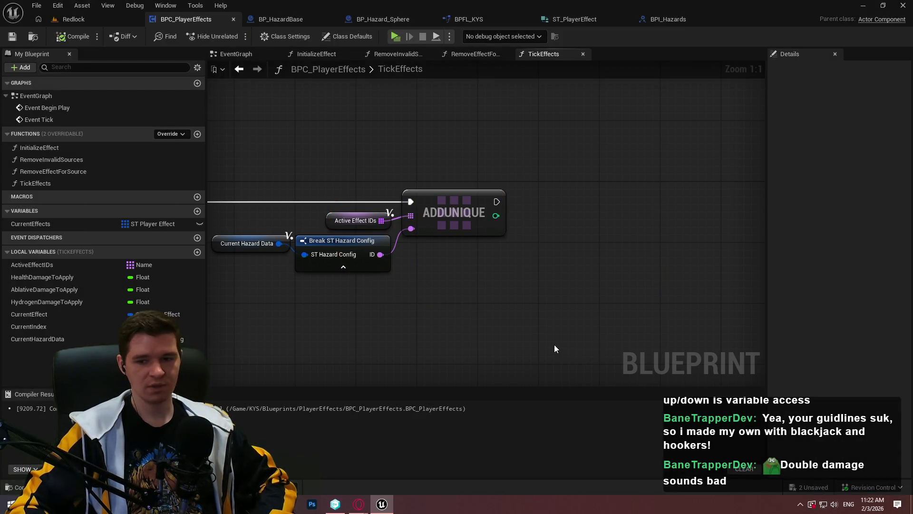
mouse_move(495, 353)
left_mouse_down()
mouse_move(547, 349)
mouse_move(834, 263)
left_mouse_up()
left_click_drag(464, 225, 749, 244)
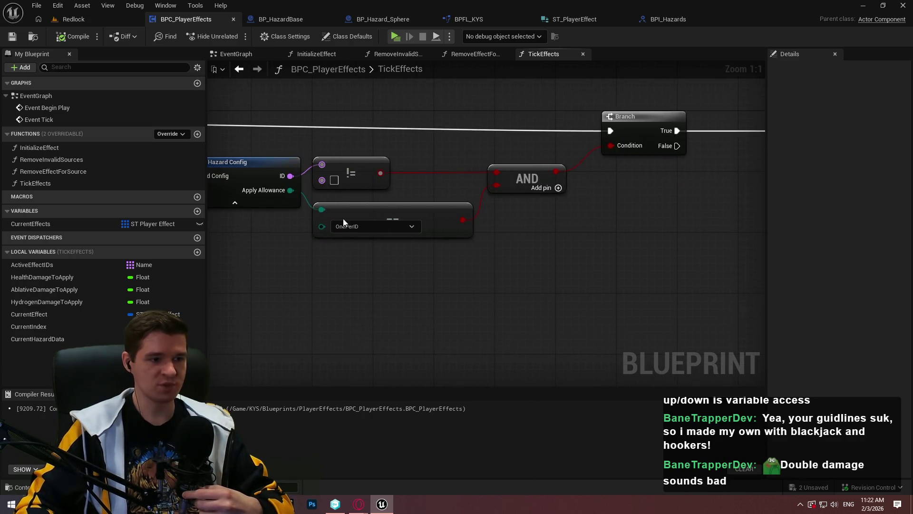
left_click(369, 227)
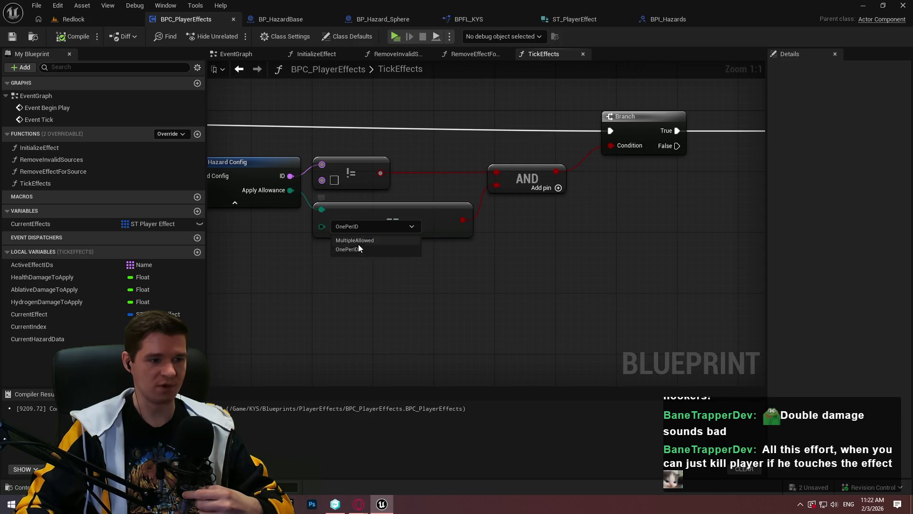
left_click(517, 250)
left_click(381, 224)
left_click(552, 258)
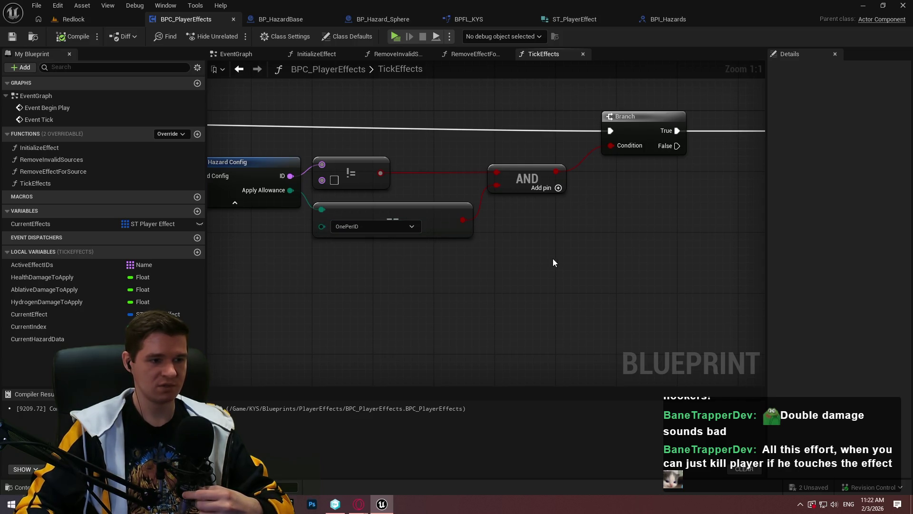
left_click_drag(576, 259, 271, 266)
mouse_move(347, 275)
left_mouse_down()
mouse_move(645, 275)
mouse_move(508, 275)
left_mouse_up()
left_click_drag(640, 275, 357, 278)
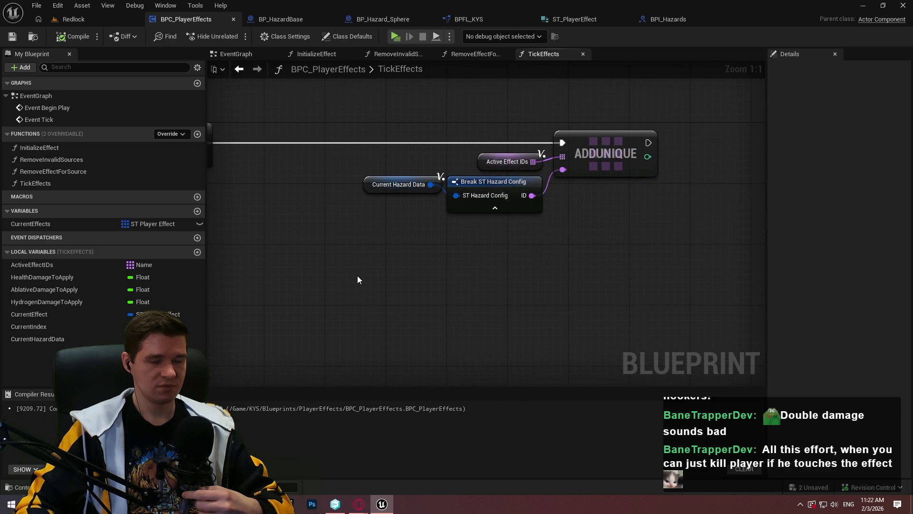
mouse_move(459, 264)
left_mouse_down()
mouse_move(525, 265)
mouse_move(490, 245)
mouse_move(434, 261)
mouse_move(426, 247)
left_mouse_up()
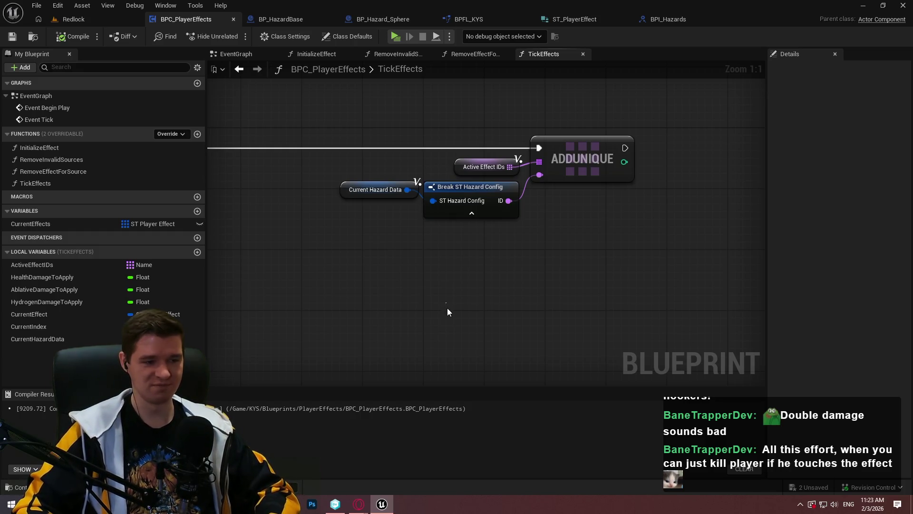
key("ctrl+space")
Paste the AddUnique graph screenshot onto a new Paint 3D canvas for annotation, then close it.
type("paint")
key("Return")
left_click(466, 194)
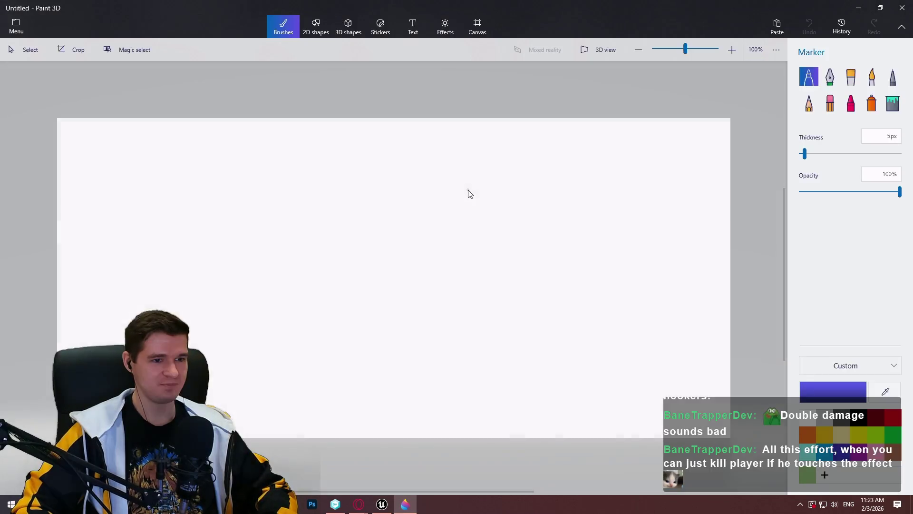
key("ctrl+v")
left_click(283, 27)
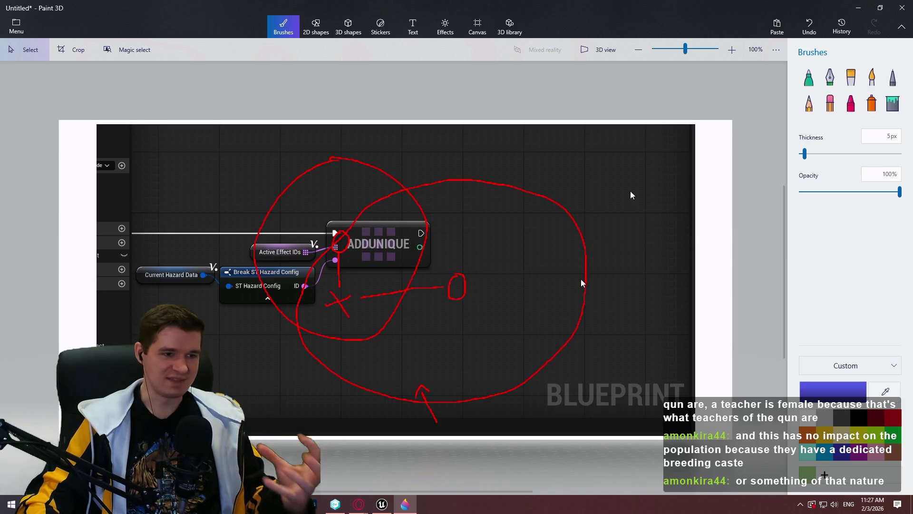
left_click(904, 8)
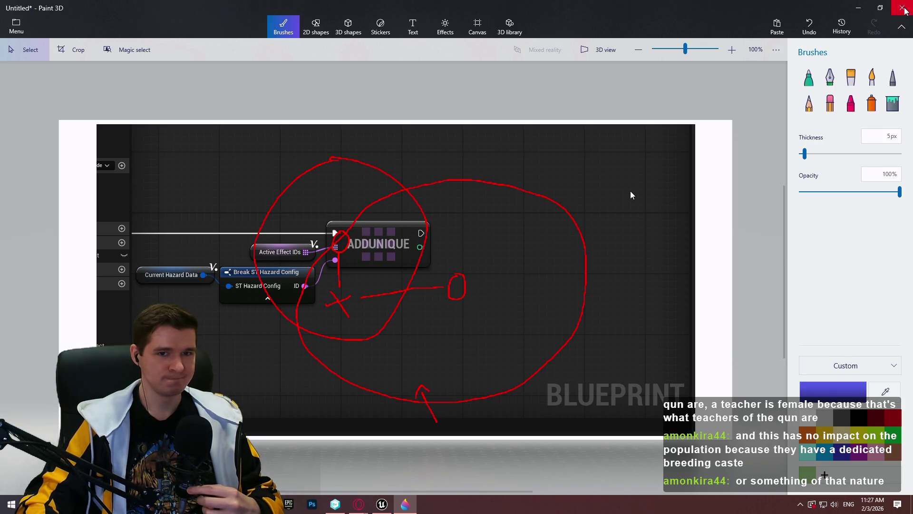
Cancel closing Paint 3D, minimize it and return to the Redlock level in Unreal.
left_click(520, 276)
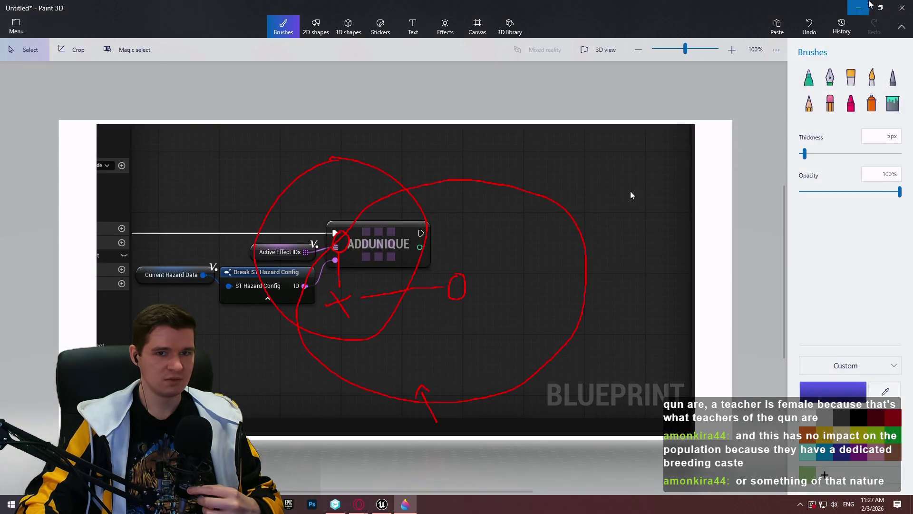
left_click(859, 7)
left_click(76, 19)
Browse the Content Browser to the KYS/Data/PlayerEffects folder.
left_click(472, 405)
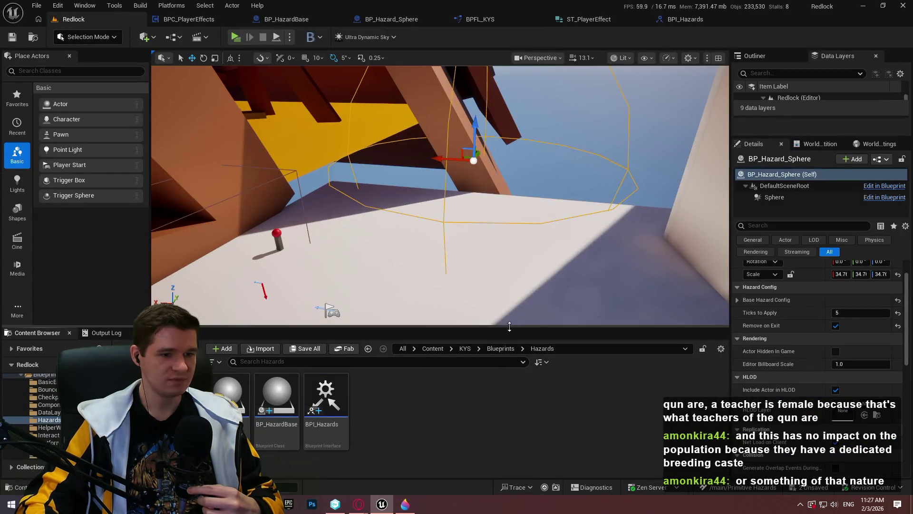
left_click_drag(511, 327, 514, 248)
right_click(399, 344)
left_click(520, 255)
left_click(464, 271)
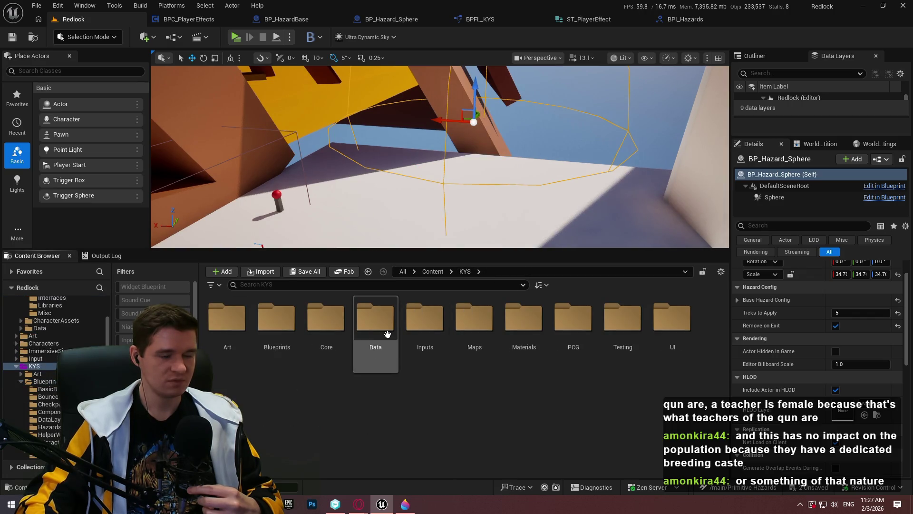
double_click(384, 330)
double_click(327, 321)
right_click(445, 367)
mouse_move(446, 366)
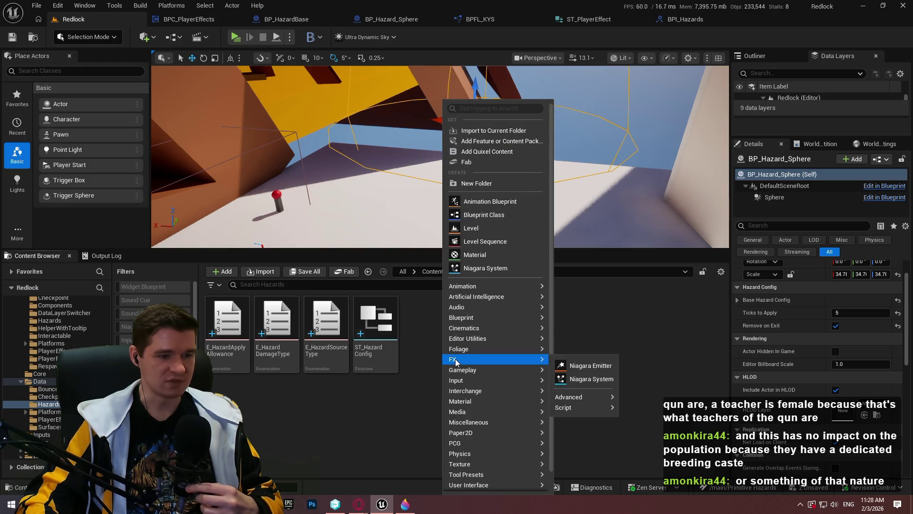
left_click(433, 364)
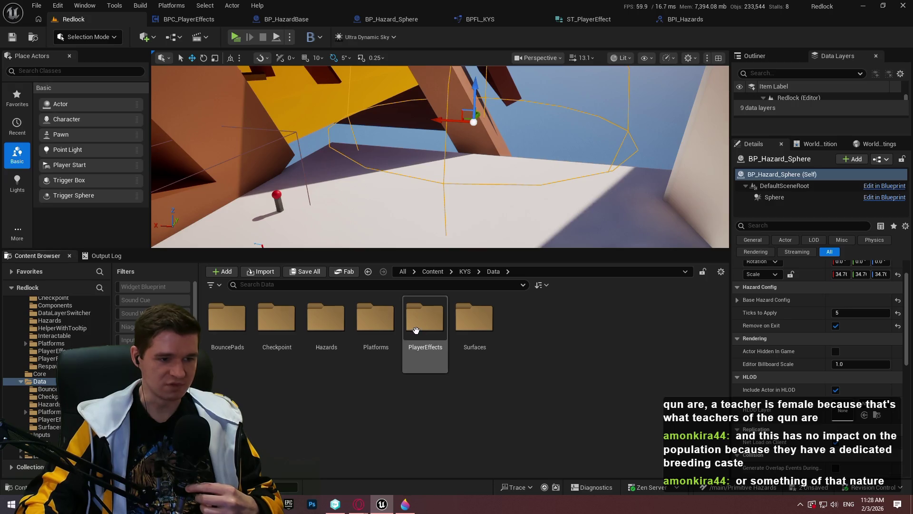
double_click(425, 318)
Create a Structure named ST_PlayerEffectDuplicateIDs and save it.
right_click(481, 375)
mouse_move(532, 315)
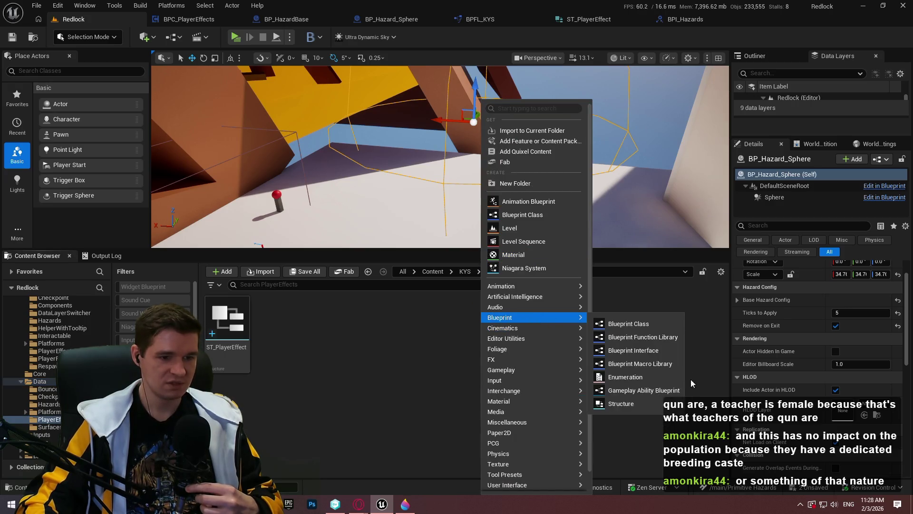
left_click(633, 404)
type("ST_Player")
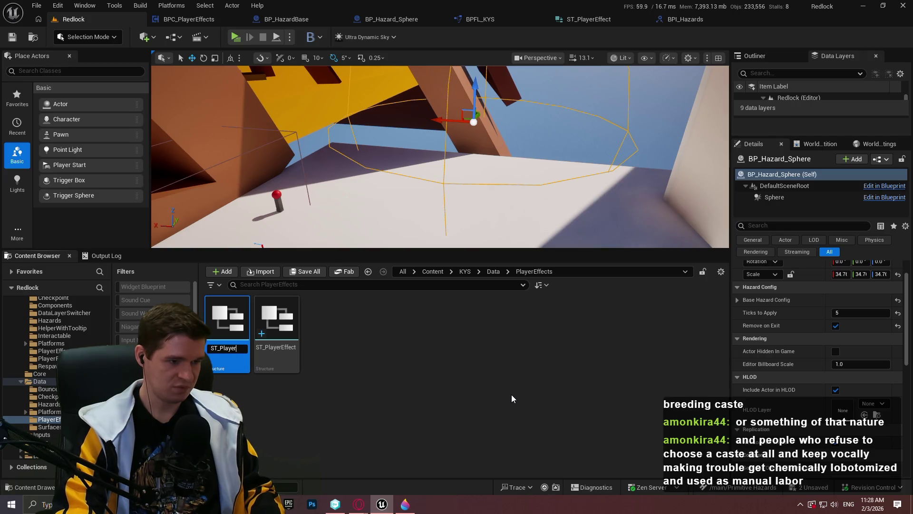
type("fectDuplicate")
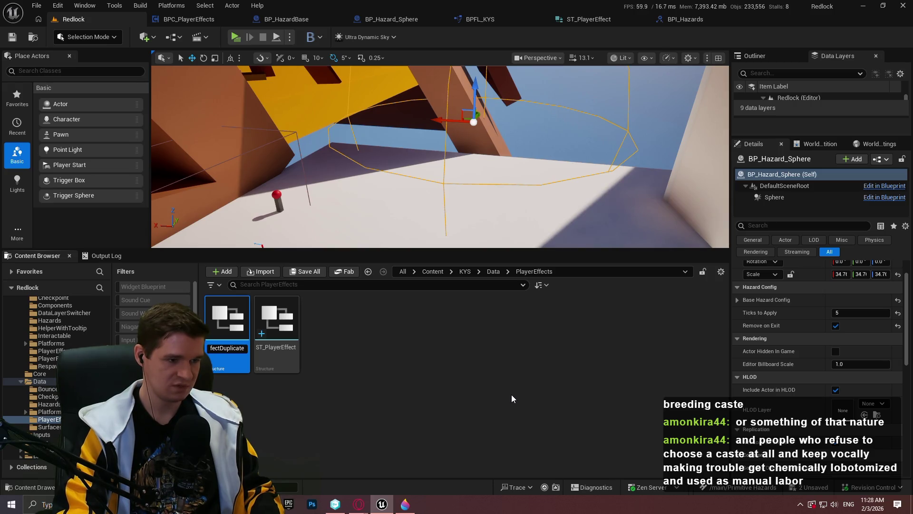
type("s")
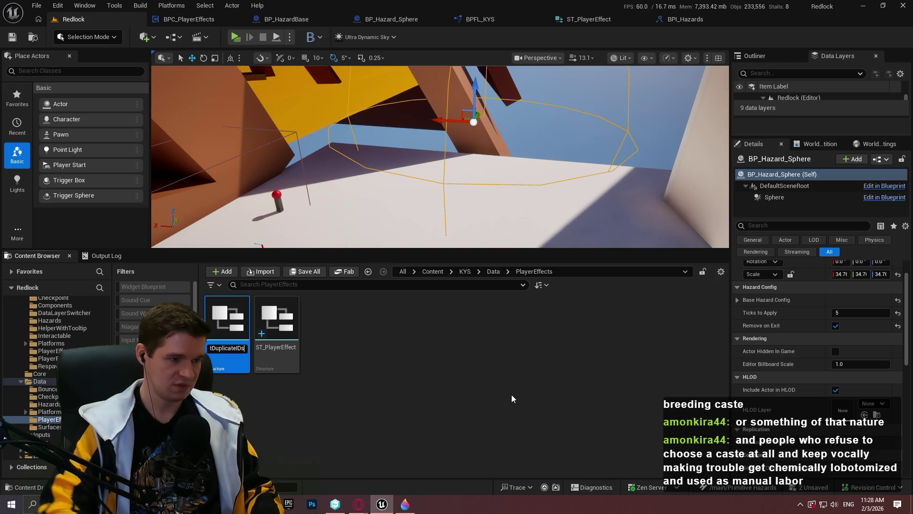
key("Return")
key("ctrl+s")
Make the first member a Name and add a second Integer member.
double_click(285, 362)
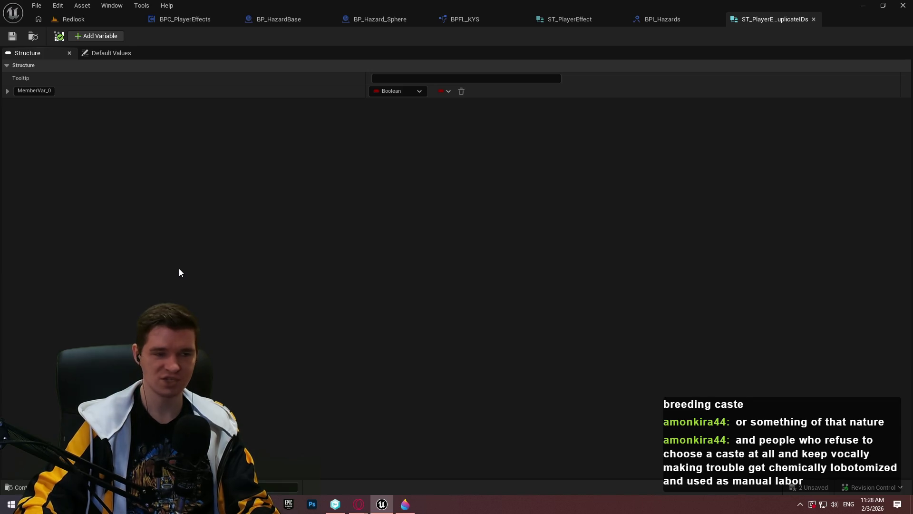
left_click(391, 94)
key("Escape")
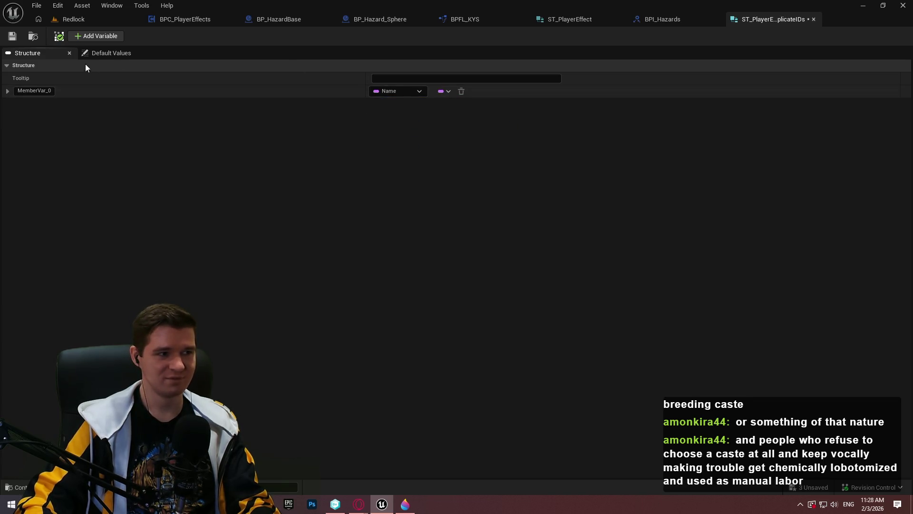
left_click(99, 36)
left_click(402, 103)
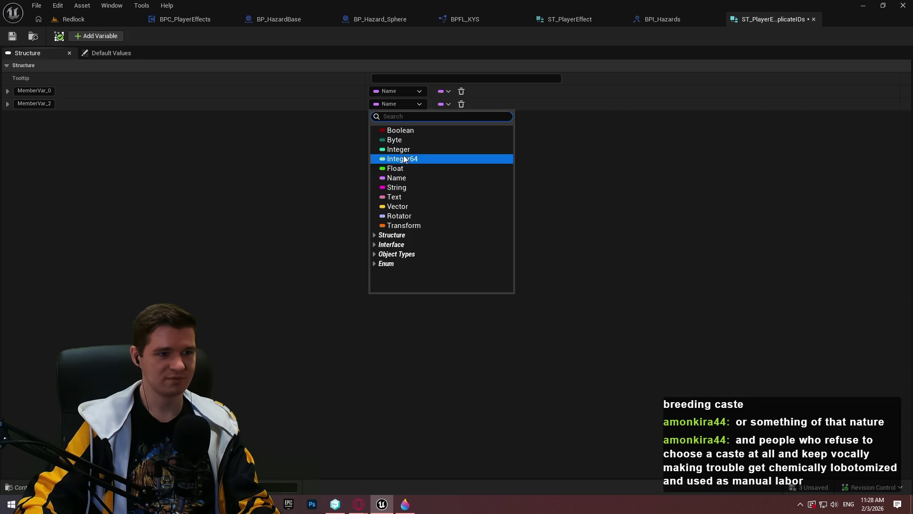
left_click(407, 150)
Rename the members ID and ActiveIndices and save the structure.
left_click(34, 90)
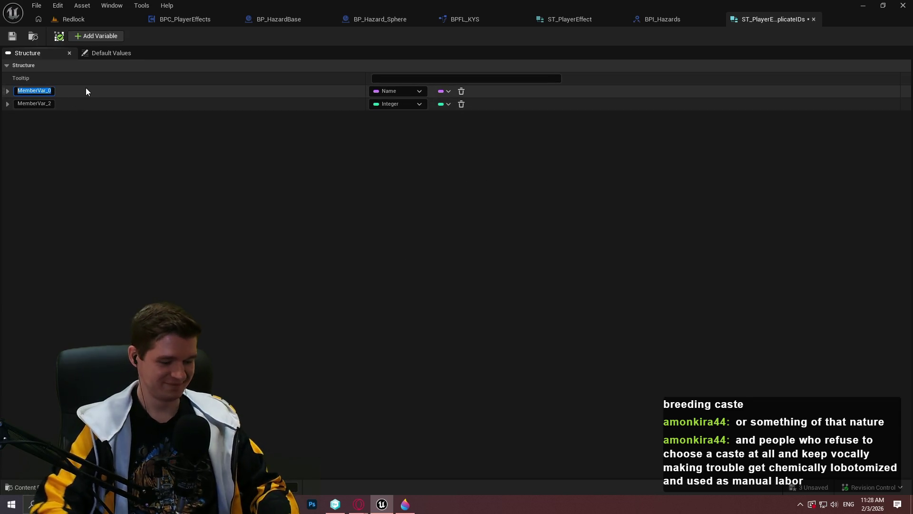
type("ID")
left_click(45, 104)
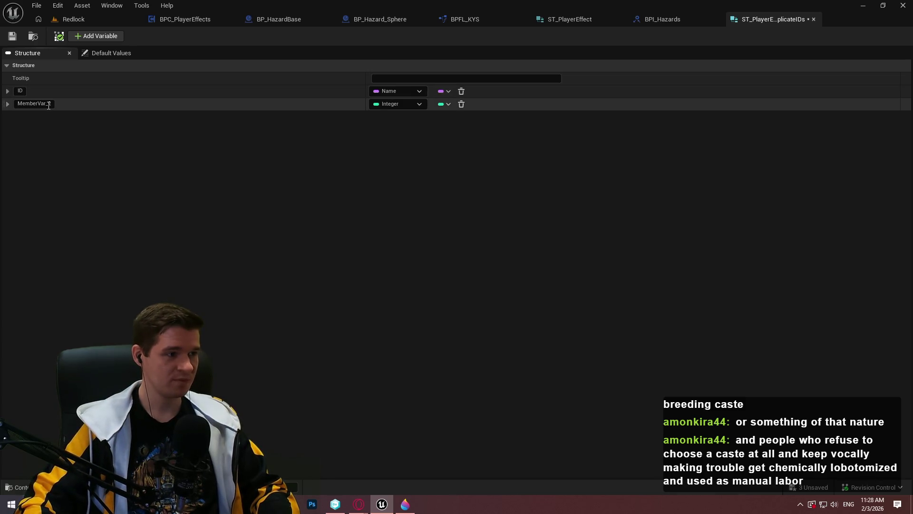
type("A")
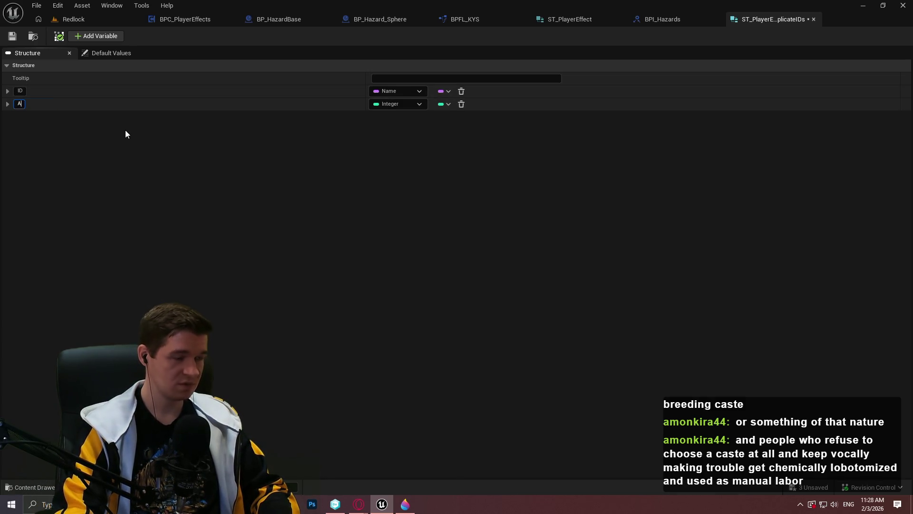
key("BackSpace")
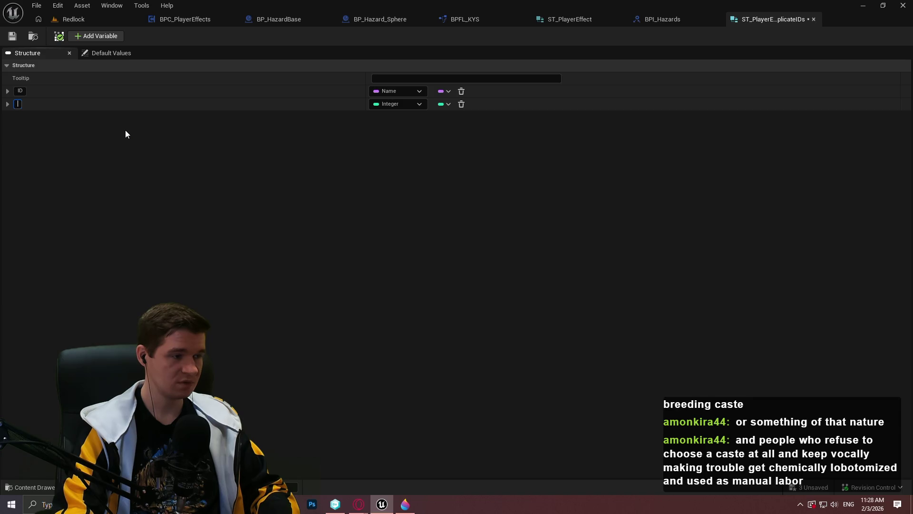
type("ActiveIndi")
type("ces")
key("Return")
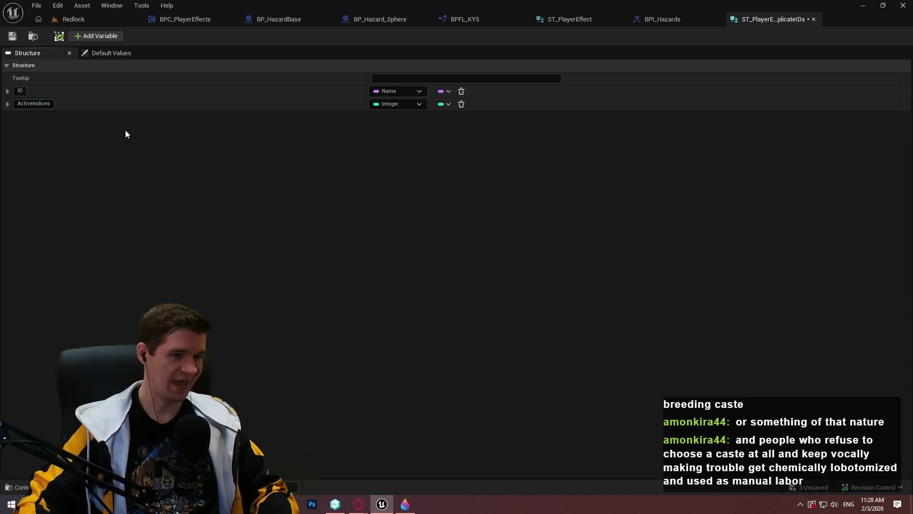
left_click(13, 37)
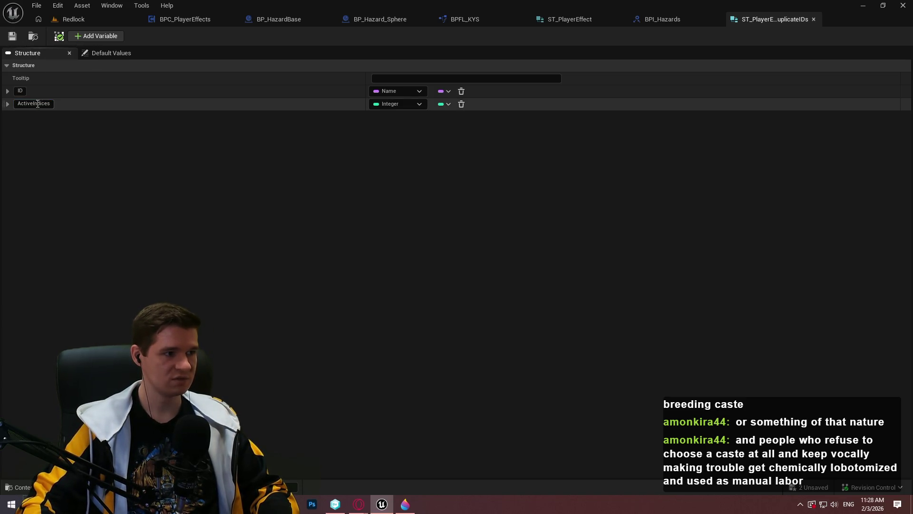
Shorten the second member's name to Indices and close the structure editor.
left_click_drag(32, 104, 4, 103)
key("BackSpace")
key("Return")
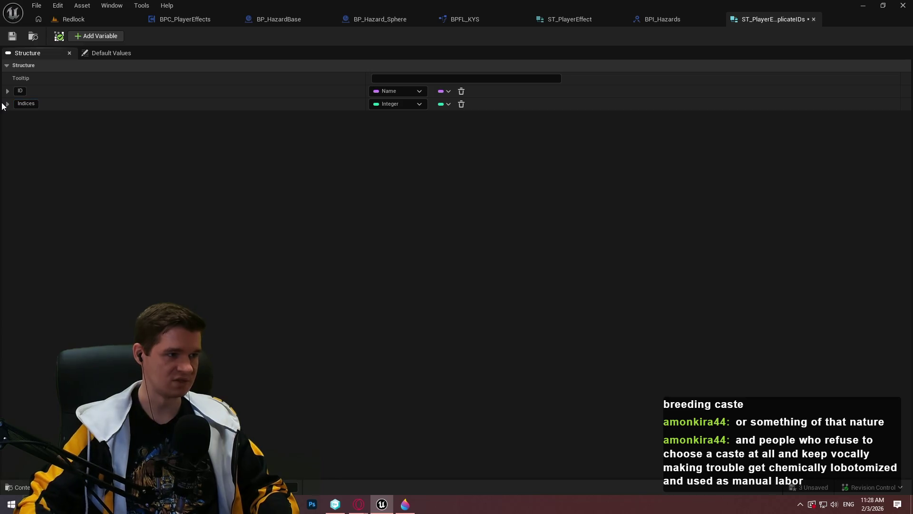
left_click(814, 20)
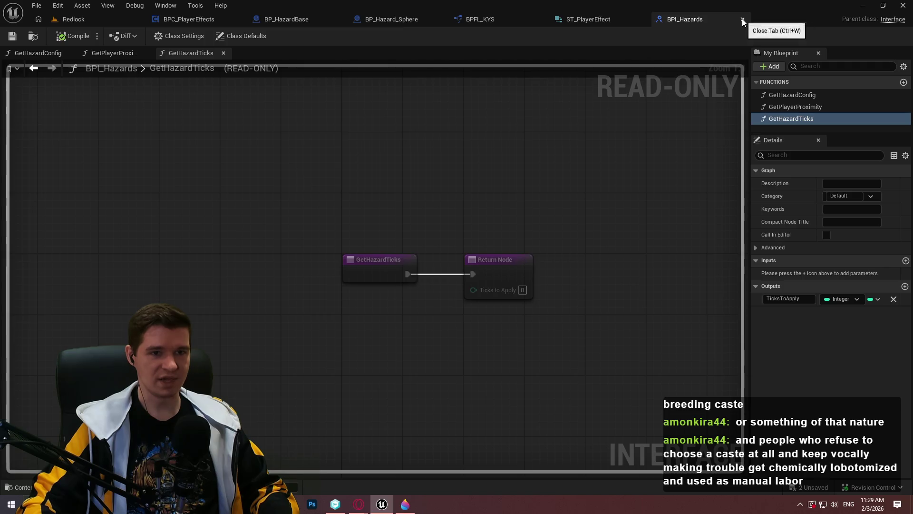
Close the BPI_Hazards and ST_PlayerEffect editors and return to the BPC_PlayerEffects TickEffects graph.
left_click(742, 19)
left_click(642, 20)
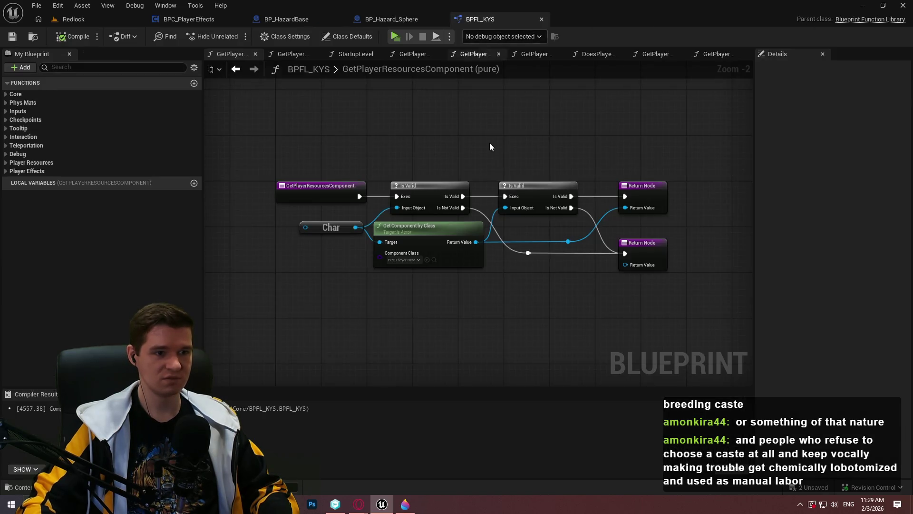
left_click(382, 18)
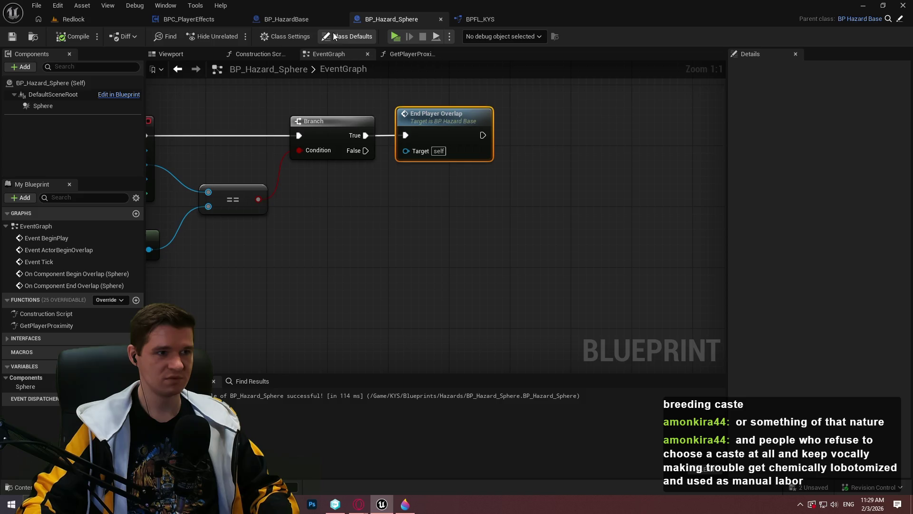
left_click(291, 19)
left_click(189, 19)
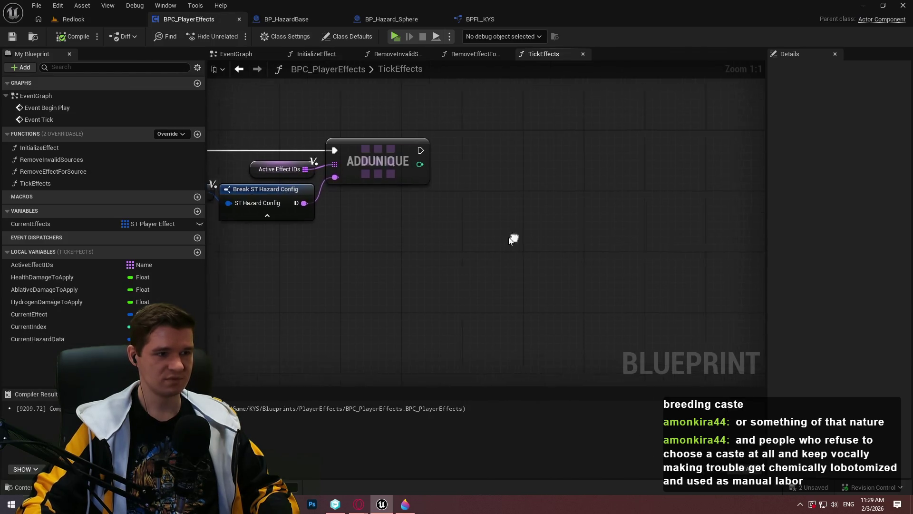
Add a TickEffects local variable DuplicateIDs of type ST_PlayerEffectDuplicateIDs.
left_click(198, 252)
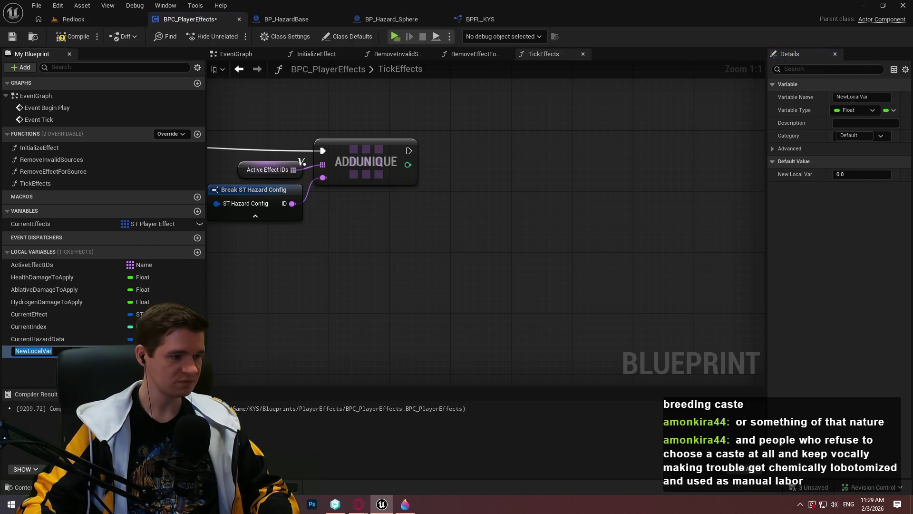
type("DuplicateE")
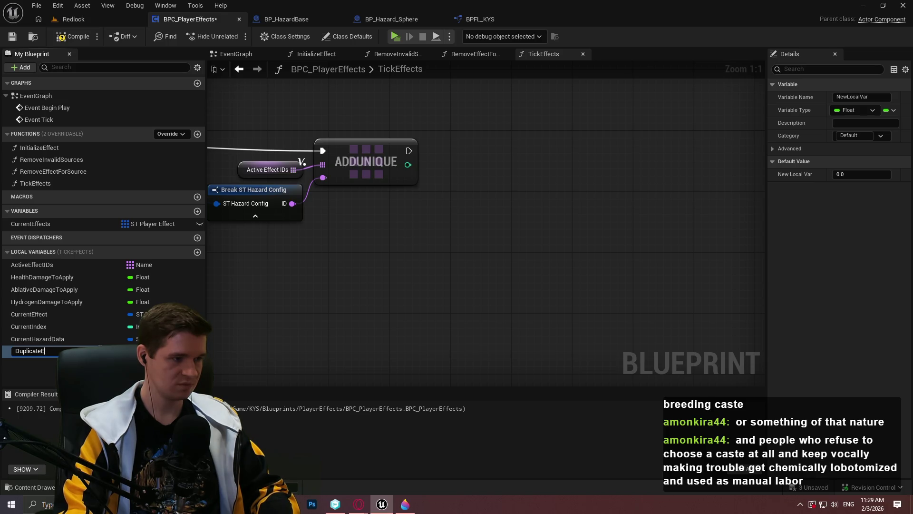
type("Ds")
key("Return")
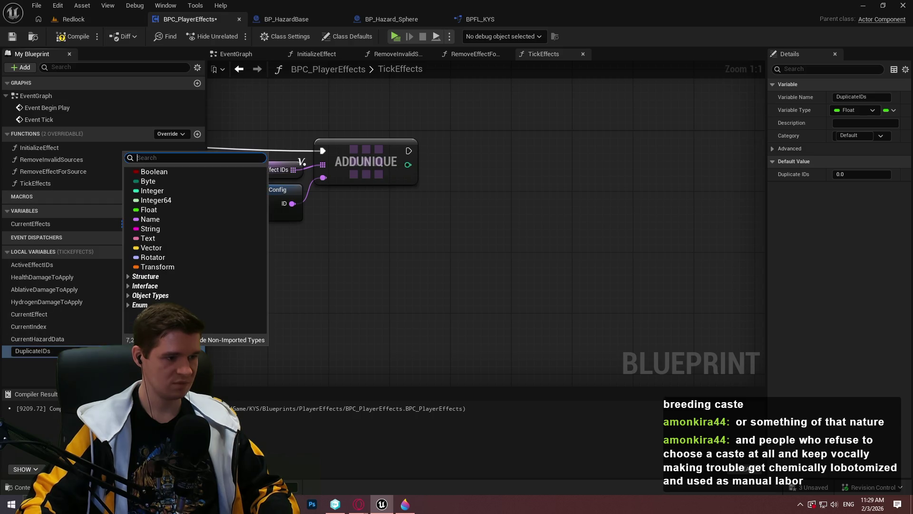
left_click(143, 351)
type("hazard")
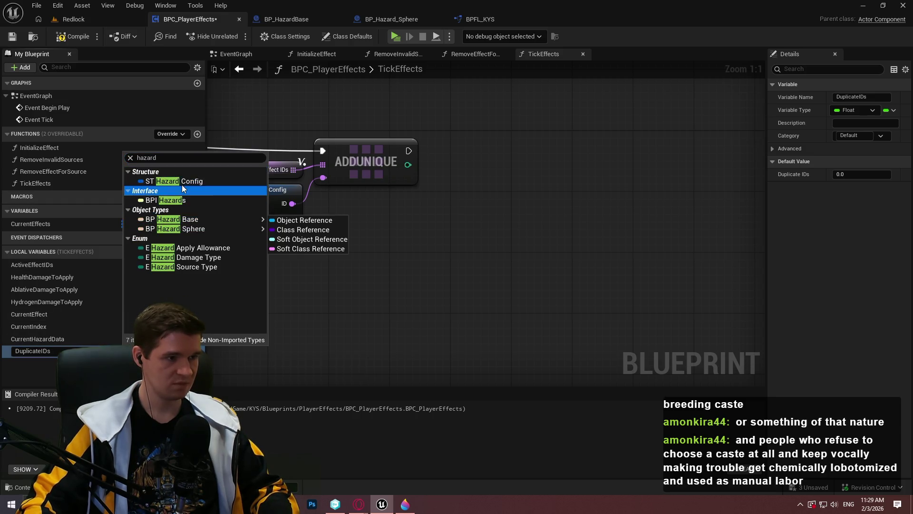
left_click(170, 158)
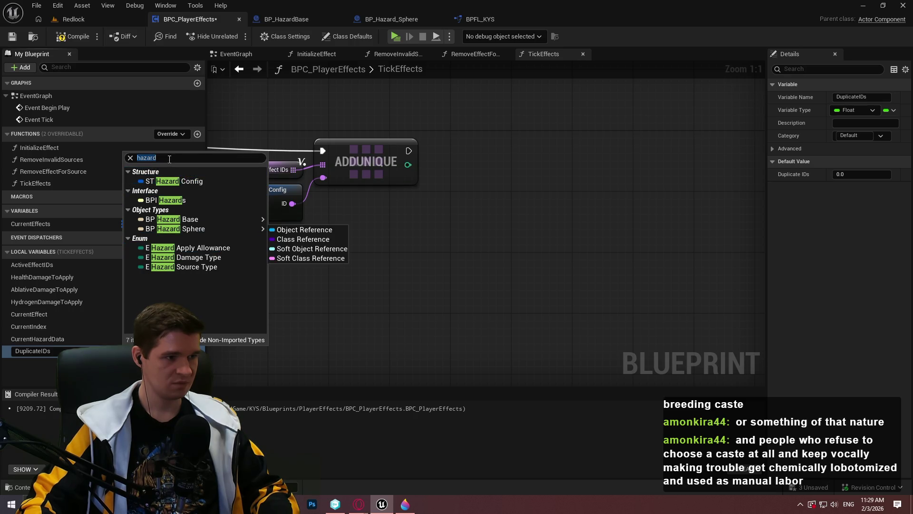
type("effect")
scroll(199, 238, "down", 5)
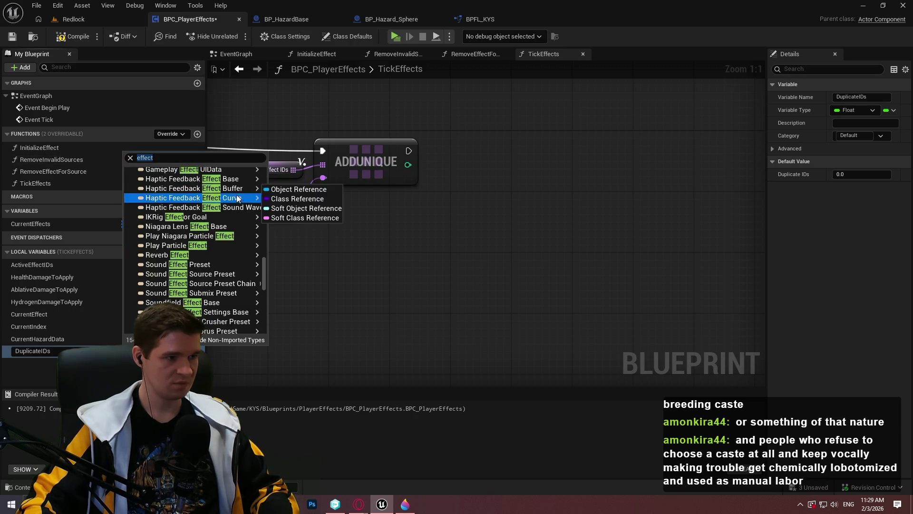
scroll(252, 197, "down", 10)
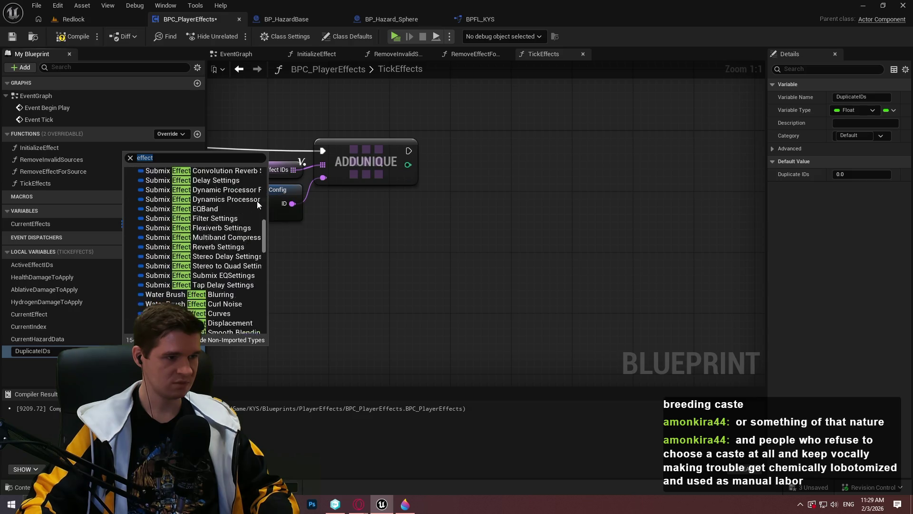
scroll(259, 190, "up", 5)
scroll(262, 193, "down", 5)
scroll(264, 195, "up", 3)
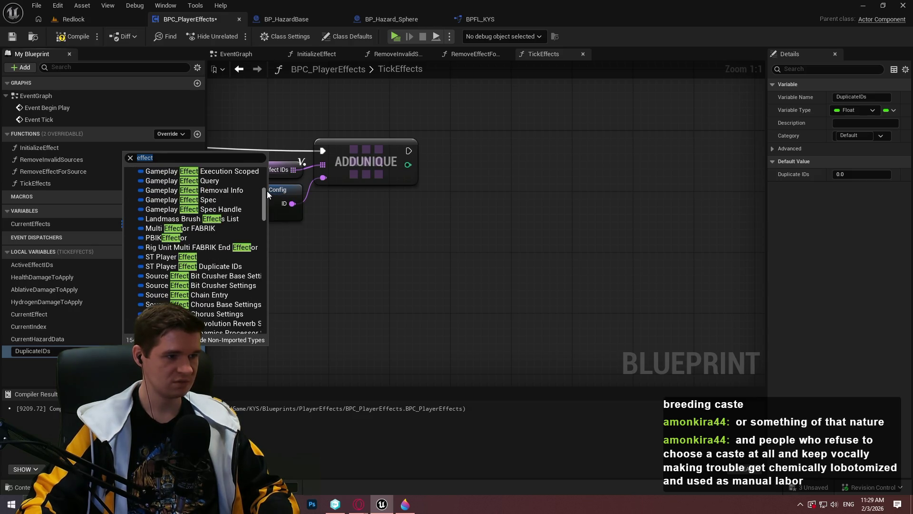
left_click(228, 267)
Make DuplicateIDs an array and save BPC_PlayerEffects.
left_click(889, 110)
left_click(880, 135)
left_click(12, 37)
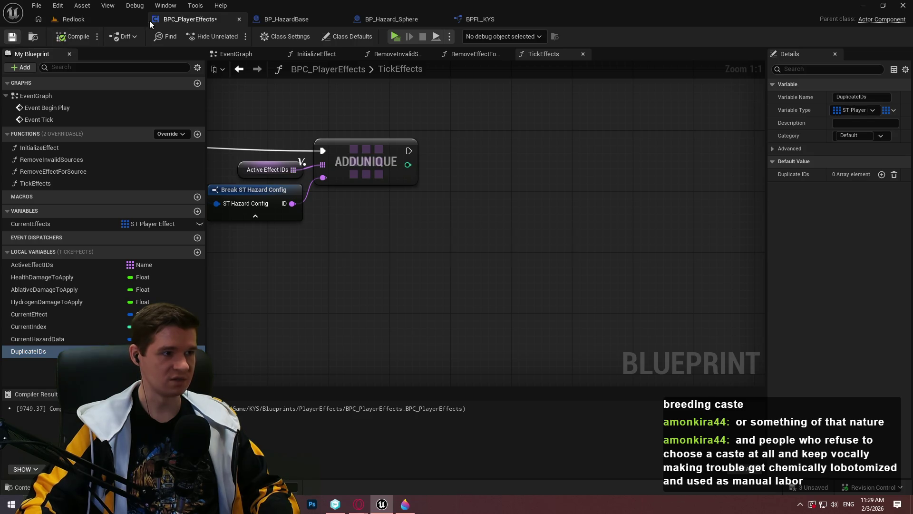
left_click(74, 19)
Make the Indices member of ST_PlayerEffectDuplicateIDs an integer array.
double_click(291, 371)
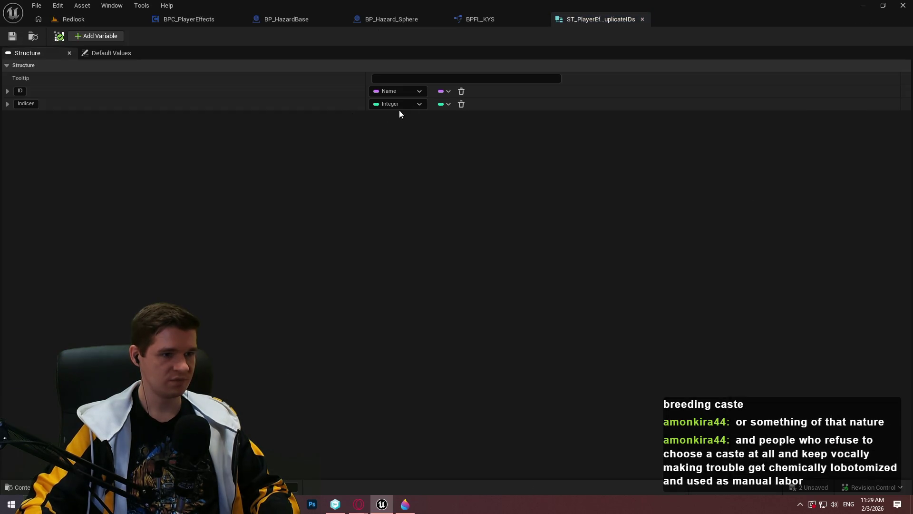
left_click(447, 104)
left_click(443, 132)
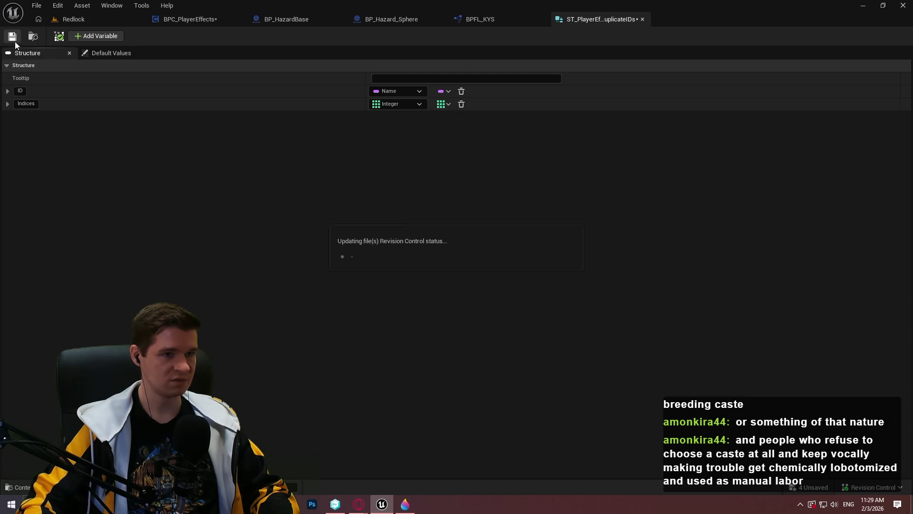
Return to the BPC_PlayerEffects blueprint and save it again.
left_click(118, 18)
left_click(161, 19)
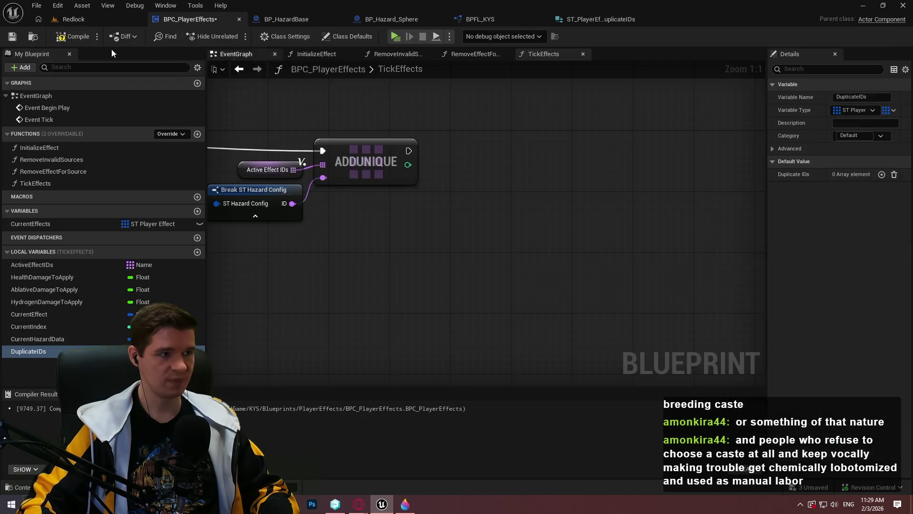
left_click(13, 37)
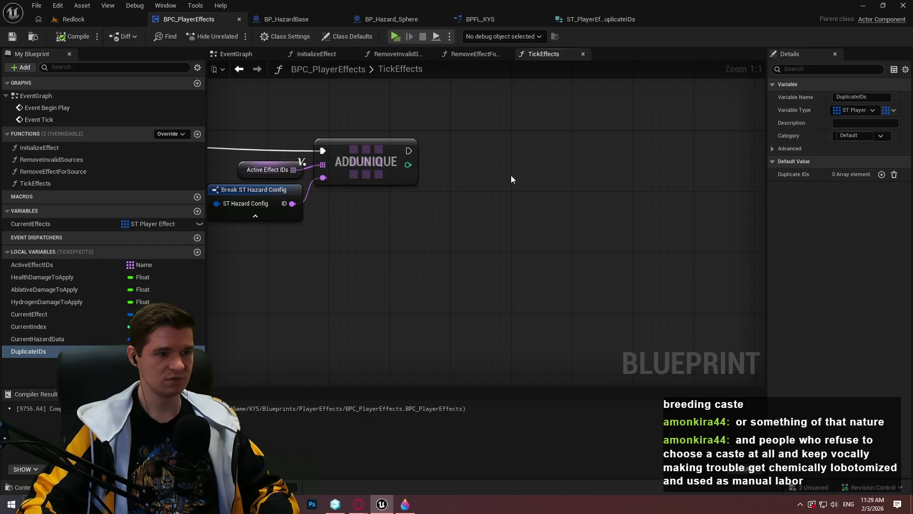
Create a Name-to-Integer map local variable, then delete it and save the blueprint.
left_click(197, 253)
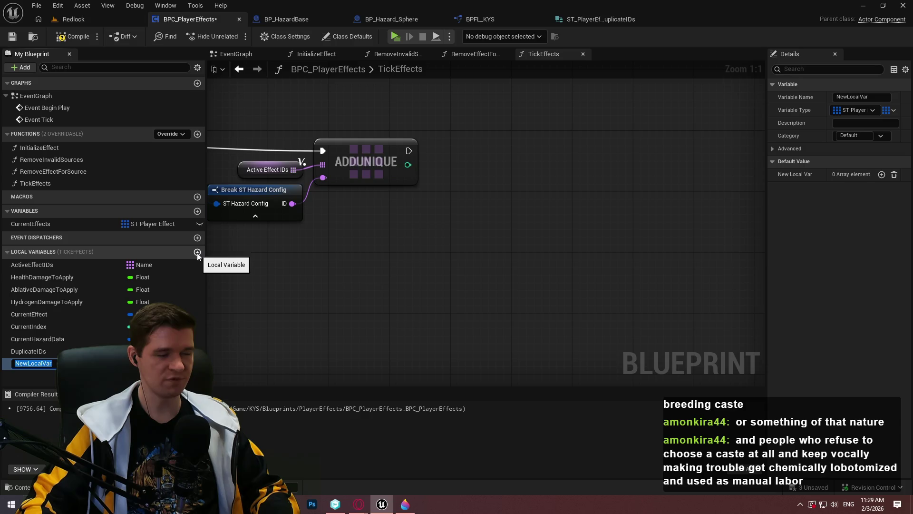
key("Return")
left_click(138, 363)
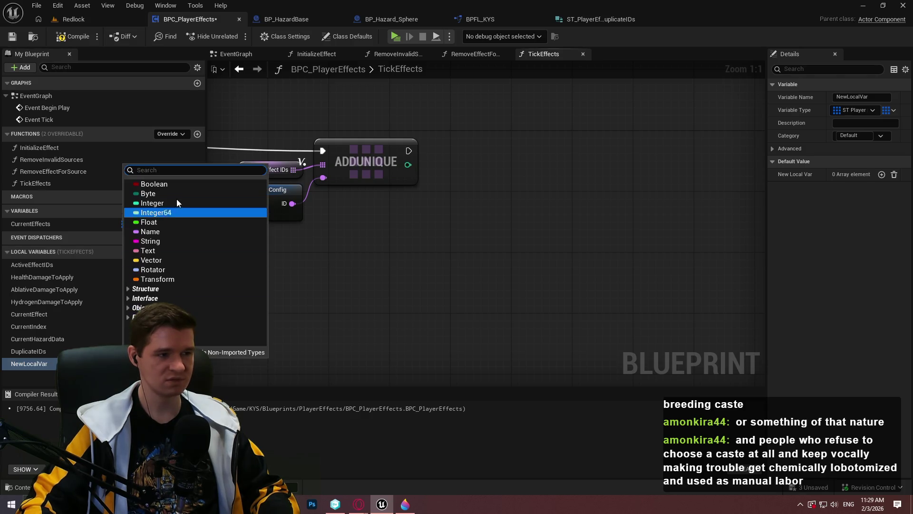
left_click(164, 231)
left_click(888, 110)
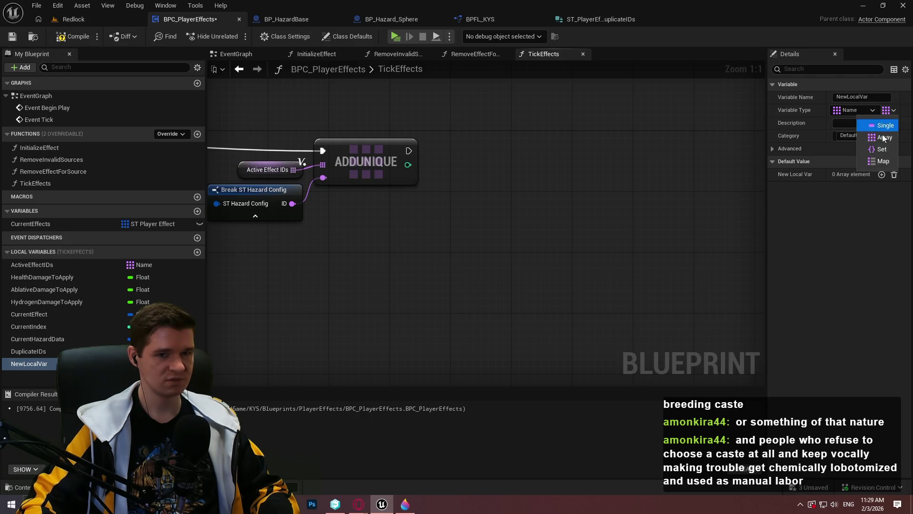
left_click(882, 161)
left_click(885, 112)
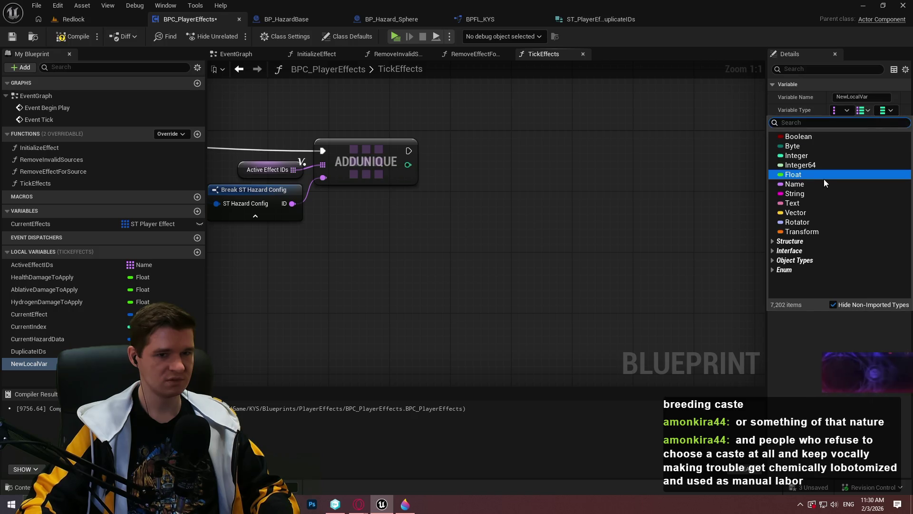
left_click_drag(766, 96, 688, 101)
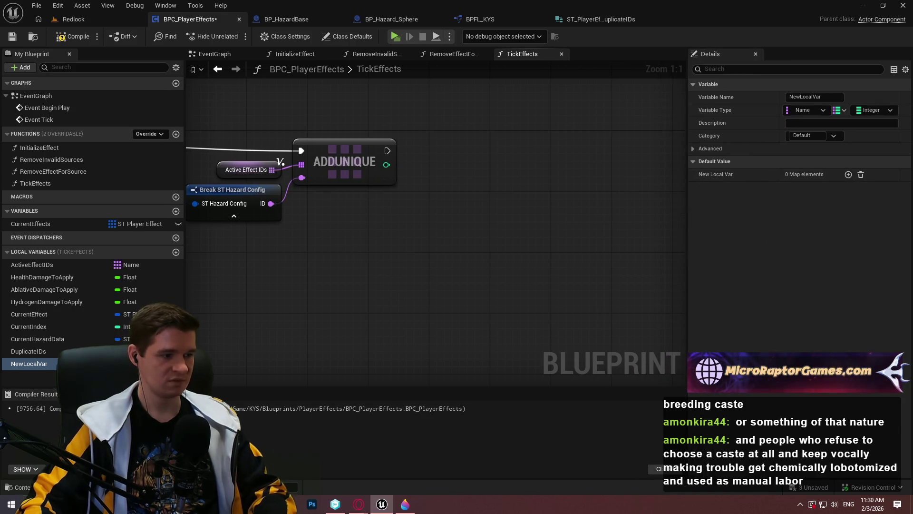
key("Delete")
left_click(13, 38)
Place a Duplicate IDs getter node in the TickEffects graph and drag a connection from it.
mouse_move(23, 358)
left_mouse_down()
mouse_move(31, 366)
mouse_move(367, 240)
left_mouse_up()
left_click(397, 246)
left_click_drag(488, 223, 540, 214)
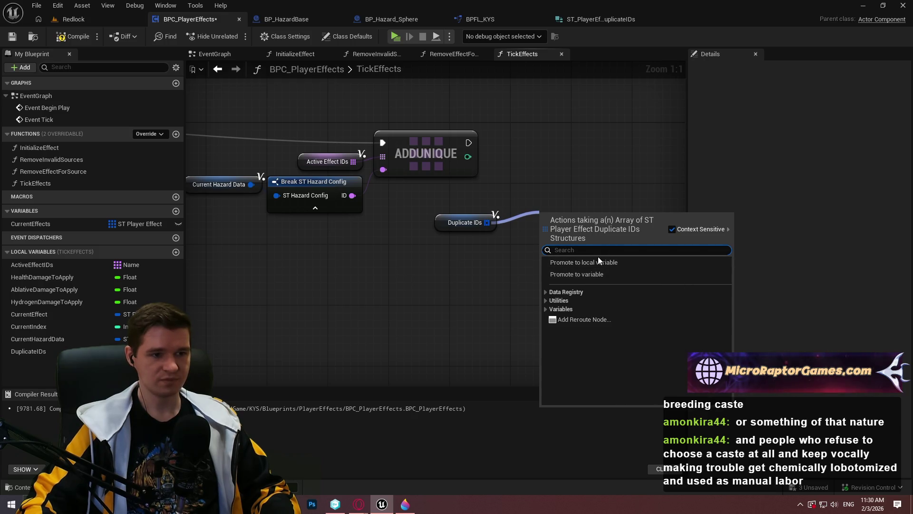
Delete the ADDUNIQUE and Active Effect IDs nodes and reposition the hazard config and Duplicate IDs nodes.
left_click(438, 227)
scroll(371, 241, "down", 2)
mouse_move(352, 248)
left_mouse_down()
mouse_move(438, 236)
mouse_move(509, 253)
mouse_move(484, 271)
mouse_move(496, 272)
mouse_move(384, 178)
left_mouse_up()
left_click(515, 175)
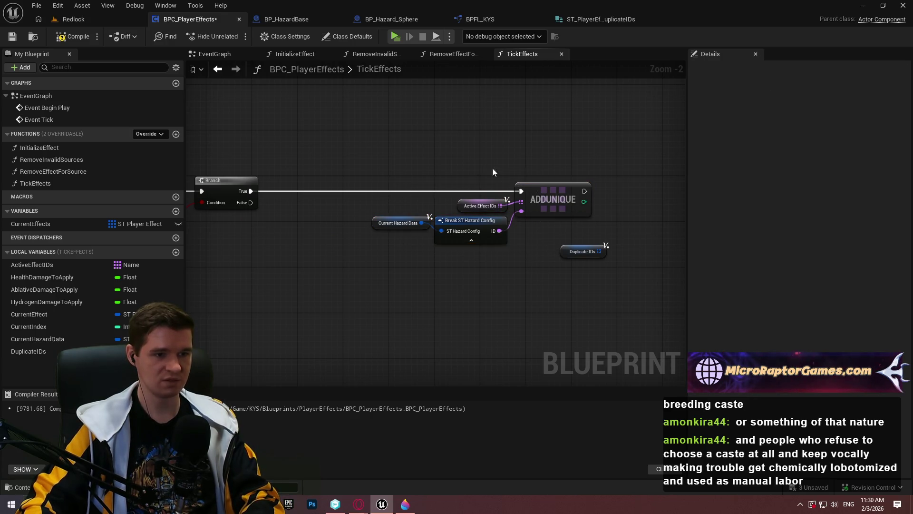
left_click_drag(536, 205, 537, 205)
key("Delete")
mouse_move(410, 195)
left_mouse_down()
mouse_move(464, 228)
mouse_move(402, 161)
left_mouse_up()
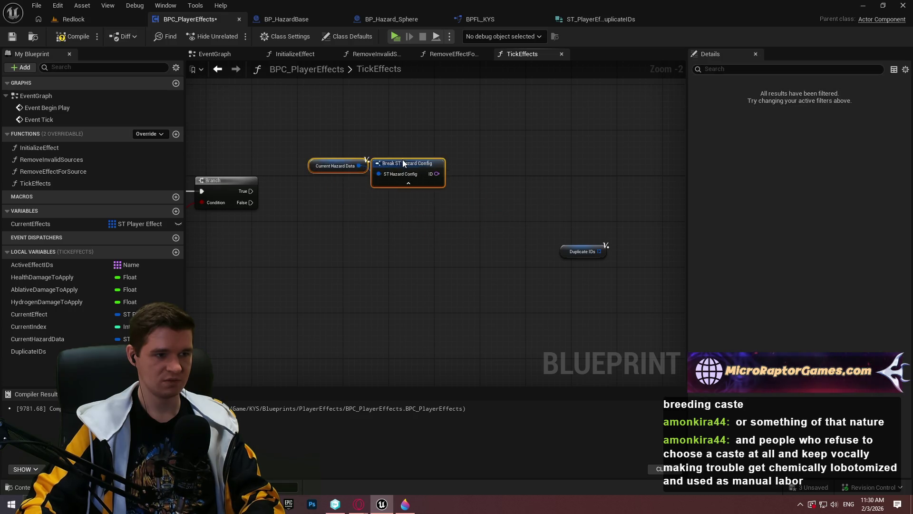
mouse_move(578, 252)
left_mouse_down()
mouse_move(440, 127)
mouse_move(491, 124)
left_mouse_up()
Add a For Each Loop over Duplicate IDs, run from the earlier Branch's True output.
scroll(440, 127, "up", 2)
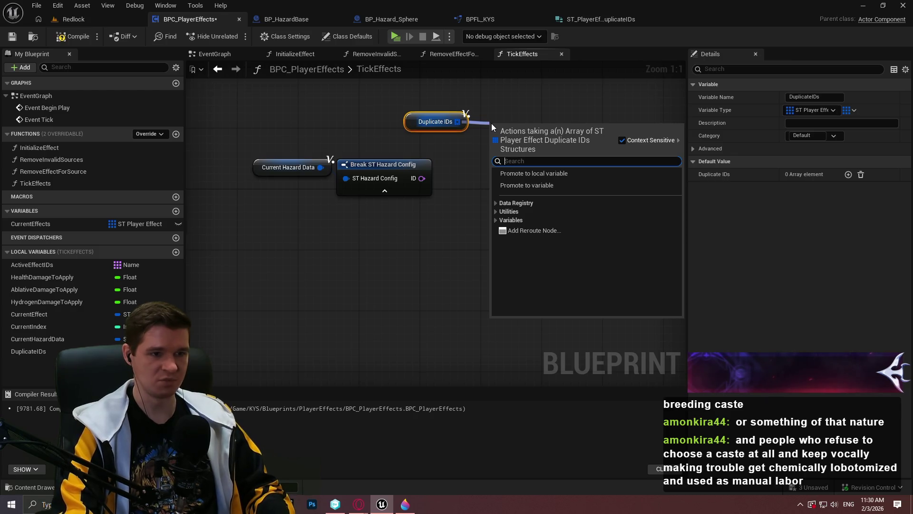
type("for each")
key("Return")
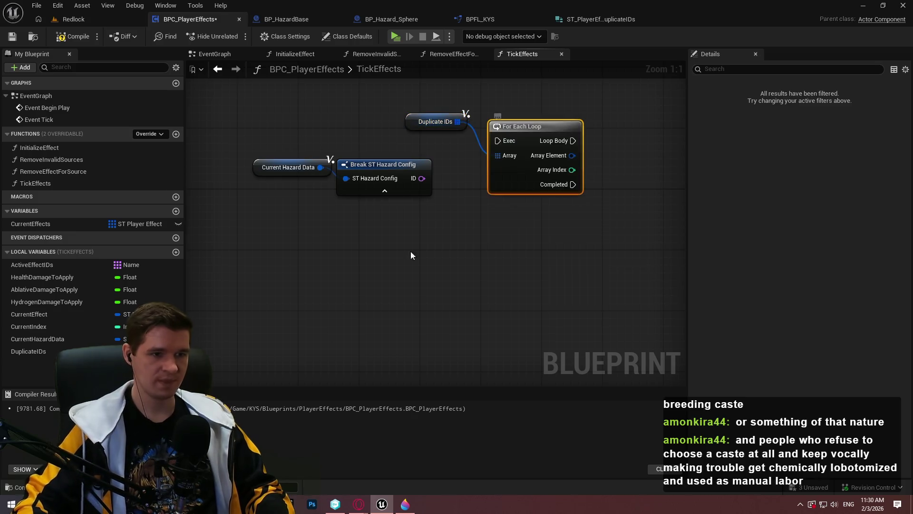
key("ctrl+z")
key("ctrl+z")
key("ctrl+y")
key("ctrl+y")
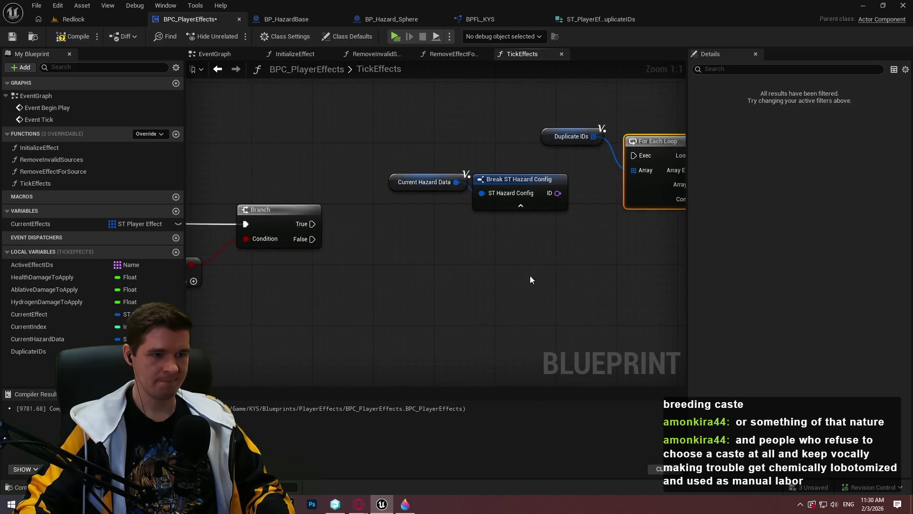
mouse_move(230, 239)
left_mouse_down()
mouse_move(648, 204)
mouse_move(560, 171)
left_mouse_up()
mouse_move(346, 131)
left_mouse_down()
mouse_move(663, 244)
mouse_move(289, 27)
mouse_move(361, 73)
mouse_move(287, 152)
left_mouse_up()
left_click_drag(250, 188, 435, 236)
left_click_drag(384, 200, 627, 306)
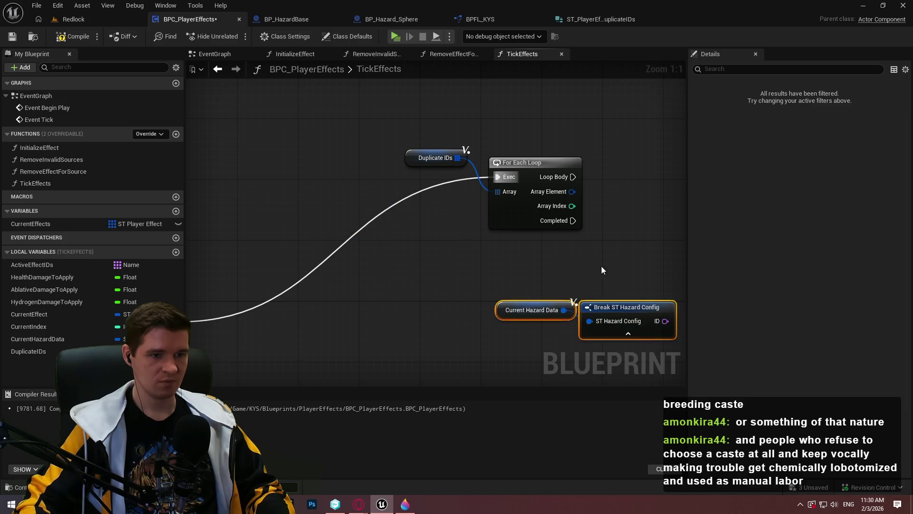
left_click(603, 276)
left_click_drag(449, 158, 465, 196)
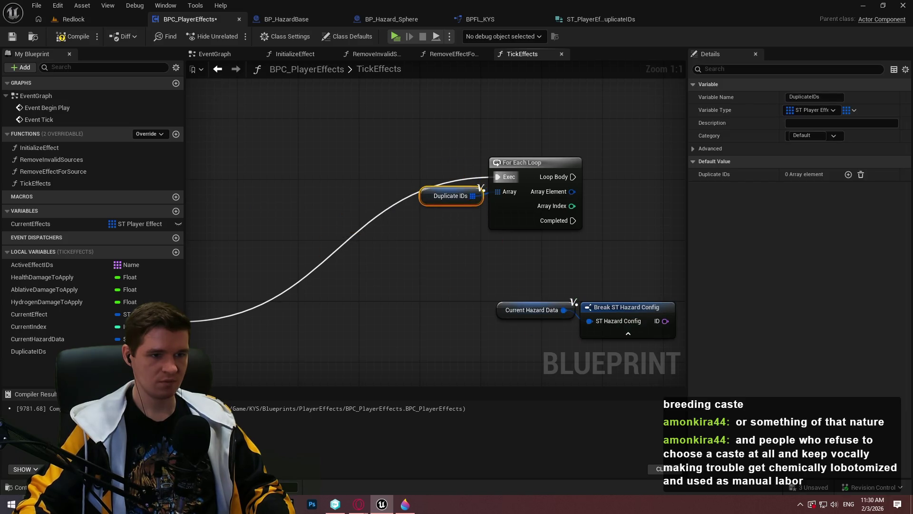
left_click_drag(661, 218, 512, 212)
Break the loop's Array Element into a Break ST Player Effect Duplicate IDs node.
left_click_drag(422, 185, 464, 204)
type("break")
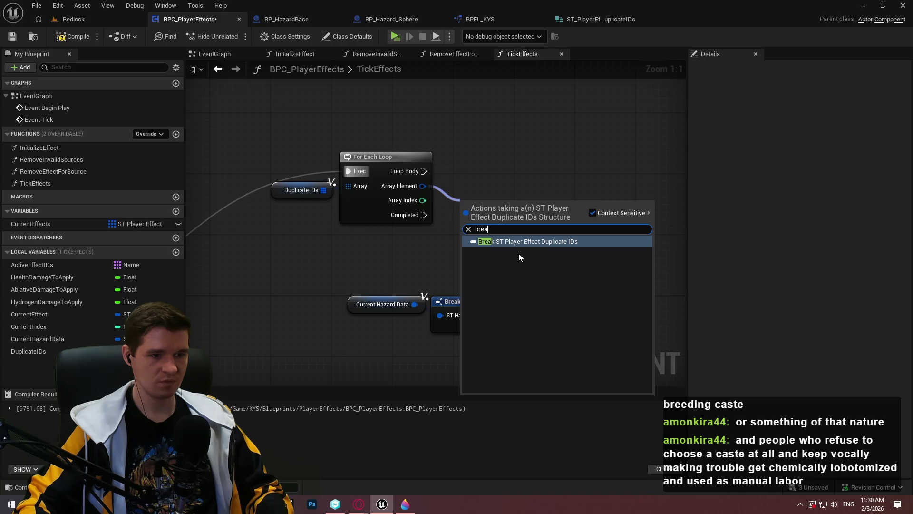
left_click(521, 241)
left_click_drag(523, 213, 392, 210)
left_click(400, 192)
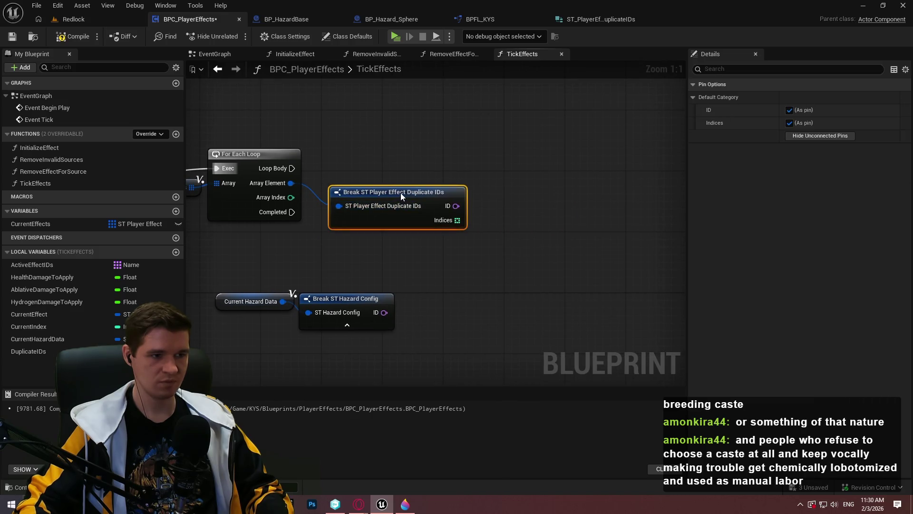
left_click(459, 164)
mouse_move(290, 290)
left_mouse_down()
mouse_move(369, 304)
mouse_move(466, 243)
mouse_move(412, 247)
left_mouse_up()
left_click(485, 207)
Compare the entry ID to the hazard ID with ==, drive a Branch from Loop Body, and compile.
left_click_drag(455, 206, 498, 209)
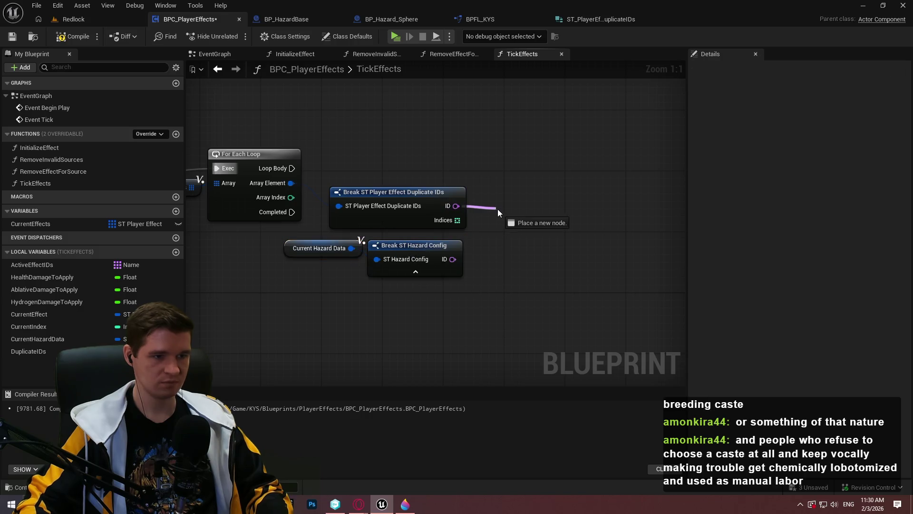
type("=")
left_click(537, 257)
left_click_drag(453, 258, 507, 231)
left_click(576, 148)
left_click_drag(581, 176, 557, 224)
mouse_move(292, 168)
left_mouse_down()
mouse_move(580, 161)
mouse_move(639, 171)
left_mouse_up()
left_click(604, 253)
mouse_move(624, 295)
left_mouse_down()
mouse_move(337, 159)
mouse_move(265, 152)
left_mouse_up()
mouse_move(585, 166)
left_mouse_down()
mouse_move(675, 166)
mouse_move(665, 172)
left_mouse_up()
scroll(531, 248, "down", 2)
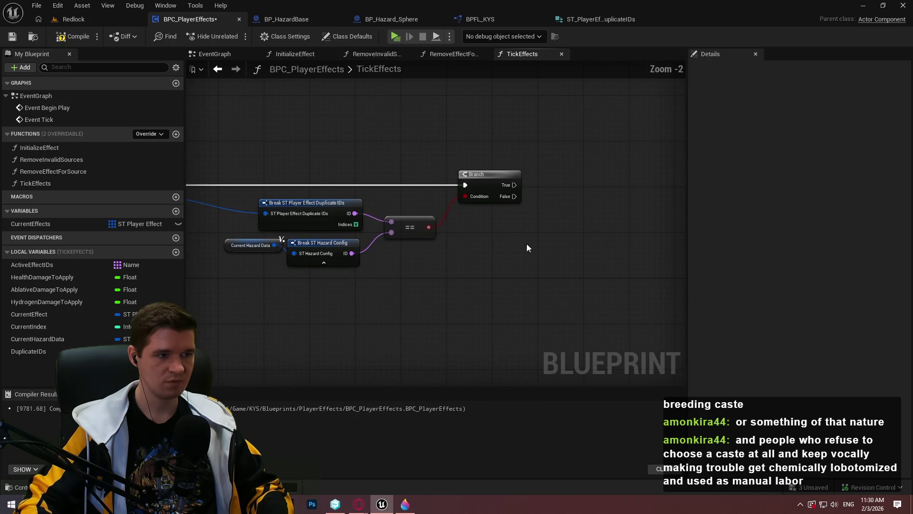
left_click(62, 36)
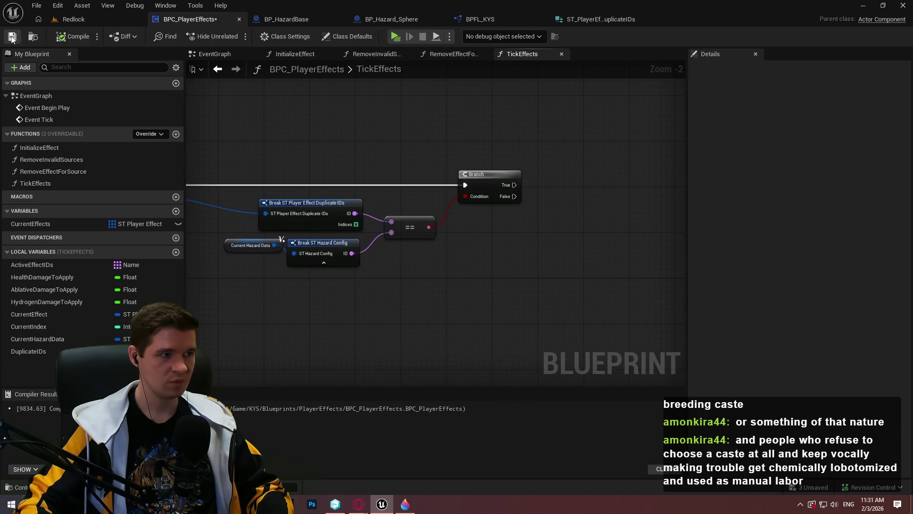
left_click(176, 252)
type("bFoundDuplicat")
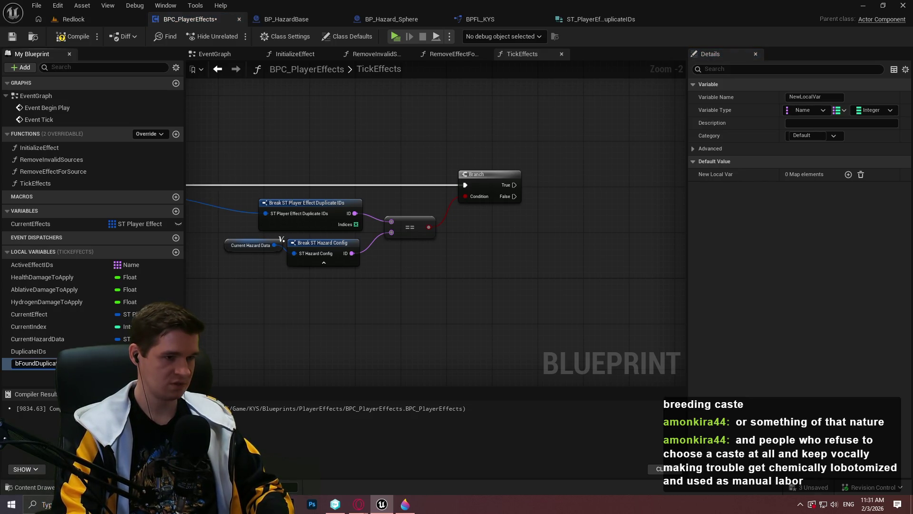
key("Return")
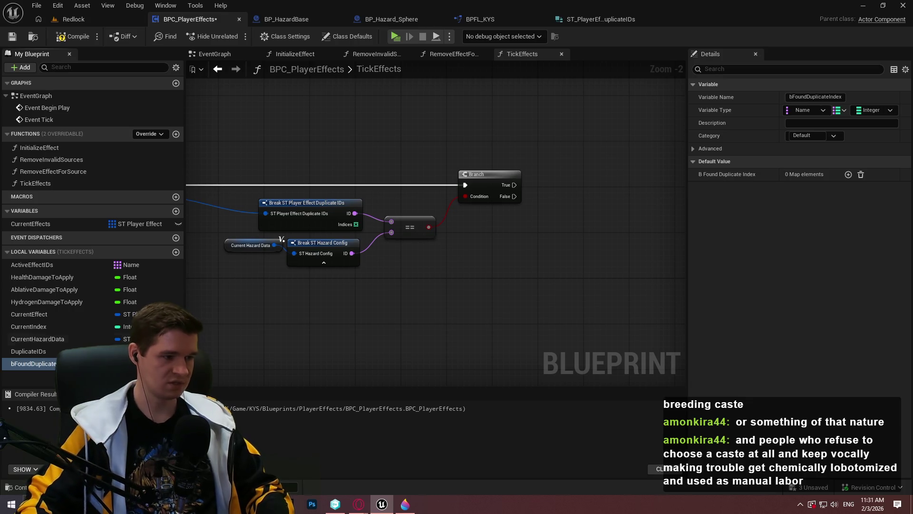
left_click(125, 363)
left_click(161, 184)
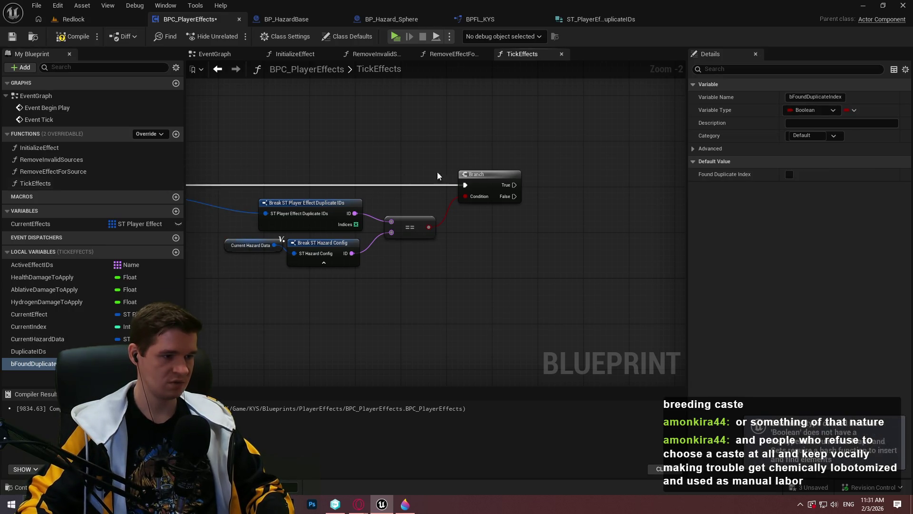
left_click(66, 42)
mouse_move(33, 364)
left_mouse_down()
mouse_move(547, 164)
mouse_move(574, 184)
left_mouse_up()
left_click(574, 183)
mouse_move(514, 185)
left_mouse_down()
mouse_move(526, 188)
mouse_move(540, 156)
mouse_move(567, 191)
left_mouse_up()
left_click(575, 262)
left_click_drag(575, 261, 603, 216)
left_click_drag(535, 216, 584, 227)
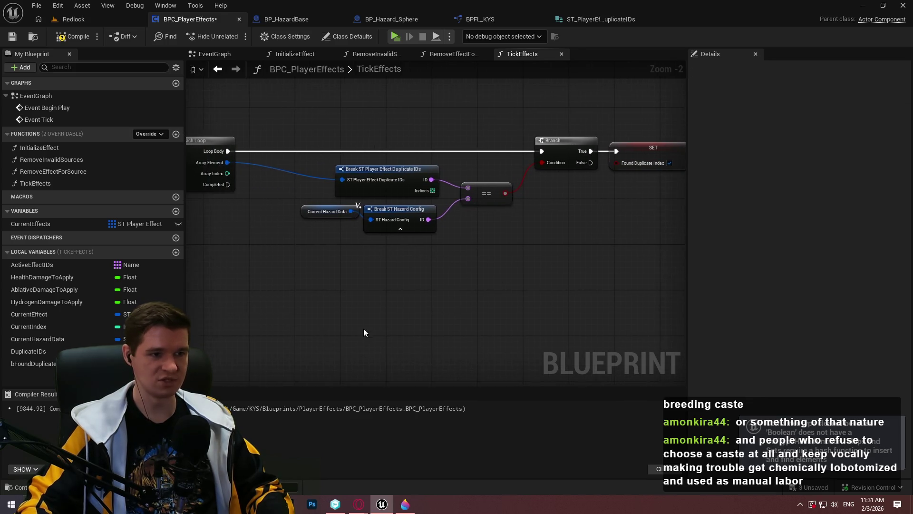
mouse_move(26, 363)
left_mouse_down()
mouse_move(304, 304)
mouse_move(321, 272)
mouse_move(228, 184)
left_mouse_up()
left_click(316, 258)
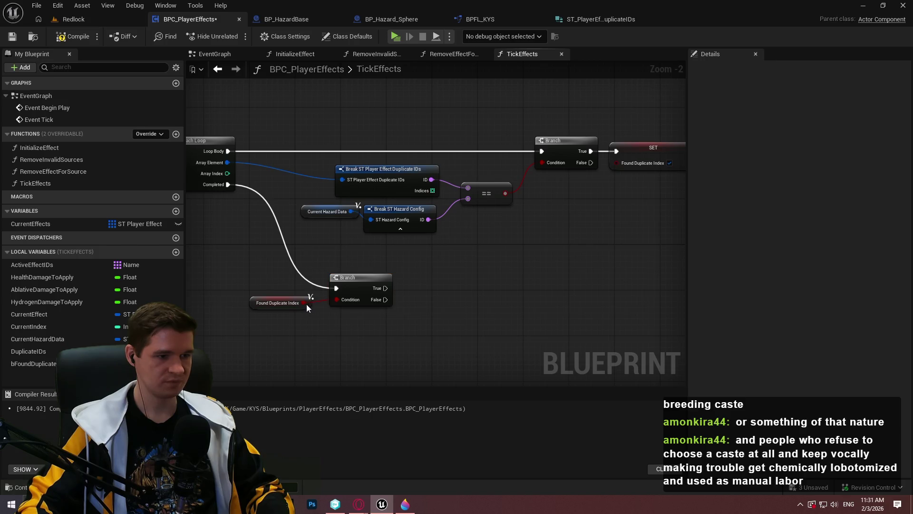
left_click_drag(313, 302, 331, 301)
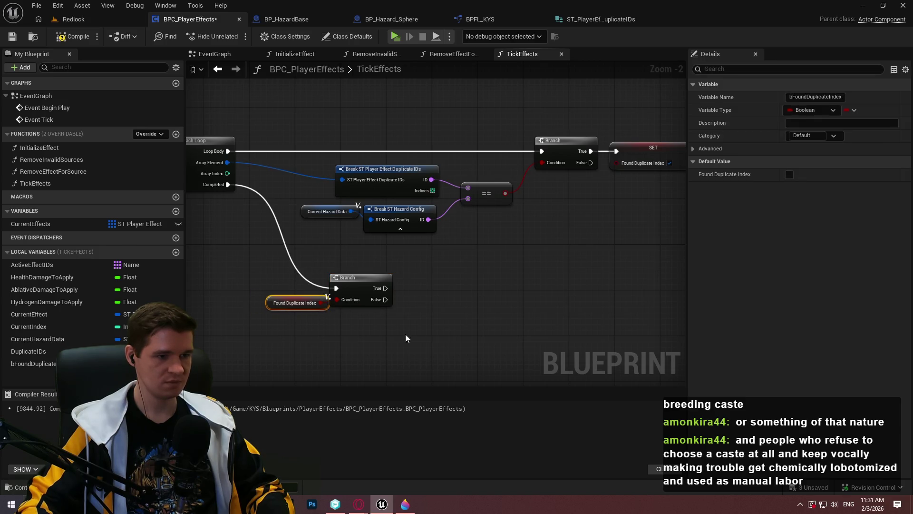
left_click(404, 333)
scroll(338, 243, "down", 4)
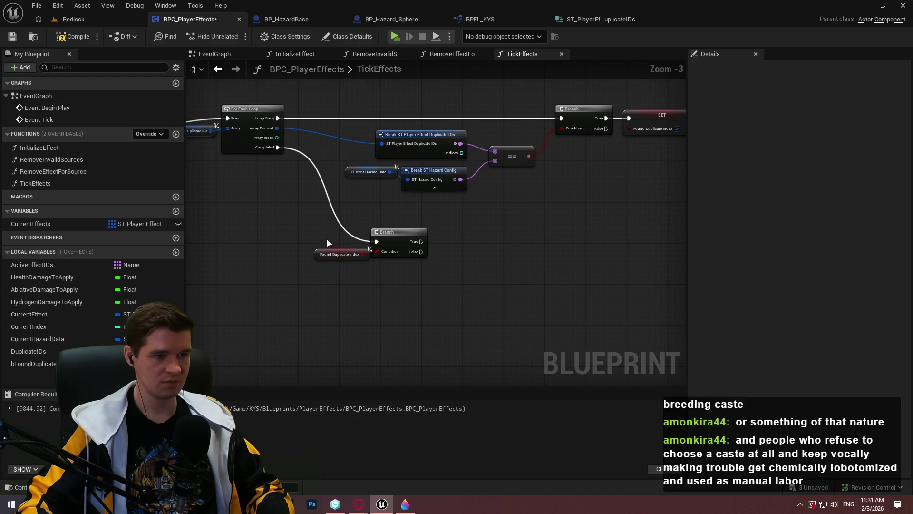
left_click_drag(540, 288, 292, 185)
left_click_drag(336, 210, 335, 110)
scroll(373, 178, "up", 4)
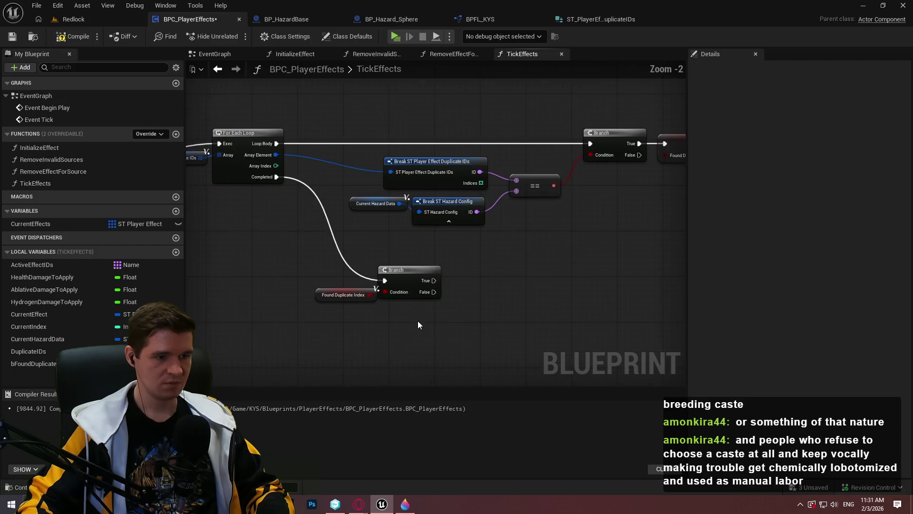
left_click(415, 239)
left_click_drag(458, 285, 333, 219)
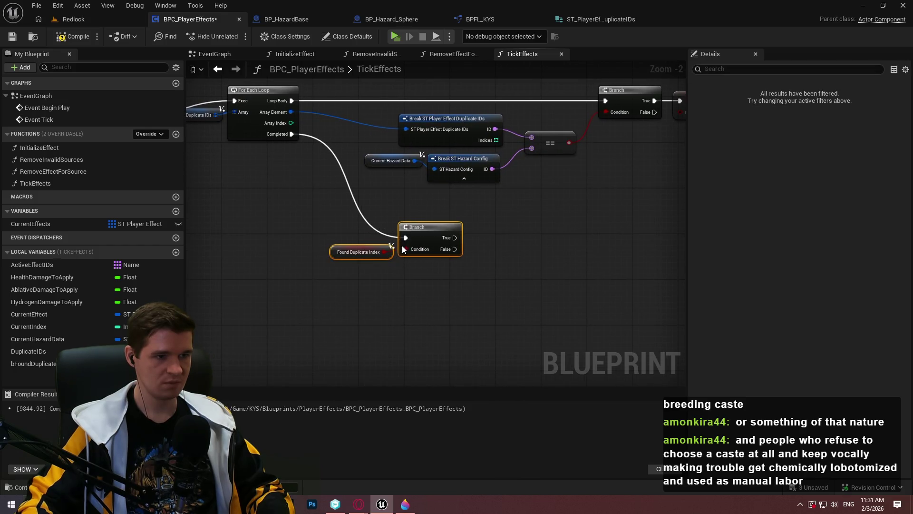
left_click_drag(424, 227, 412, 267)
left_click(475, 209)
scroll(386, 284, "up", 1)
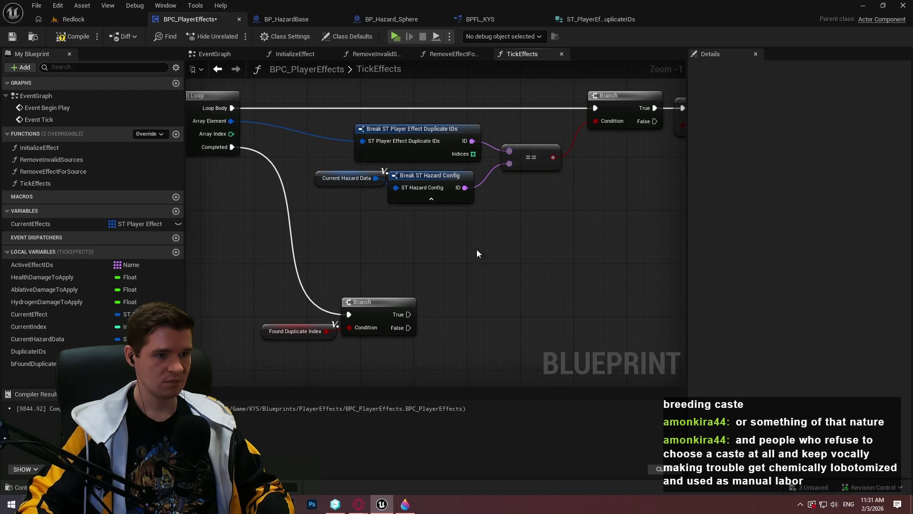
mouse_move(624, 192)
left_mouse_down()
mouse_move(559, 231)
mouse_move(580, 211)
mouse_move(514, 234)
left_mouse_up()
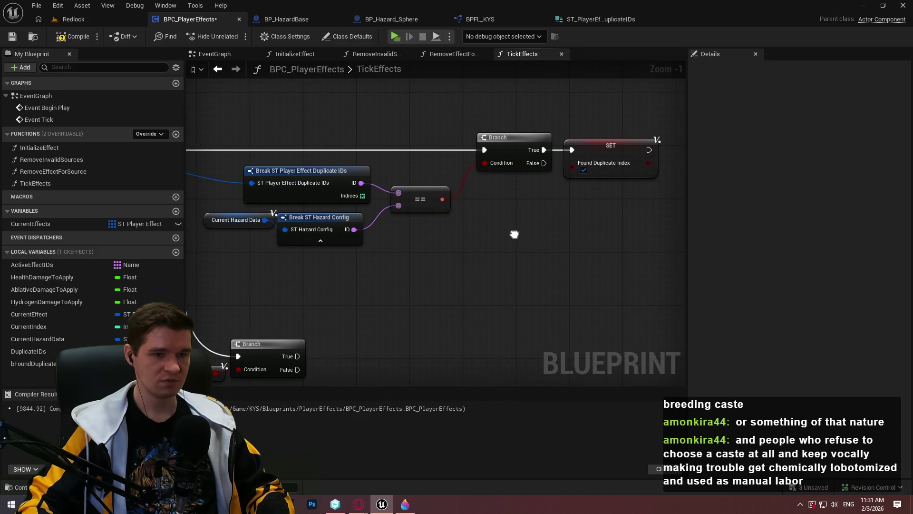
mouse_move(514, 234)
left_mouse_down()
mouse_move(685, 250)
mouse_move(475, 200)
mouse_move(504, 224)
left_mouse_up()
scroll(504, 224, "down", 2)
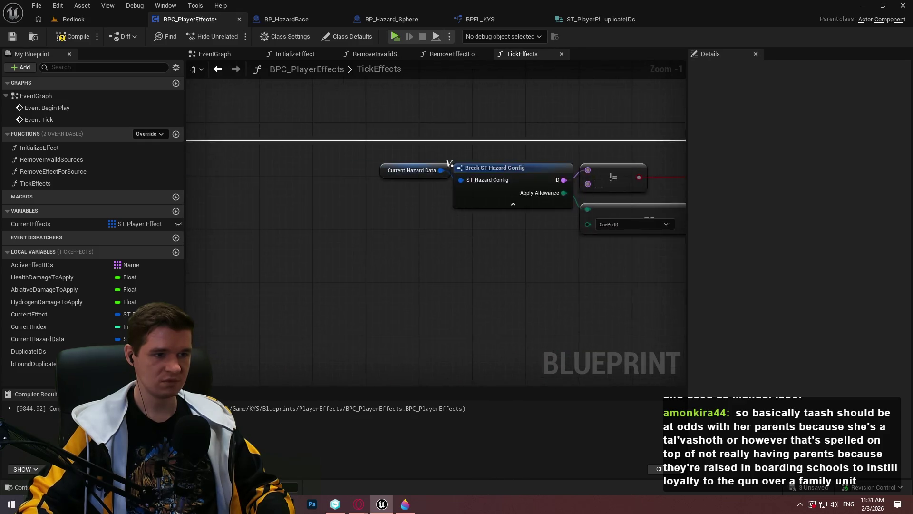
scroll(410, 182, "down", 2)
scroll(316, 174, "up", 3)
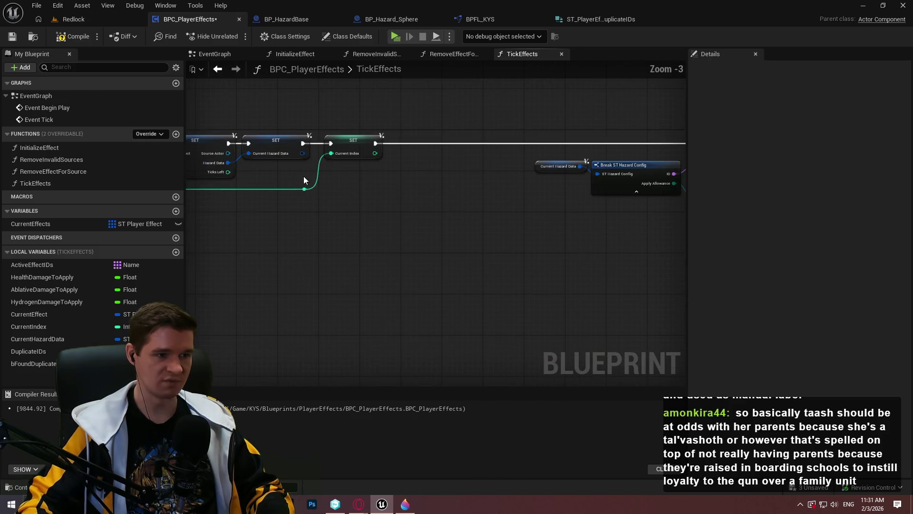
mouse_move(35, 363)
left_mouse_down()
mouse_move(441, 210)
mouse_move(460, 156)
left_mouse_up()
left_click(460, 151)
mouse_move(383, 139)
left_mouse_down()
mouse_move(383, 153)
mouse_move(414, 139)
left_mouse_up()
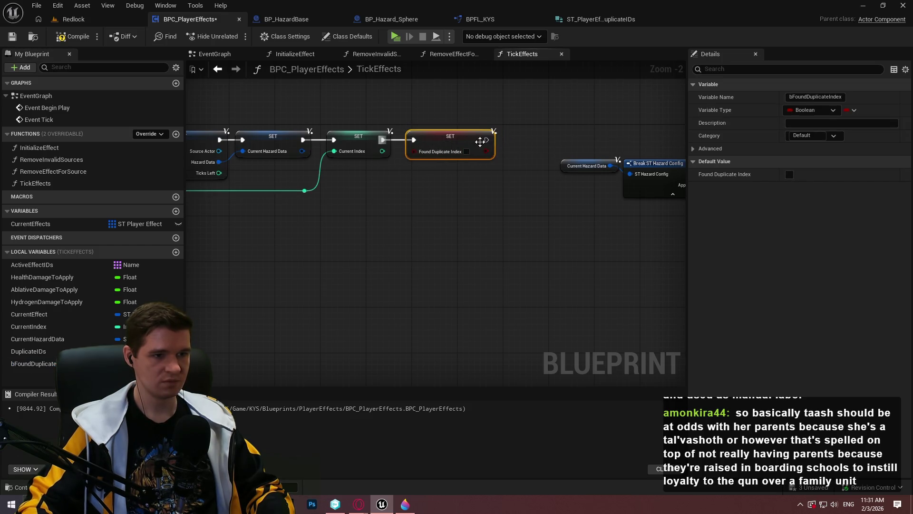
scroll(618, 143, "down", 1)
scroll(256, 377, "down", 1)
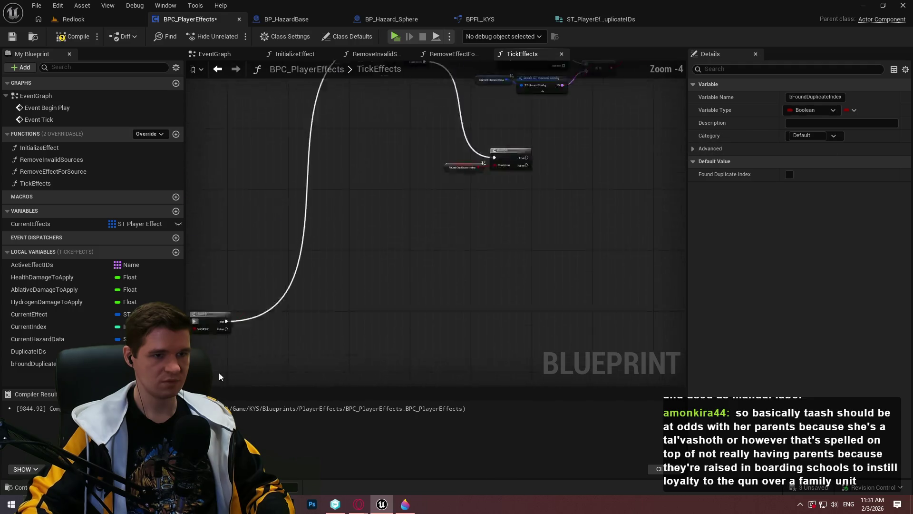
scroll(459, 203, "up", 3)
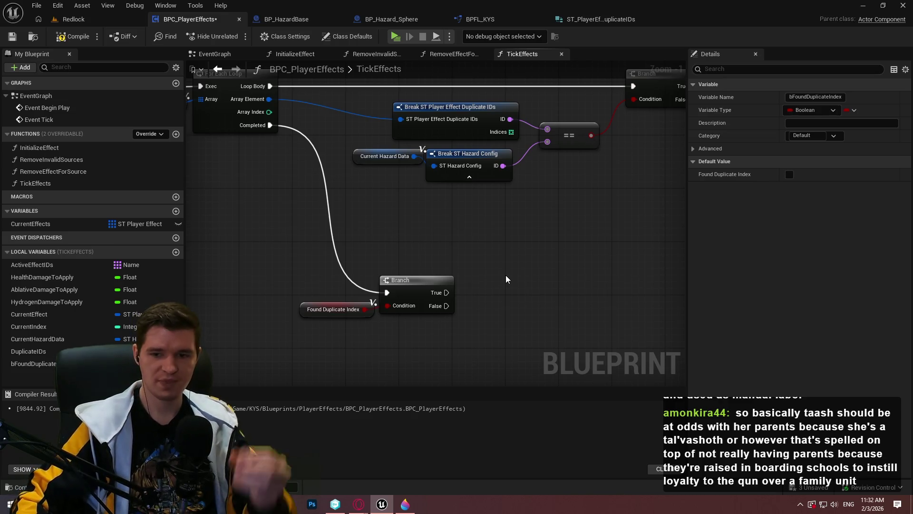
Drop a Get DuplicateIDs node beside SET Found Duplicate Index and pan to the For Each Loop.
scroll(506, 280, "down", 2)
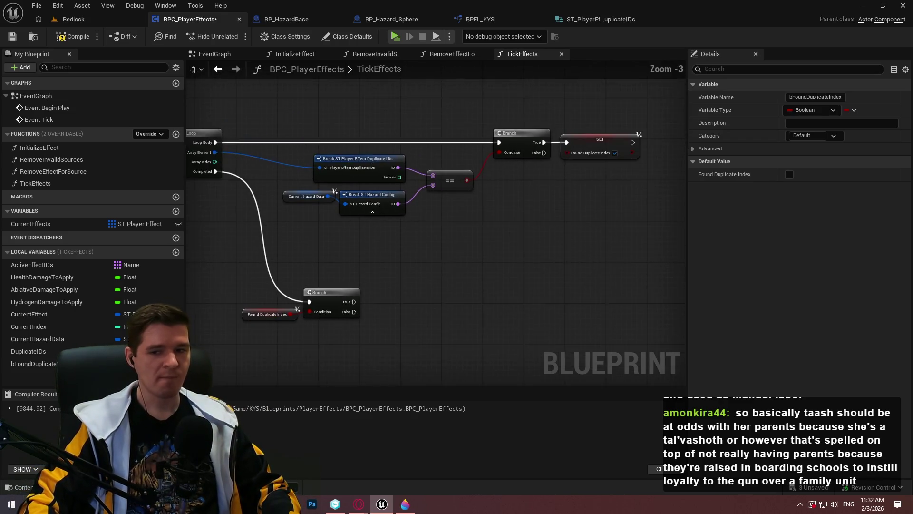
scroll(478, 220, "up", 3)
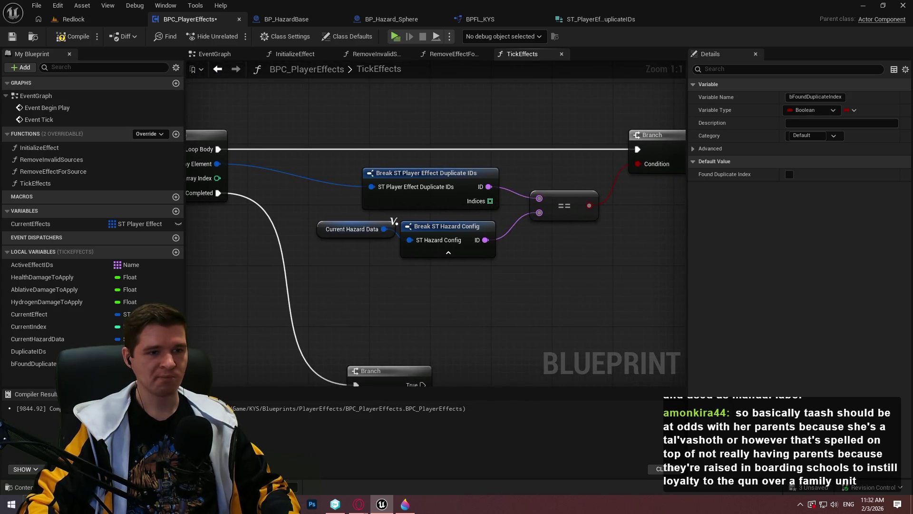
mouse_move(688, 238)
left_mouse_down()
mouse_move(643, 126)
mouse_move(591, 157)
mouse_move(590, 146)
mouse_move(547, 222)
mouse_move(585, 212)
mouse_move(685, 239)
mouse_move(548, 257)
mouse_move(564, 236)
left_mouse_up()
mouse_move(29, 351)
left_mouse_down()
mouse_move(555, 238)
mouse_move(571, 263)
mouse_move(466, 245)
mouse_move(647, 226)
left_mouse_up()
left_click(572, 265)
mouse_move(616, 197)
left_mouse_down()
mouse_move(606, 187)
mouse_move(605, 198)
left_mouse_up()
mouse_move(547, 209)
left_mouse_down()
mouse_move(606, 215)
mouse_move(473, 219)
mouse_move(540, 212)
left_mouse_up()
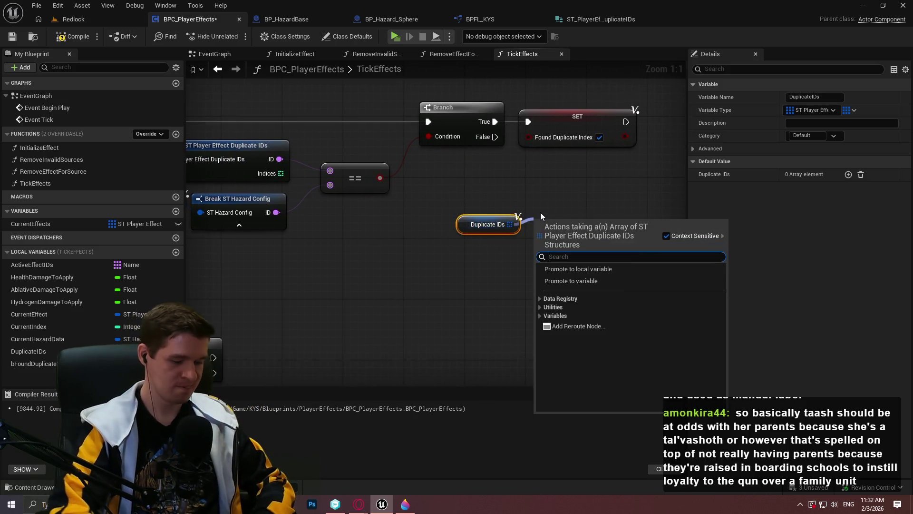
Add an array GET node on Duplicate IDs, indexed by the loop's Array Index via a reroute point.
type("get")
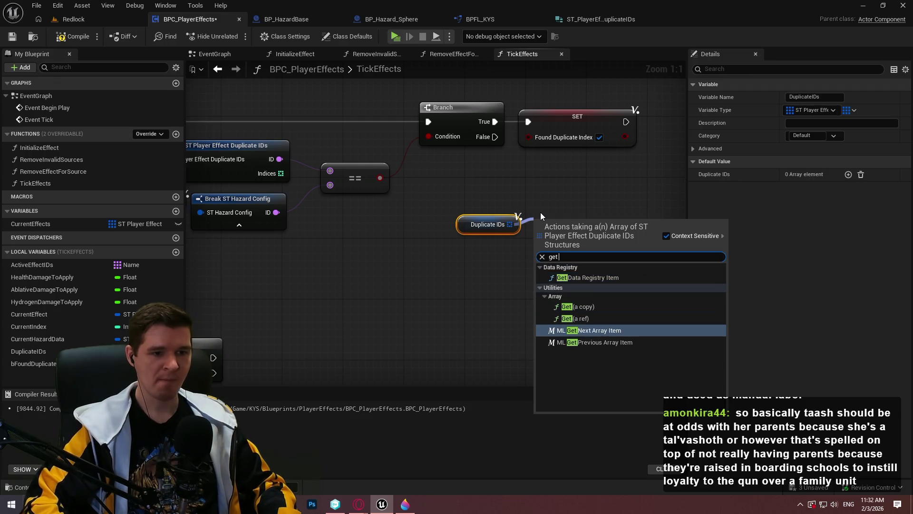
key("Return")
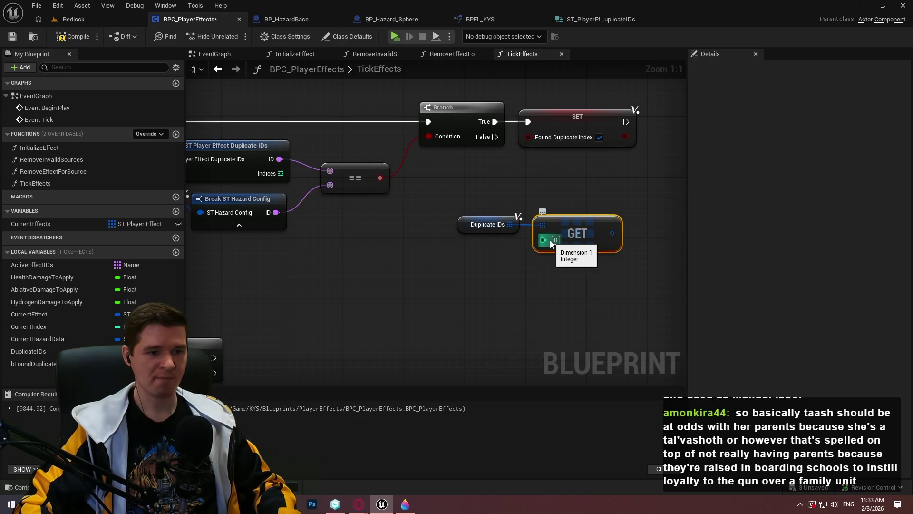
scroll(595, 232, "down", 3)
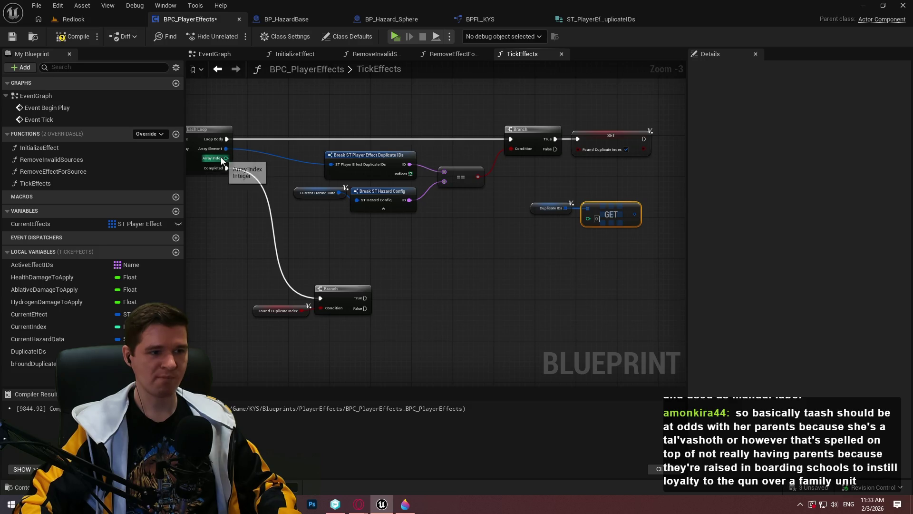
left_click_drag(226, 158, 589, 218)
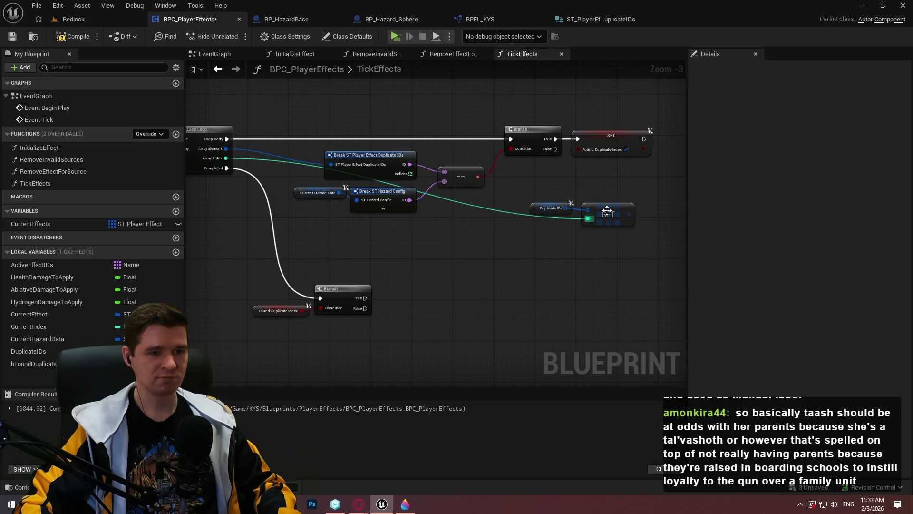
double_click(566, 219)
left_click_drag(566, 219, 341, 224)
scroll(339, 227, "up", 2)
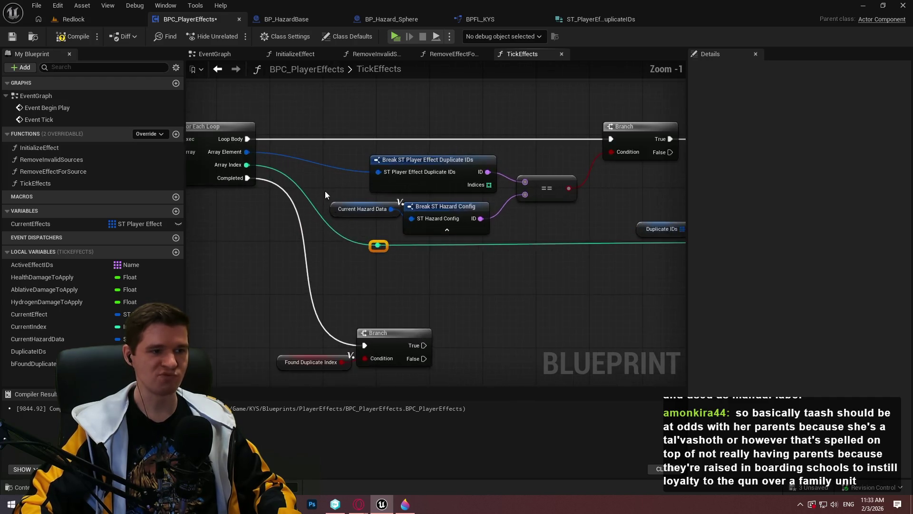
Promote the loop's Array Index to a new local variable named DuplicateIDIndex.
mouse_move(268, 233)
left_mouse_down()
mouse_move(338, 160)
mouse_move(325, 184)
left_mouse_up()
type("U")
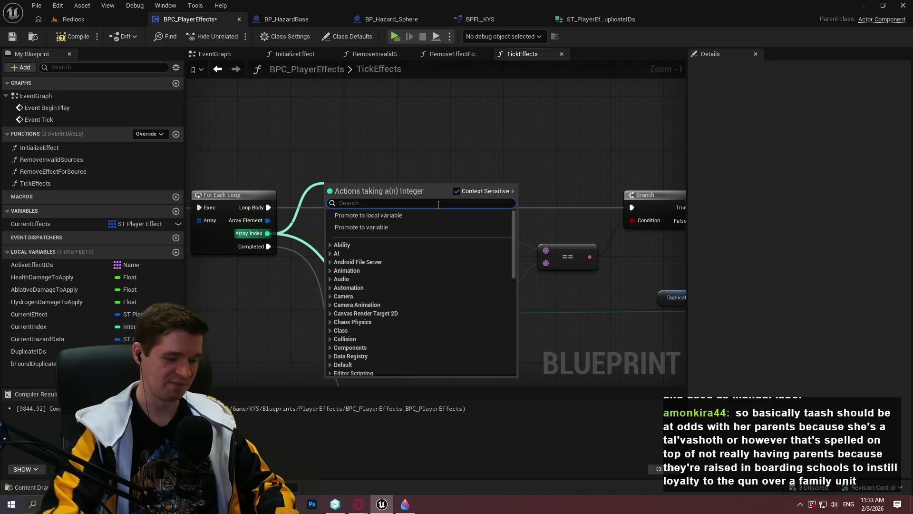
key("BackSpace")
type("D")
key("BackSpace")
type("DuplicateIDIndex")
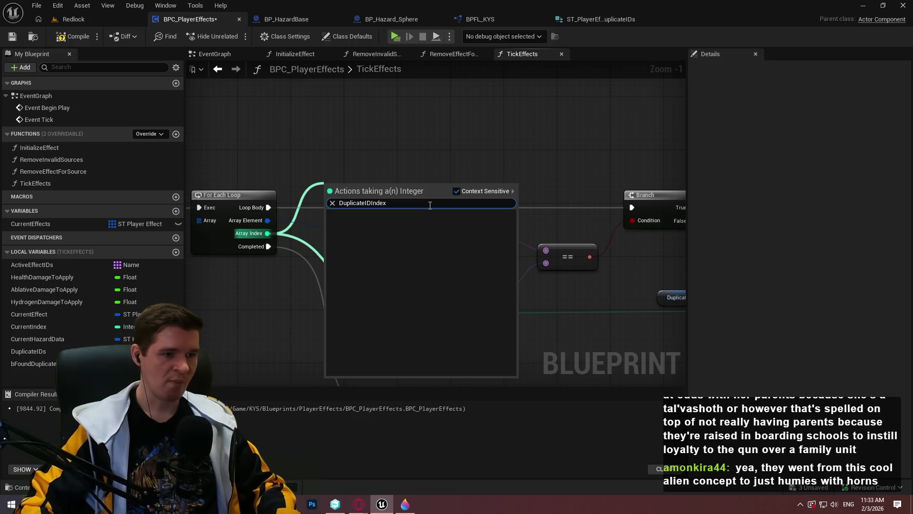
key("Escape")
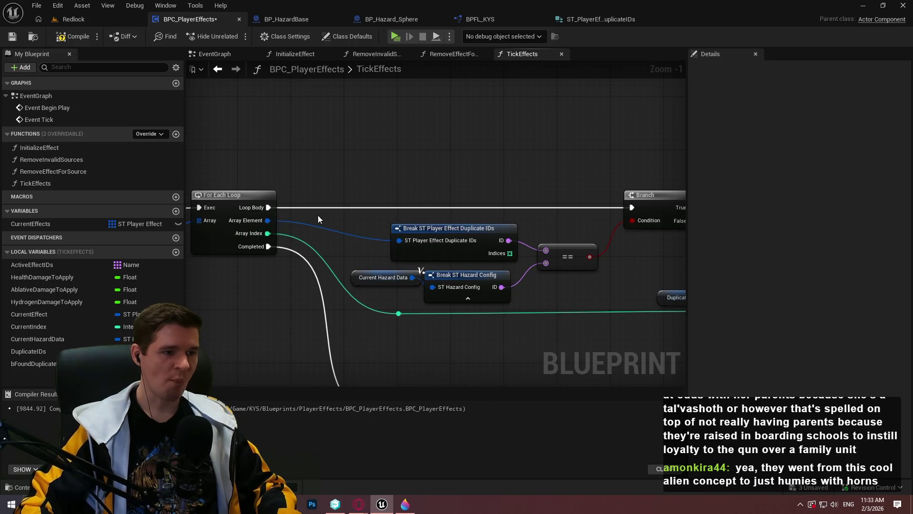
left_click(262, 240)
key("ctrl+z")
left_click_drag(268, 233, 347, 192)
left_click(373, 221)
type("Dy")
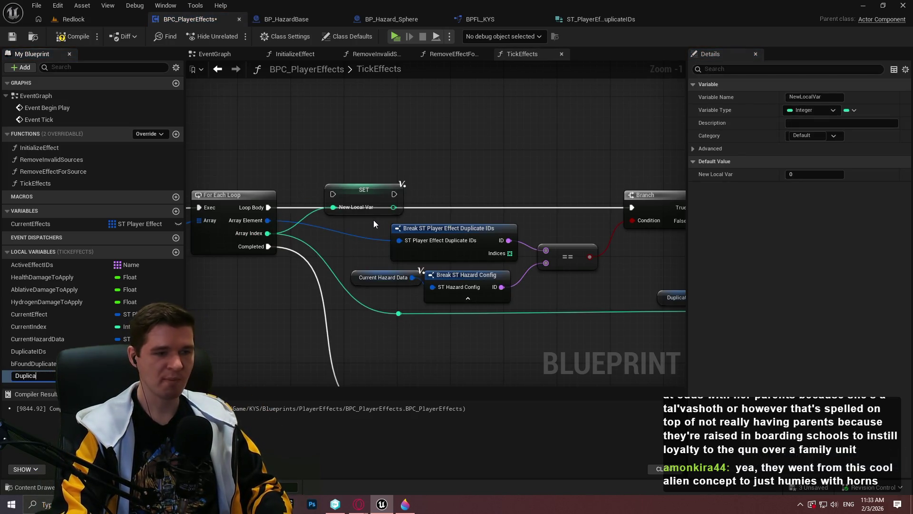
type("dex")
key("Return")
Route Loop Body through the SET DuplicateIDIndex node and add a reroute on the array element wire.
mouse_move(333, 193)
left_mouse_down()
mouse_move(257, 214)
mouse_move(268, 207)
left_mouse_up()
mouse_move(379, 189)
left_mouse_down()
mouse_move(353, 210)
mouse_move(645, 209)
mouse_move(633, 208)
left_mouse_up()
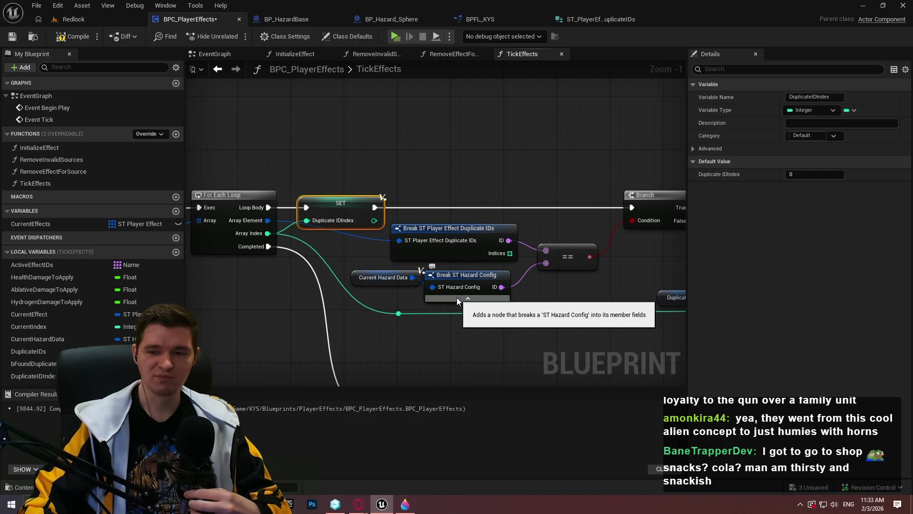
left_click(363, 237)
double_click(365, 239)
left_click_drag(367, 240, 336, 242)
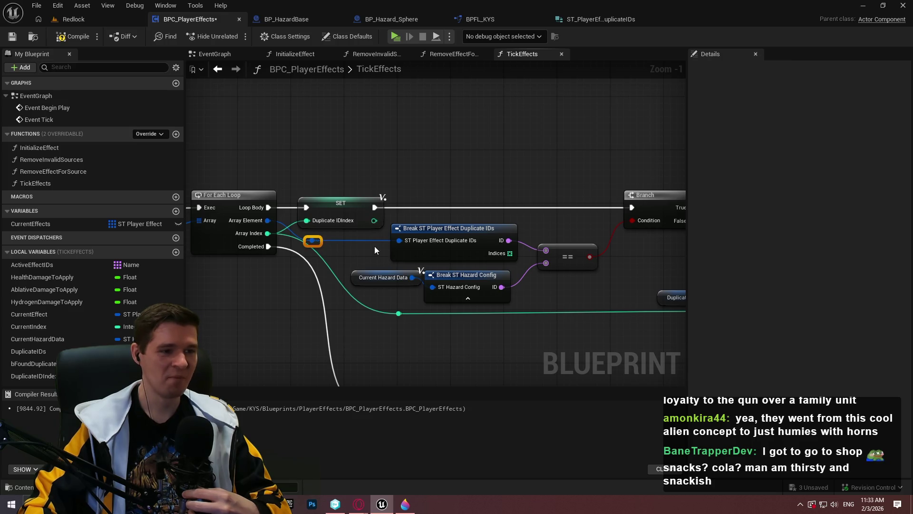
Tidy the loop-body nodes and box-select the Duplicate IDs and GET nodes.
scroll(373, 246, "down", 3)
mouse_move(564, 248)
left_mouse_down()
mouse_move(187, 147)
mouse_move(248, 143)
mouse_move(276, 160)
left_mouse_up()
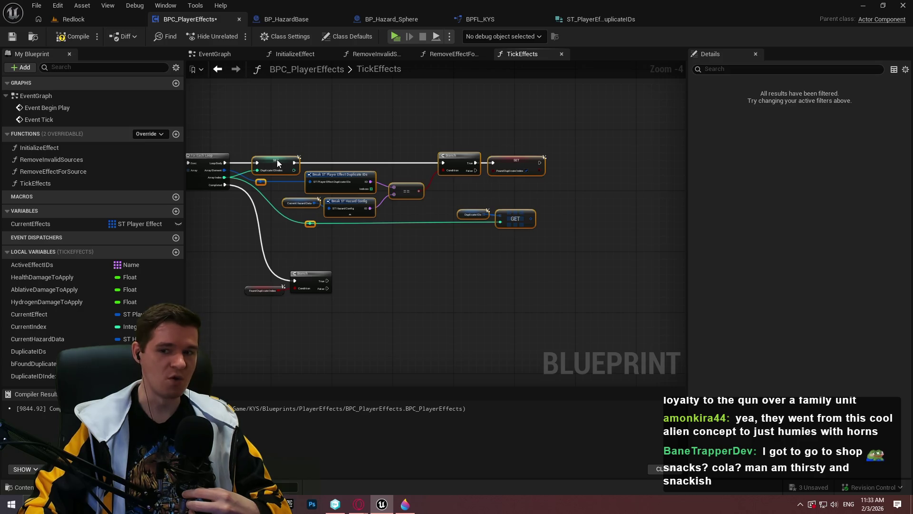
scroll(282, 147, "up", 1)
scroll(312, 146, "up", 4)
left_click(307, 225)
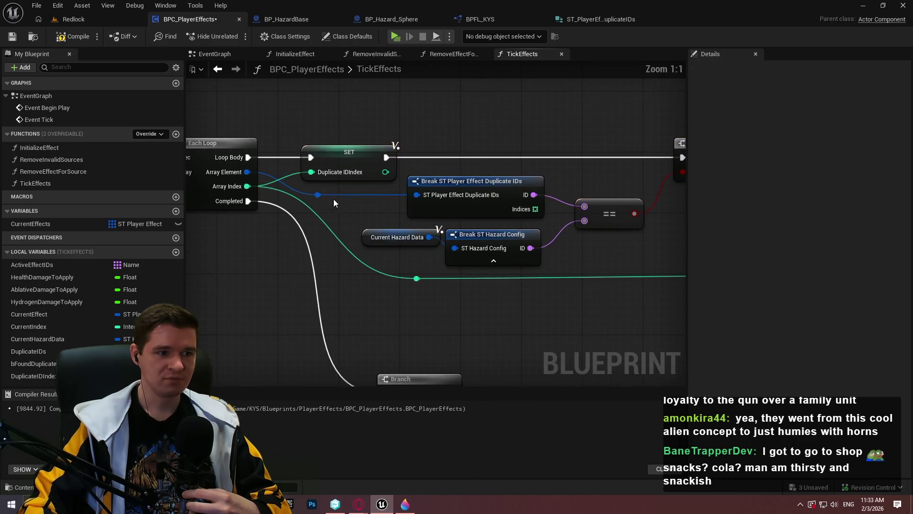
mouse_move(321, 195)
left_mouse_down()
mouse_move(328, 189)
mouse_move(318, 185)
left_mouse_up()
left_click(324, 193)
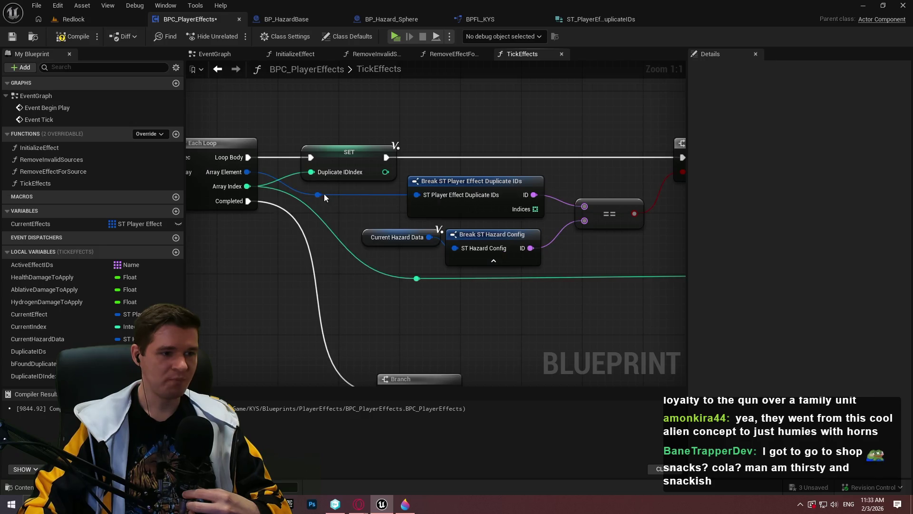
left_click(366, 207)
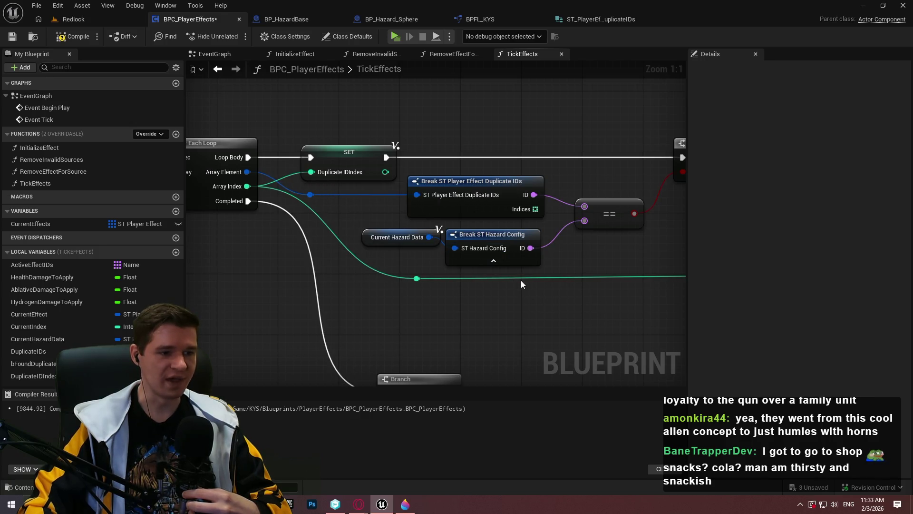
scroll(513, 274, "down", 2)
mouse_move(459, 277)
left_mouse_down()
mouse_move(339, 254)
mouse_move(484, 282)
mouse_move(428, 219)
mouse_move(673, 143)
mouse_move(504, 176)
left_mouse_up()
Wire DuplicateIDIndex into the GET on Duplicate IDs and shift those nodes left.
left_click(523, 229)
left_click_drag(38, 380, 534, 187)
scroll(506, 199, "up", 1)
left_click(506, 200)
left_click_drag(581, 261, 424, 157)
left_click_drag(559, 178, 429, 226)
left_click(580, 261)
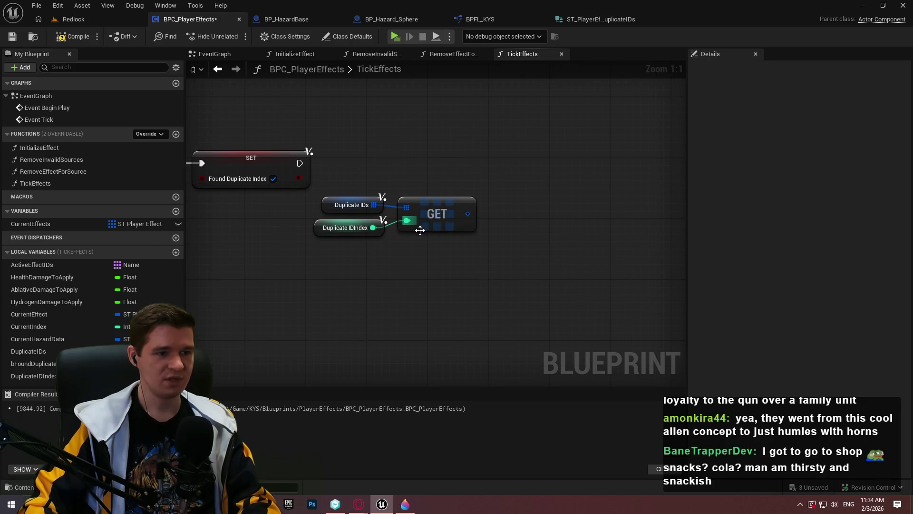
Add a Set members node for the fetched entry, chained after the SET node.
left_click_drag(468, 214, 543, 229)
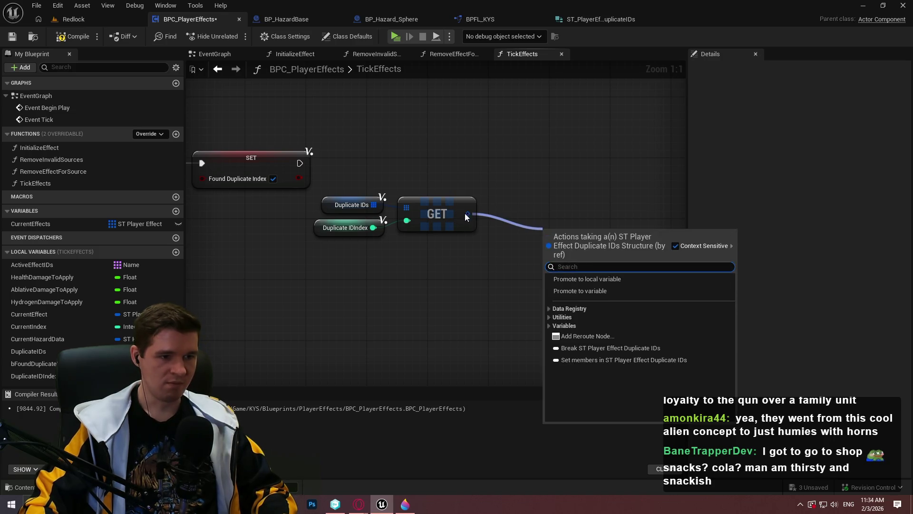
type("set")
type(" mem")
left_click(595, 235)
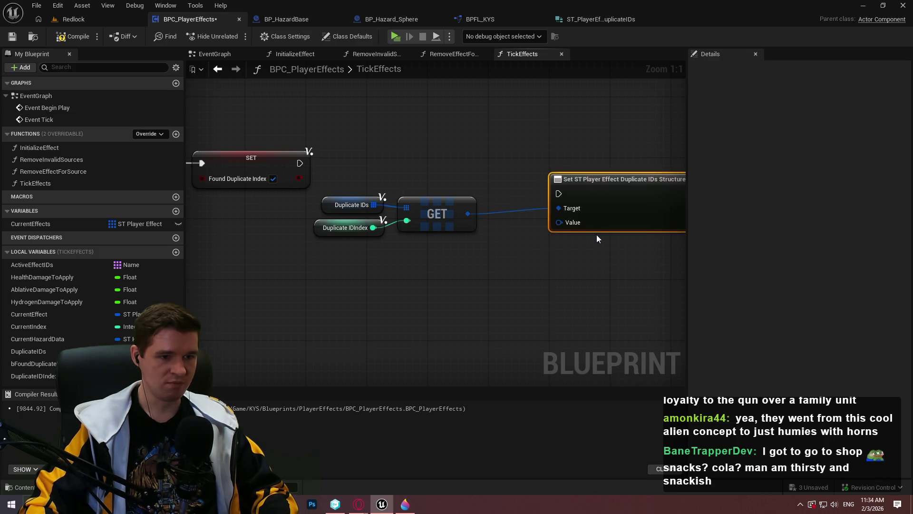
left_click(486, 210)
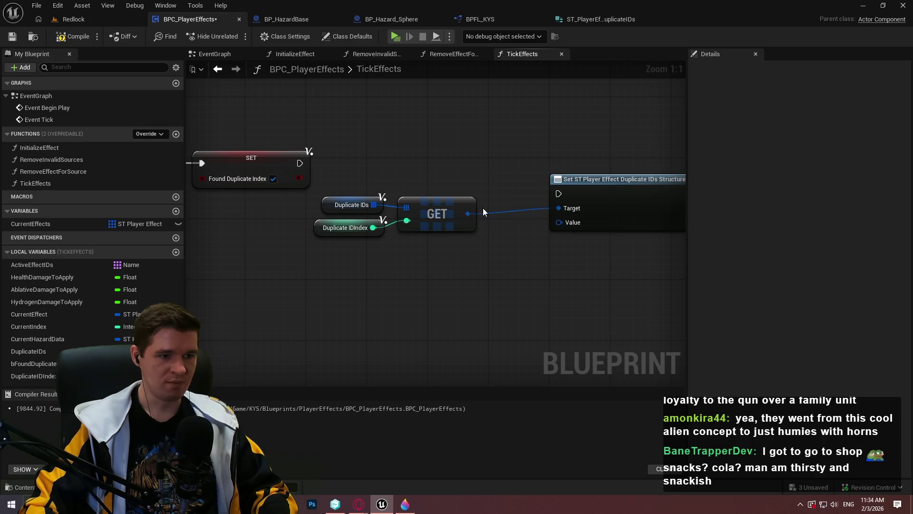
left_click_drag(467, 214, 476, 247)
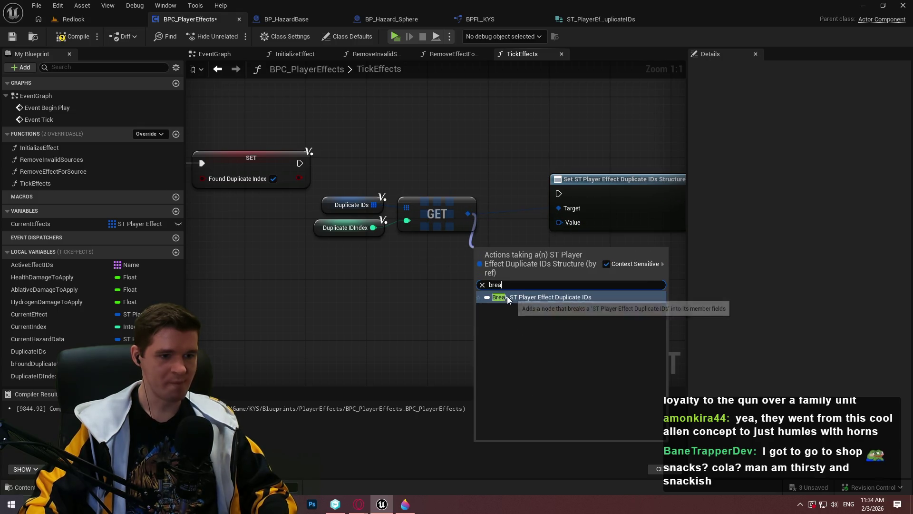
left_click(515, 231)
left_click_drag(559, 194, 300, 164)
left_click_drag(607, 183, 673, 153)
Add Make and Break ST Player Effect Duplicate IDs nodes and delete the stray Branch.
left_click_drag(618, 192, 577, 226)
type("make")
left_click(623, 269)
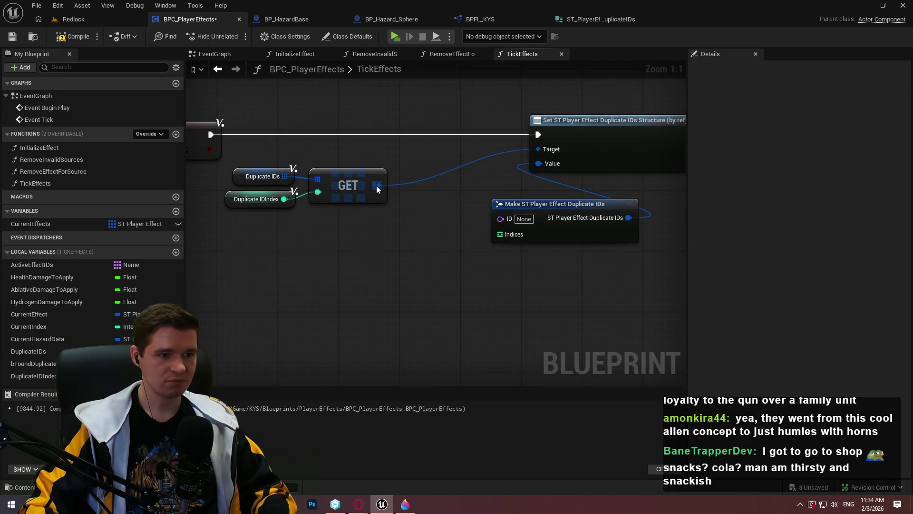
left_click(391, 233)
key("Delete")
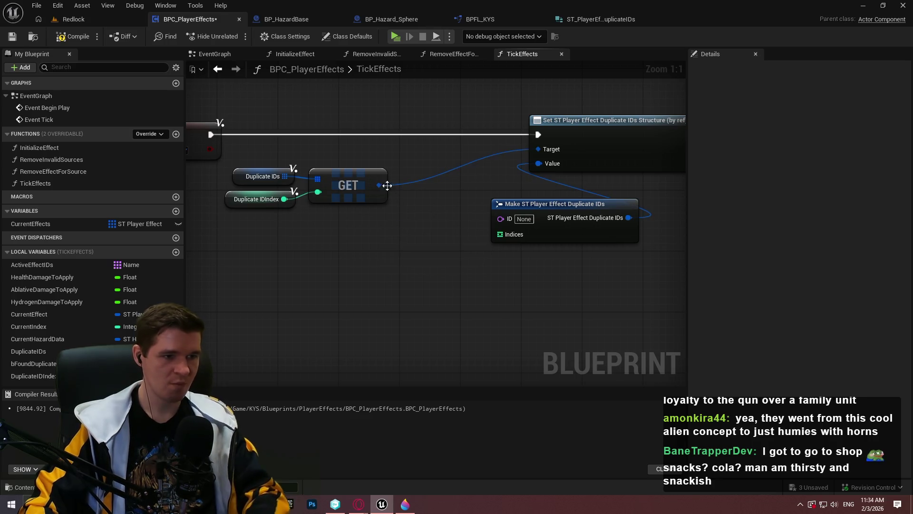
type("b")
left_click_drag(379, 185, 418, 274)
type("reak")
left_click(440, 267)
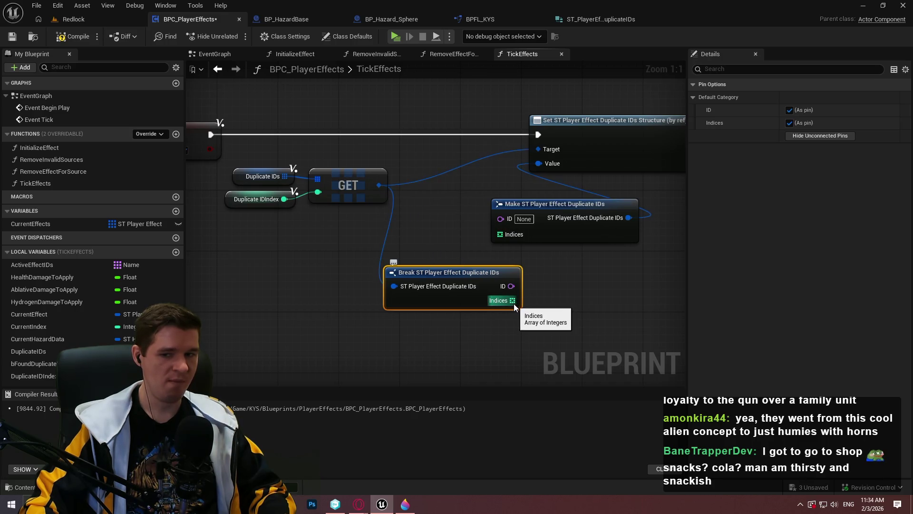
Add a Set Array of Integers node from the Indices output and remove GET's Target link.
left_click_drag(513, 300, 547, 289)
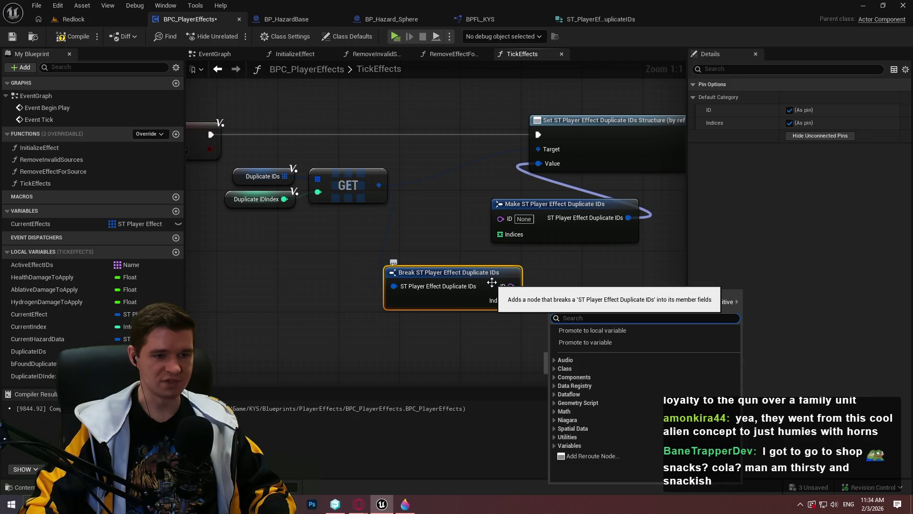
left_click_drag(512, 300, 569, 281)
left_click_drag(512, 300, 570, 279)
type("set by")
left_click(619, 358)
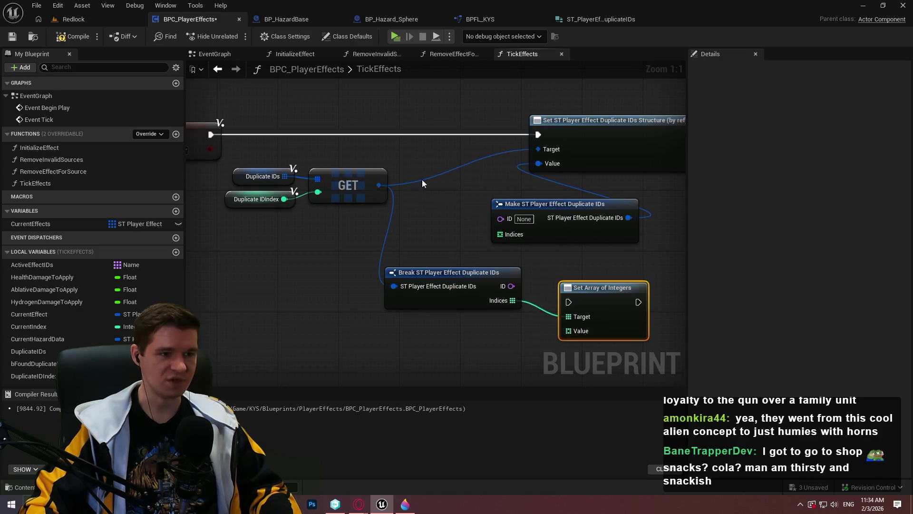
left_click(538, 148, "alt")
Split the GET node's struct output into ID and Indices.
right_click(376, 186)
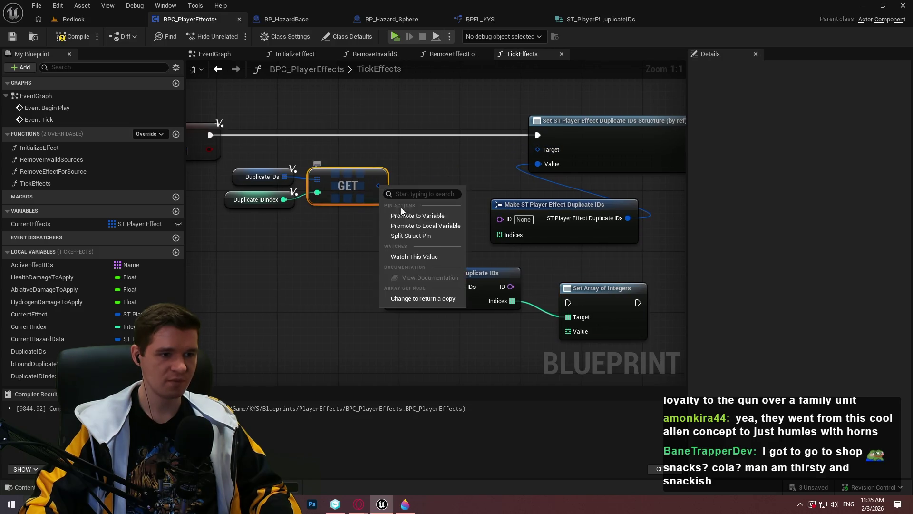
left_click(411, 235)
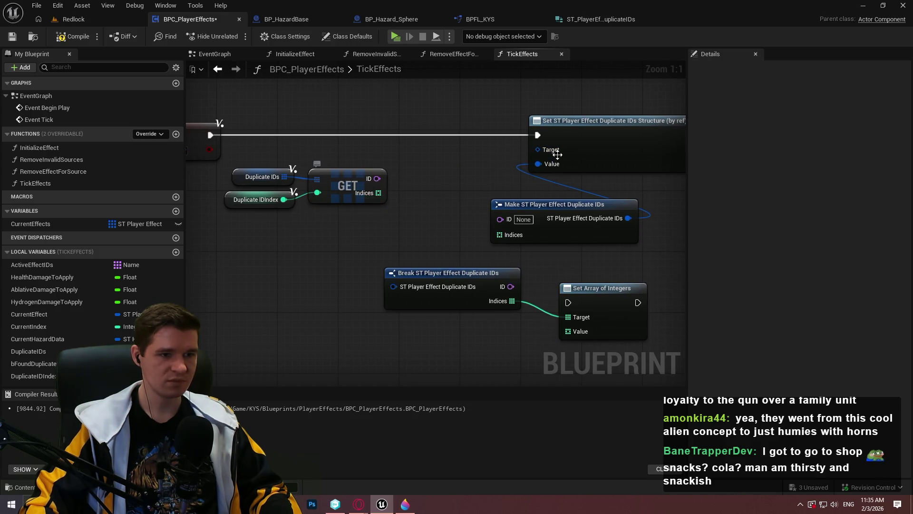
right_click(538, 164)
key("Escape")
left_click_drag(625, 327, 609, 320)
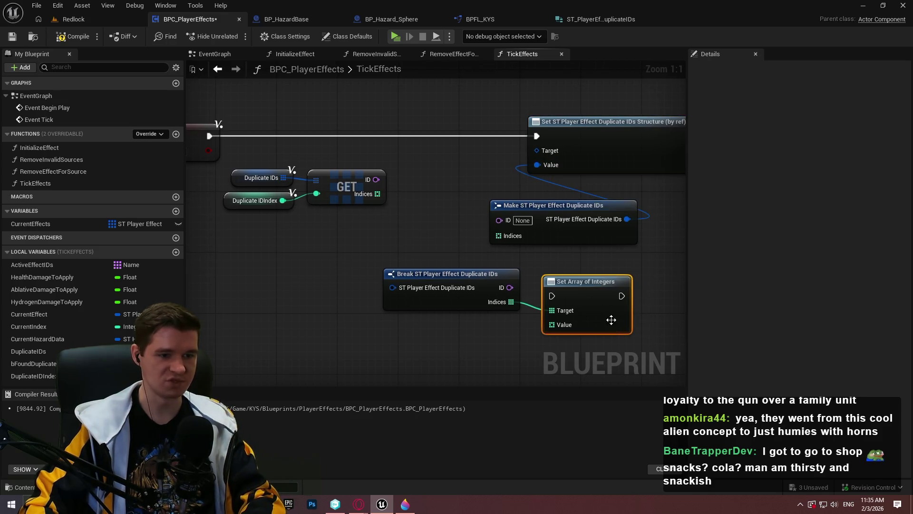
Delete the Set, Make and Break struct nodes and connect Indices to the Set node's Target.
left_click_drag(571, 205, 426, 289)
left_click(569, 119)
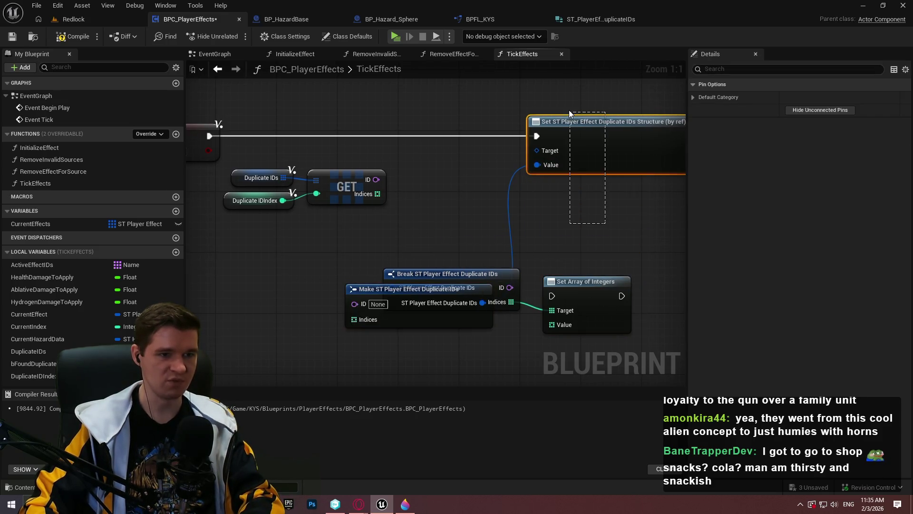
key("Delete")
left_click_drag(639, 269, 438, 336)
left_click(581, 292, "ctrl")
key("Delete")
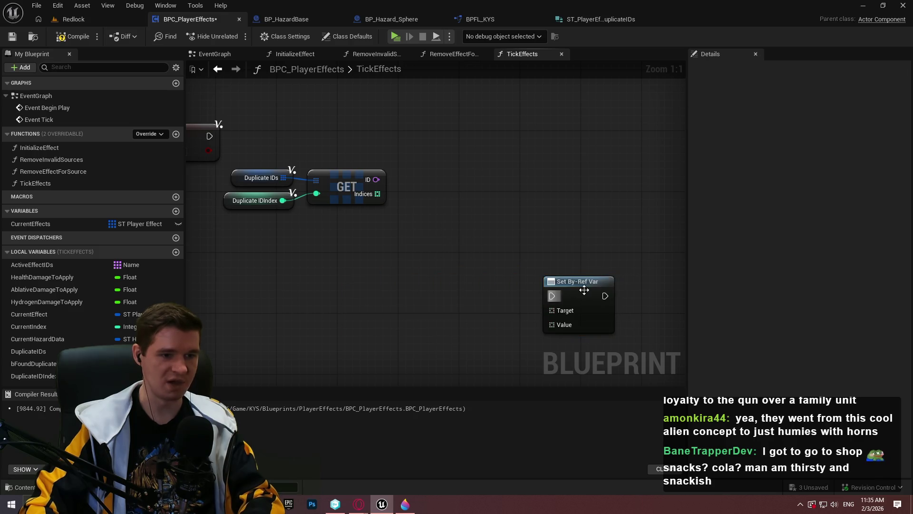
left_click_drag(581, 292, 596, 147)
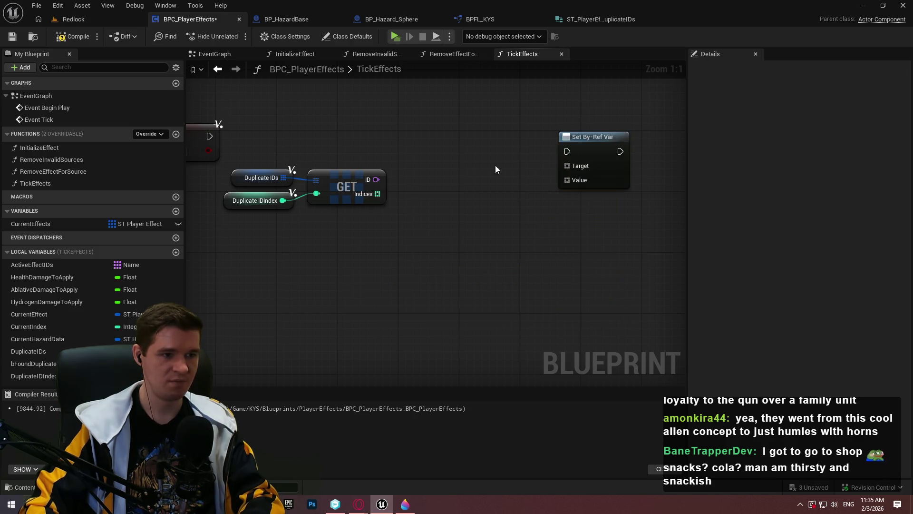
mouse_move(383, 193)
left_mouse_down()
mouse_move(578, 164)
mouse_move(567, 165)
left_mouse_up()
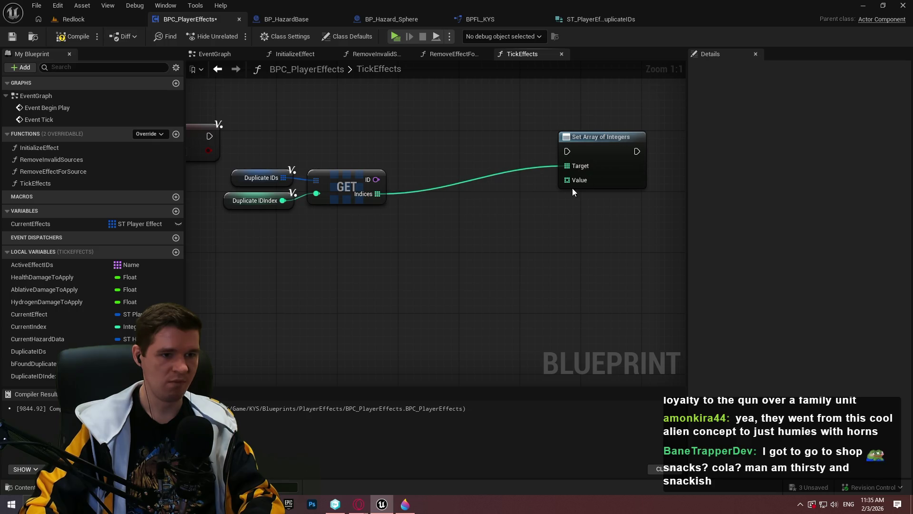
Add an ADD array node on Indices and delete the Set Array of Integers node.
mouse_move(376, 194)
left_mouse_down()
mouse_move(418, 218)
mouse_move(458, 141)
left_mouse_up()
type("add")
left_click(461, 278)
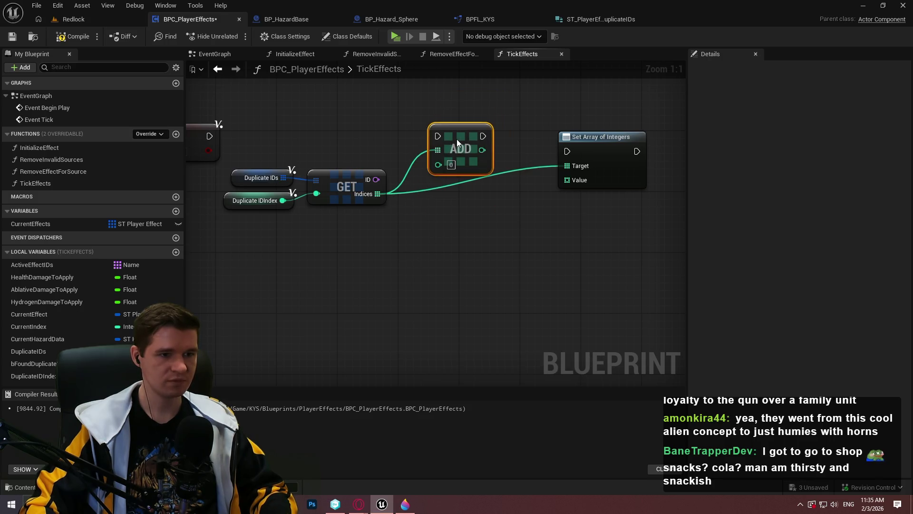
left_click_drag(458, 138, 459, 138)
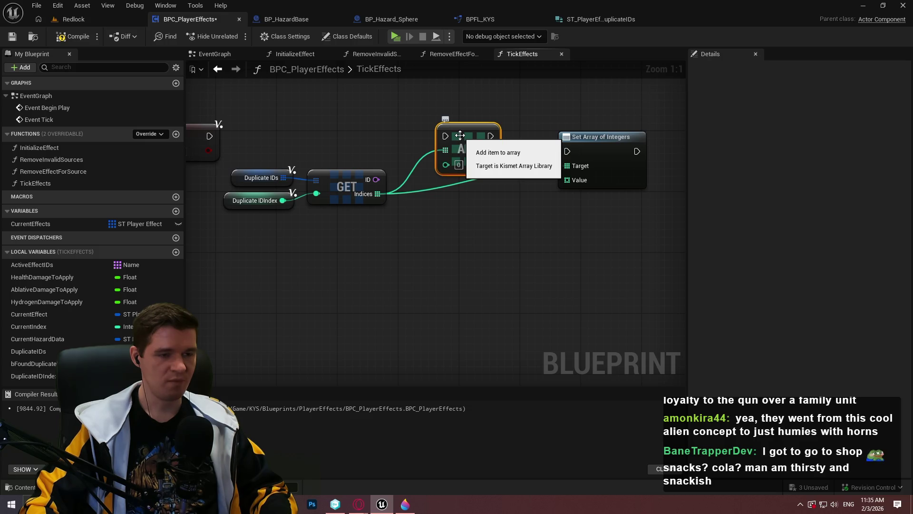
left_click_drag(631, 248, 554, 128)
key("Delete")
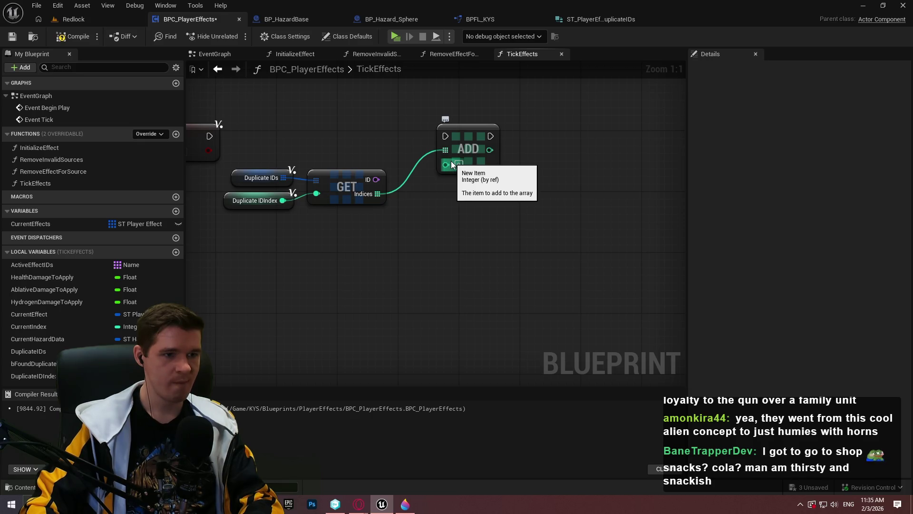
Add an Add Unique node wired to the Indices array.
left_click_drag(377, 194, 418, 204)
type("add")
left_click(465, 275)
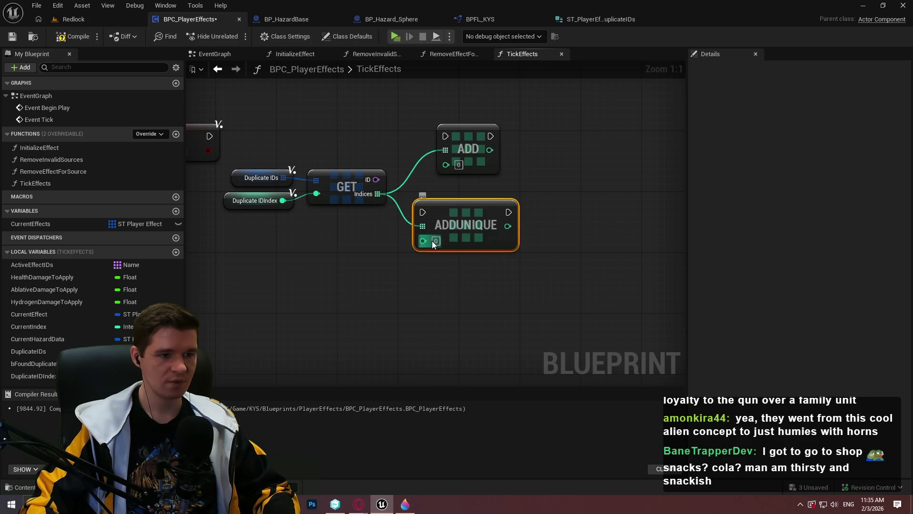
scroll(538, 166, "down", 3)
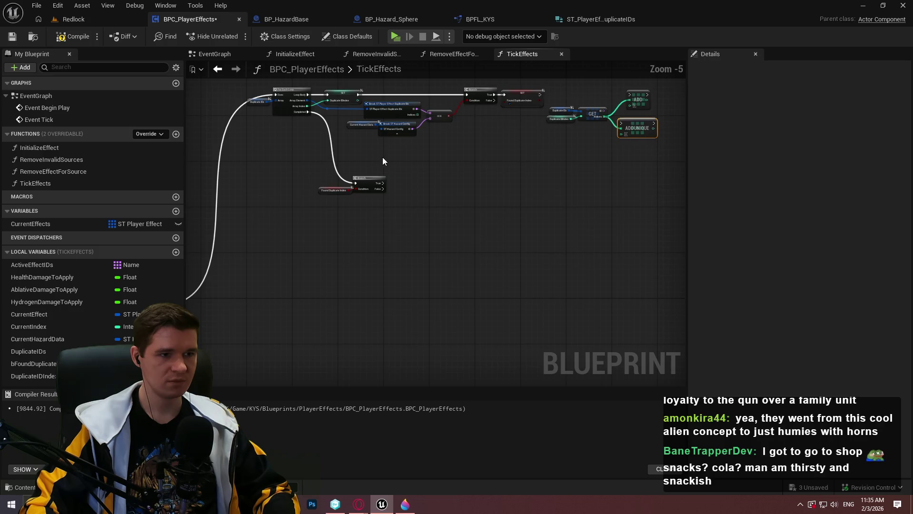
Add an ADD node on the Current Effects array near the For Each Loop.
mouse_move(285, 238)
left_mouse_down()
mouse_move(404, 200)
mouse_move(619, 188)
left_mouse_up()
left_click_drag(277, 178, 260, 184)
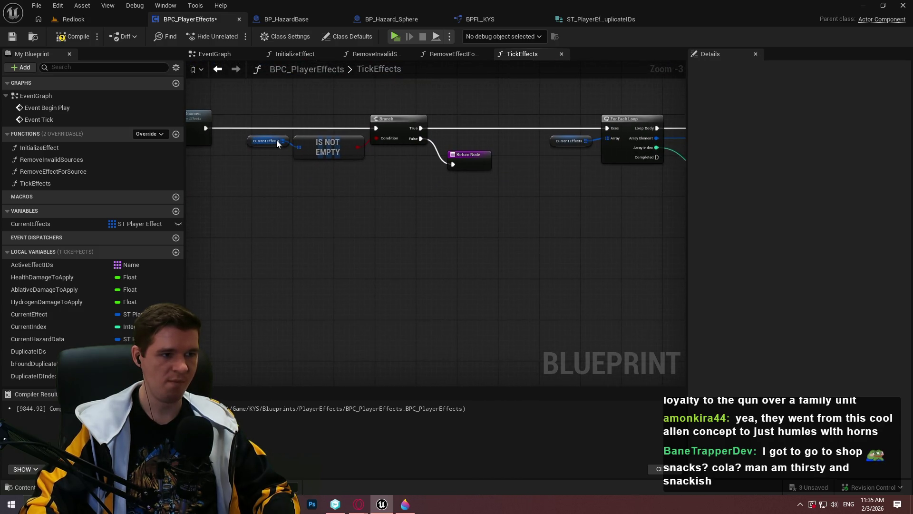
left_click_drag(277, 143, 278, 184)
type("add")
left_click(311, 247)
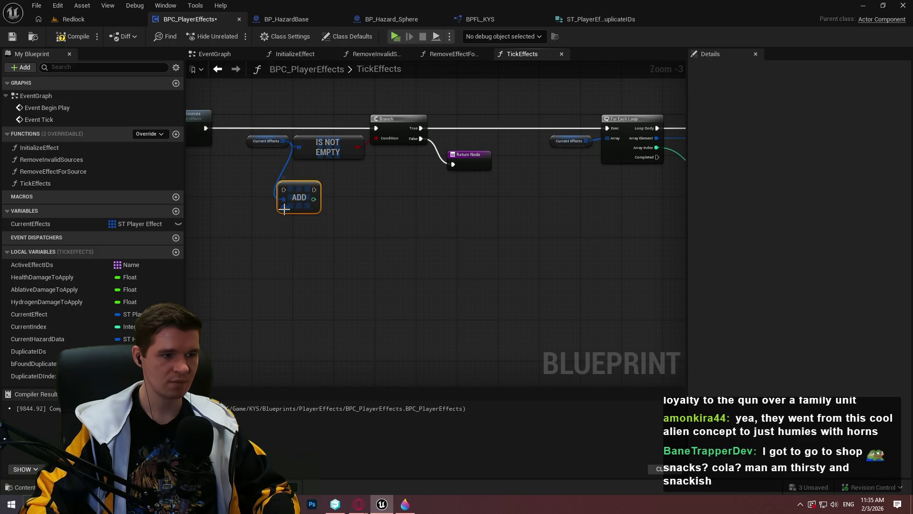
left_click_drag(446, 197, 250, 229)
Delete the redundant ADD node and move ADDUNIQUE into its place after SET Found Duplicate Index.
left_click_drag(640, 219, 296, 342)
scroll(470, 203, "up", 4)
left_click_drag(438, 135, 608, 164)
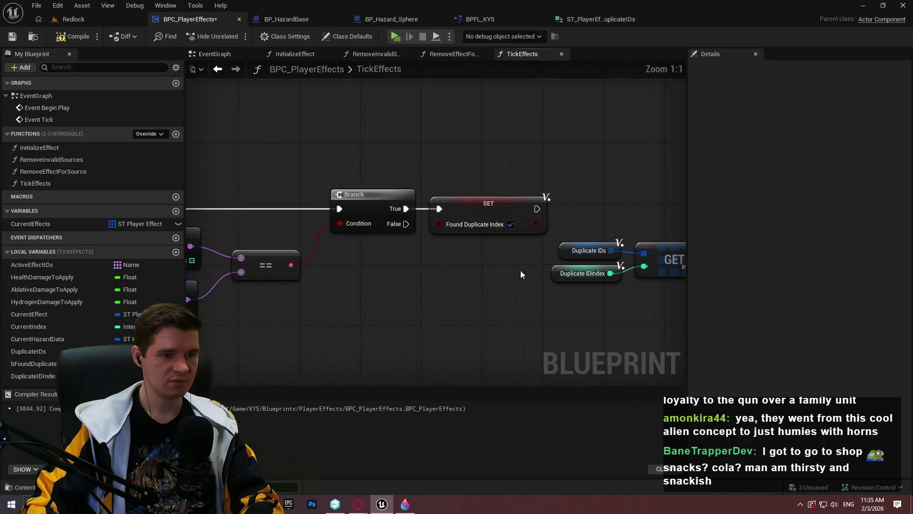
left_click_drag(521, 269, 207, 246)
left_click(490, 251)
left_click(504, 183)
key("Delete")
mouse_move(454, 268)
left_mouse_down()
mouse_move(467, 191)
mouse_move(197, 178)
mouse_move(255, 181)
left_mouse_up()
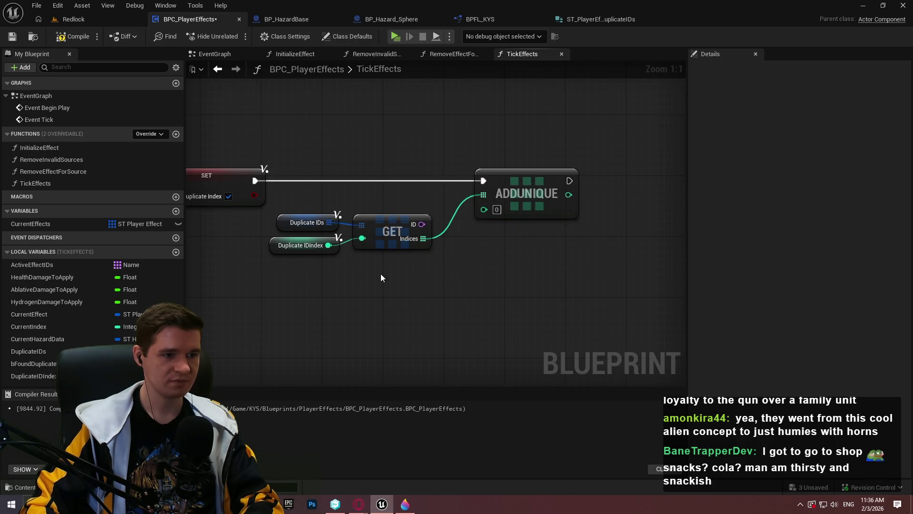
Line up the Duplicate IDs, IDIndex and GET nodes beside ADDUNIQUE.
left_click_drag(400, 285, 304, 219)
left_click_drag(373, 221, 396, 199)
left_click_drag(578, 263, 330, 168)
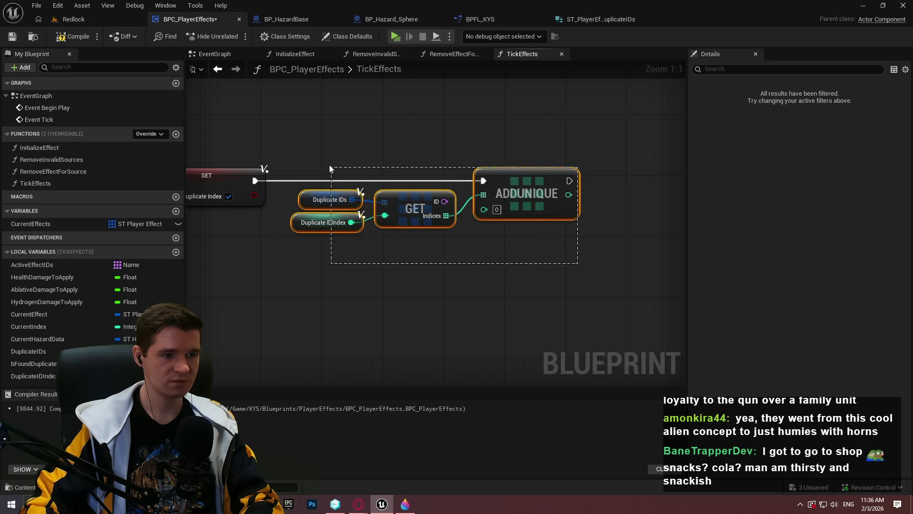
left_click_drag(558, 182, 597, 182)
scroll(527, 258, "down", 4)
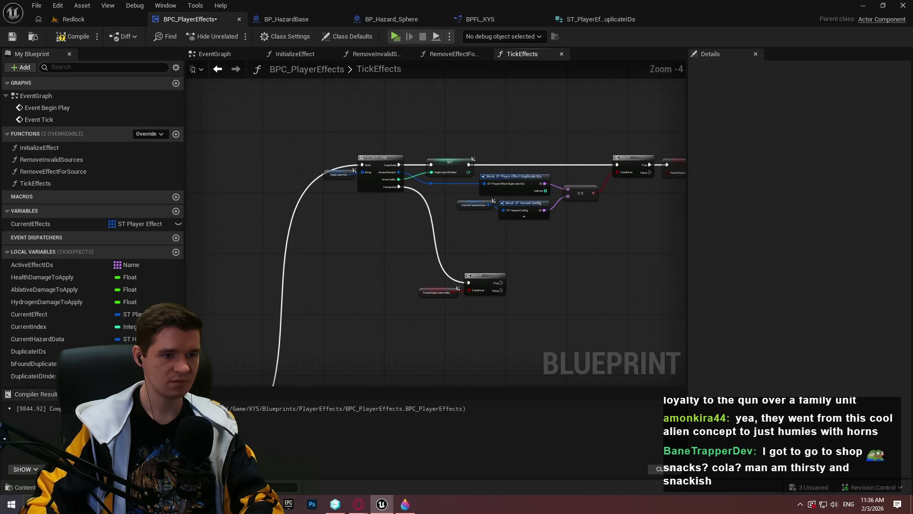
mouse_move(632, 247)
left_mouse_down()
mouse_move(581, 276)
mouse_move(662, 267)
mouse_move(452, 259)
left_mouse_up()
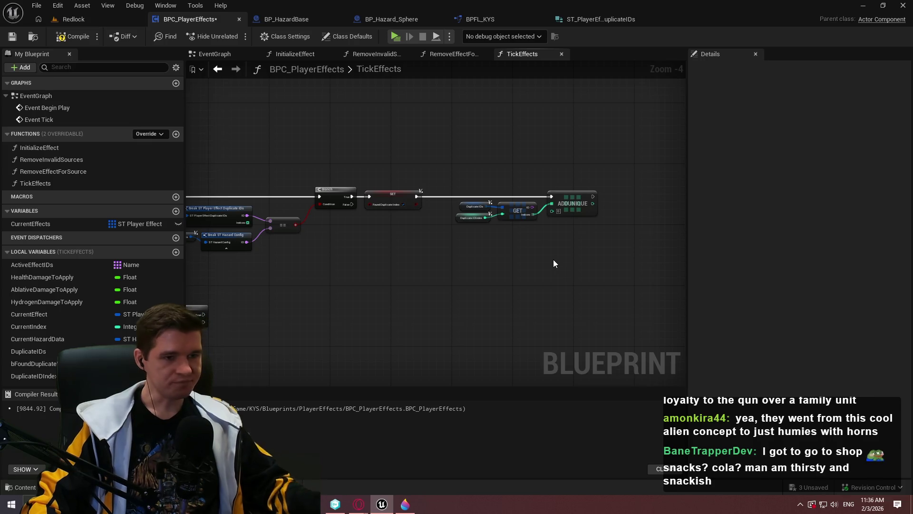
scroll(554, 214, "up", 5)
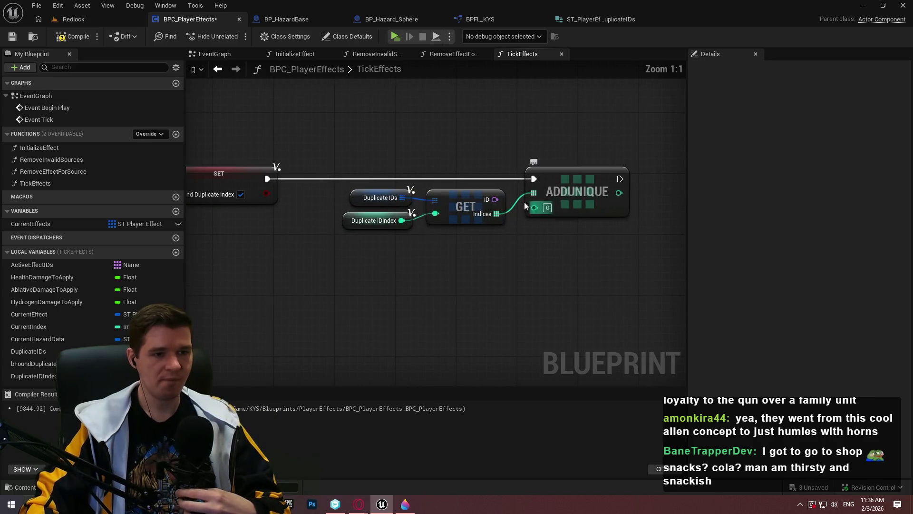
Widen the graph and wire a Current Index getter into ADDUNIQUE's New Item pin.
left_click_drag(687, 138, 752, 143)
left_click_drag(205, 107, 186, 107)
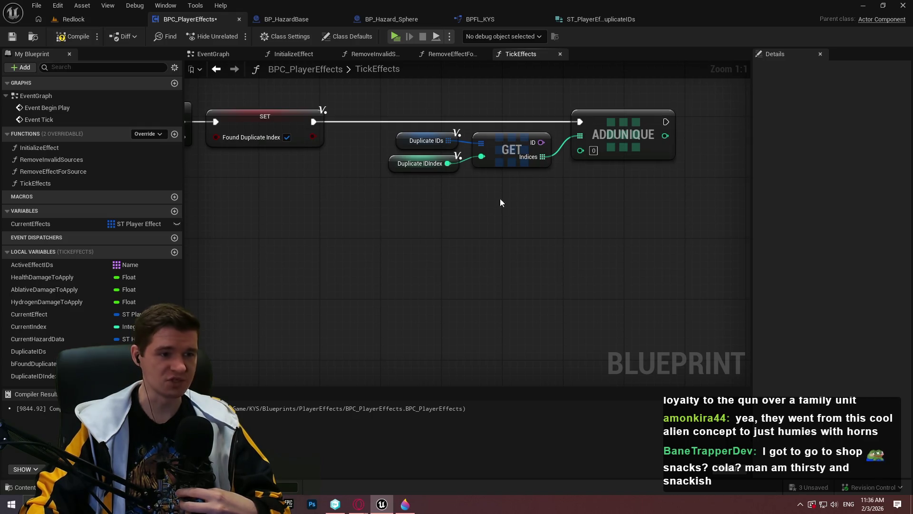
mouse_move(34, 327)
left_mouse_down()
mouse_move(564, 209)
mouse_move(463, 199)
mouse_move(537, 191)
mouse_move(580, 150)
left_mouse_up()
left_click(495, 217)
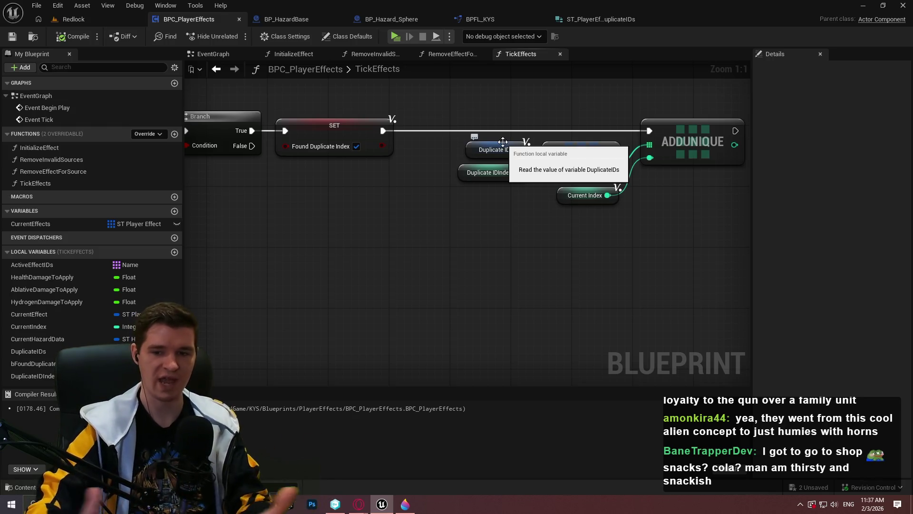
left_click_drag(652, 189, 630, 210)
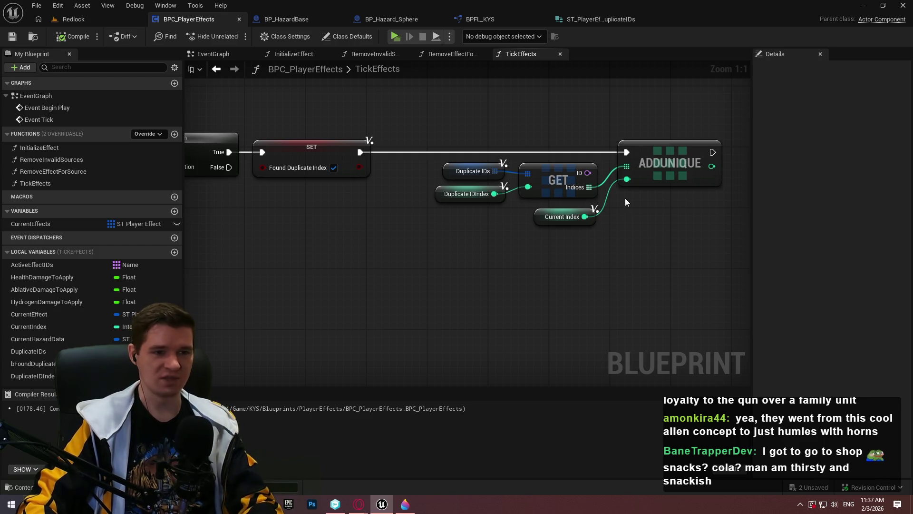
left_click_drag(619, 220, 600, 228)
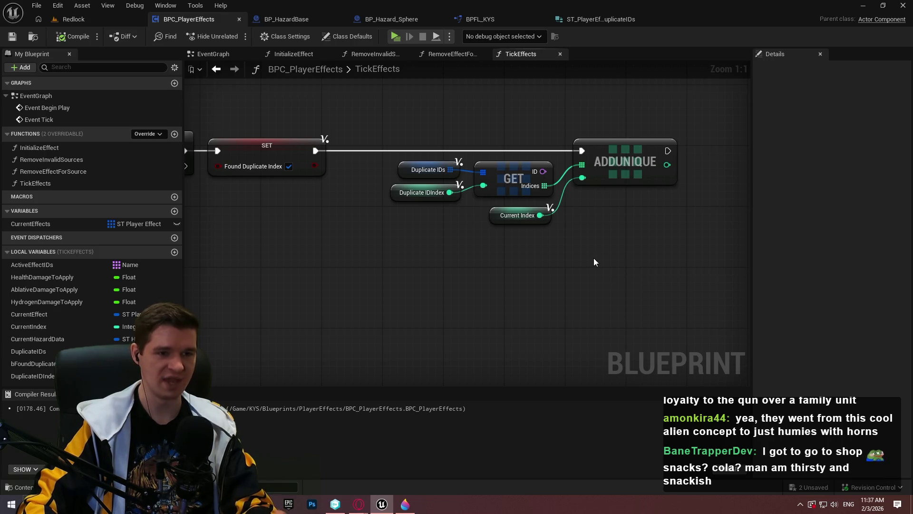
scroll(656, 206, "down", 4)
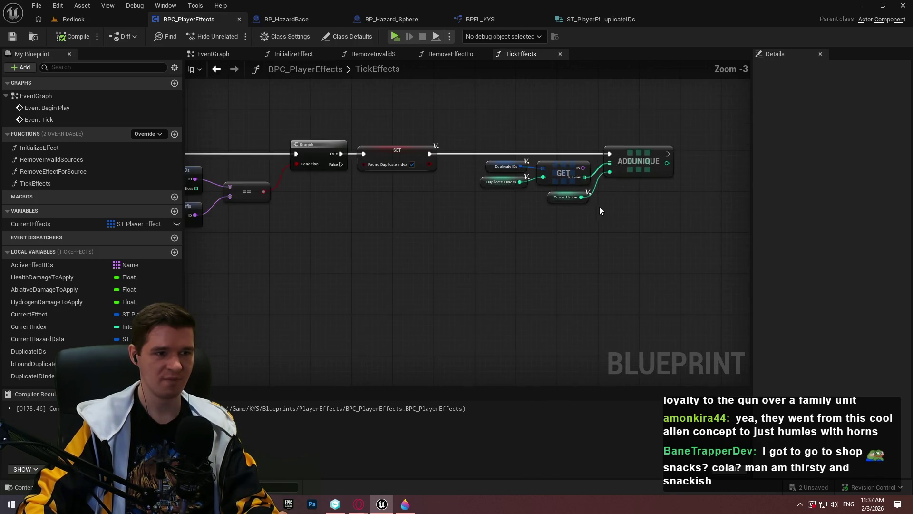
scroll(632, 187, "up", 1)
mouse_move(673, 253)
left_mouse_down()
mouse_move(338, 131)
mouse_move(371, 148)
left_mouse_up()
scroll(613, 248, "down", 2)
scroll(475, 183, "up", 4)
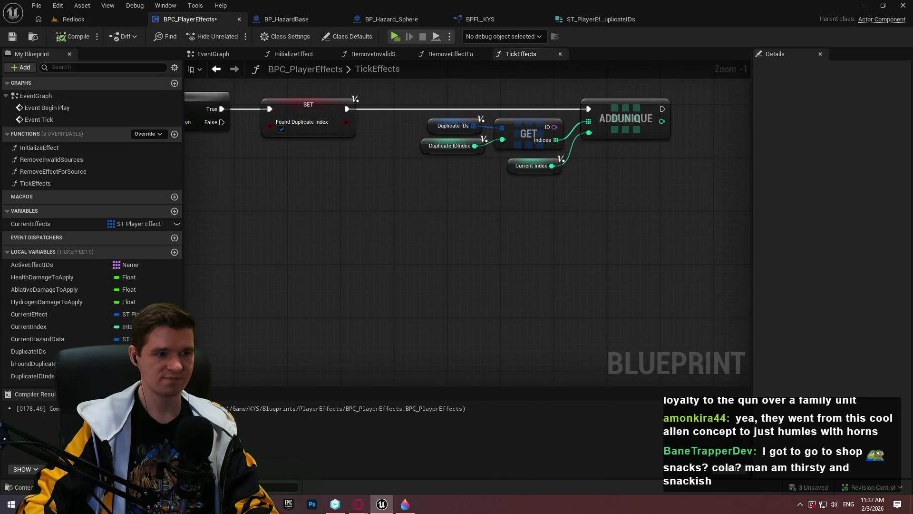
mouse_move(547, 295)
left_mouse_down()
mouse_move(432, 300)
mouse_move(213, 269)
mouse_move(623, 176)
left_mouse_up()
scroll(622, 176, "up", 1)
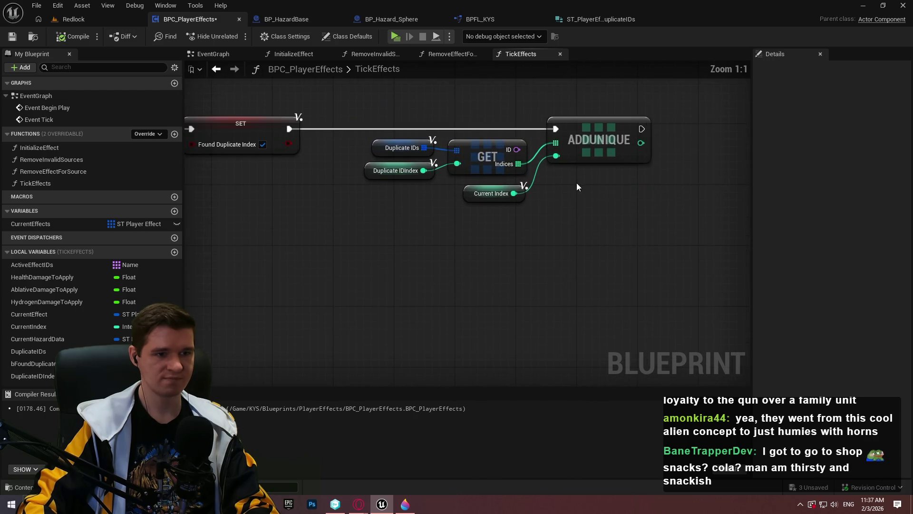
left_click_drag(570, 188, 368, 139)
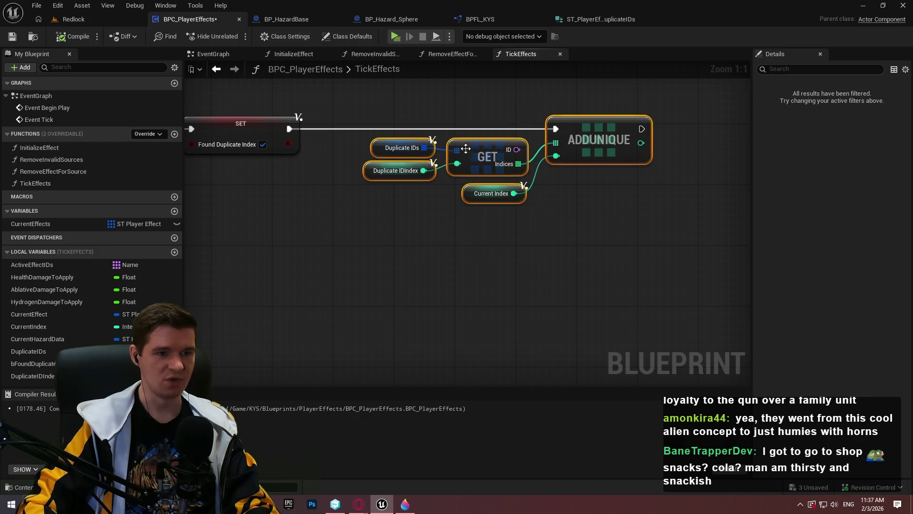
scroll(570, 188, "down", 1)
left_click_drag(526, 236, 673, 188)
scroll(673, 188, "down", 2)
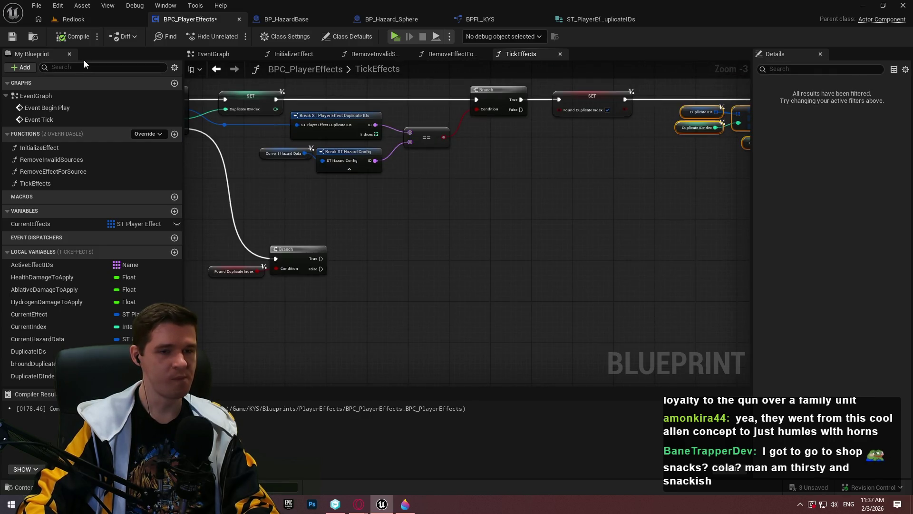
scroll(326, 182, "down", 1)
left_click_drag(370, 211, 526, 279)
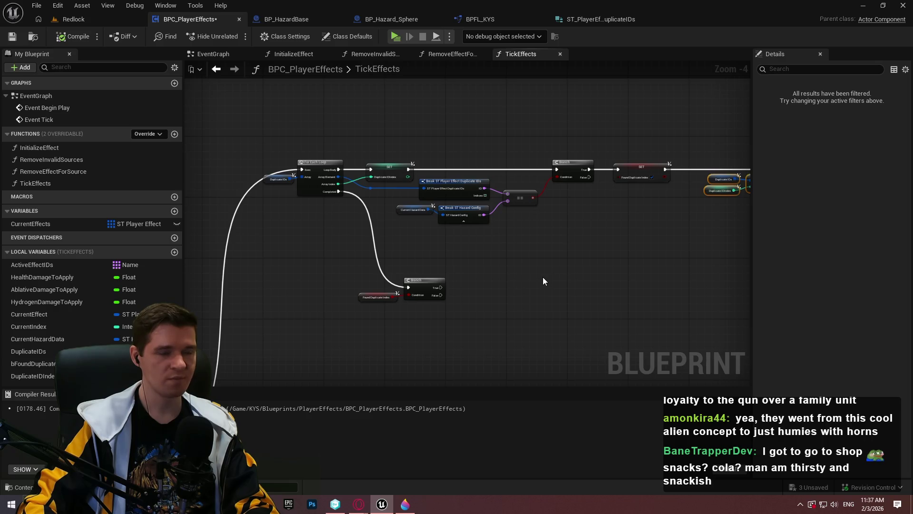
scroll(338, 230, "up", 4)
left_click_drag(584, 213, 498, 174)
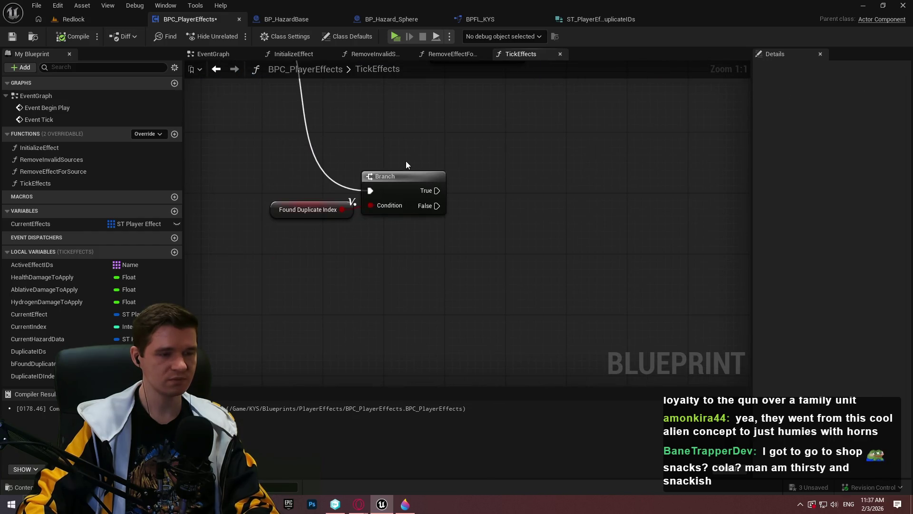
mouse_move(484, 175)
left_mouse_down()
mouse_move(503, 220)
mouse_move(514, 198)
mouse_move(522, 212)
left_mouse_up()
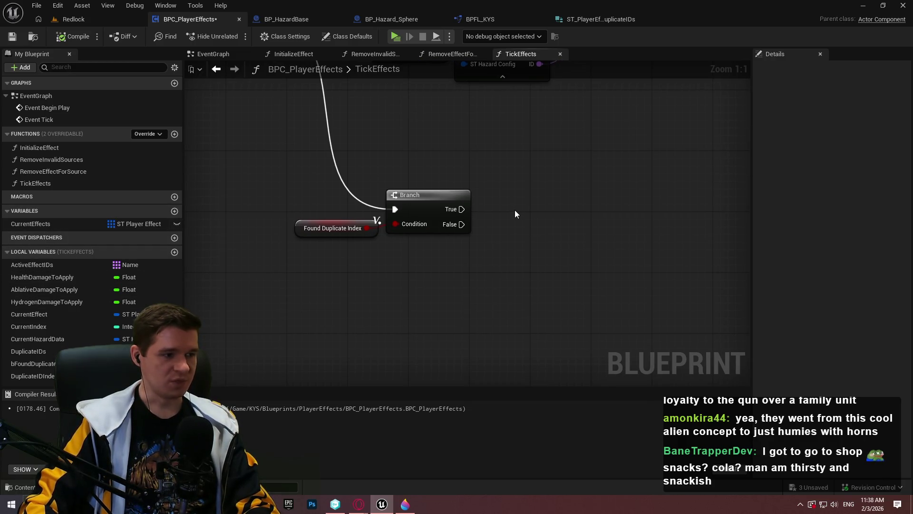
scroll(565, 155, "down", 3)
mouse_move(564, 155)
left_mouse_down()
mouse_move(479, 330)
mouse_move(408, 255)
mouse_move(359, 238)
mouse_move(613, 228)
mouse_move(621, 219)
left_mouse_up()
scroll(612, 241, "up", 3)
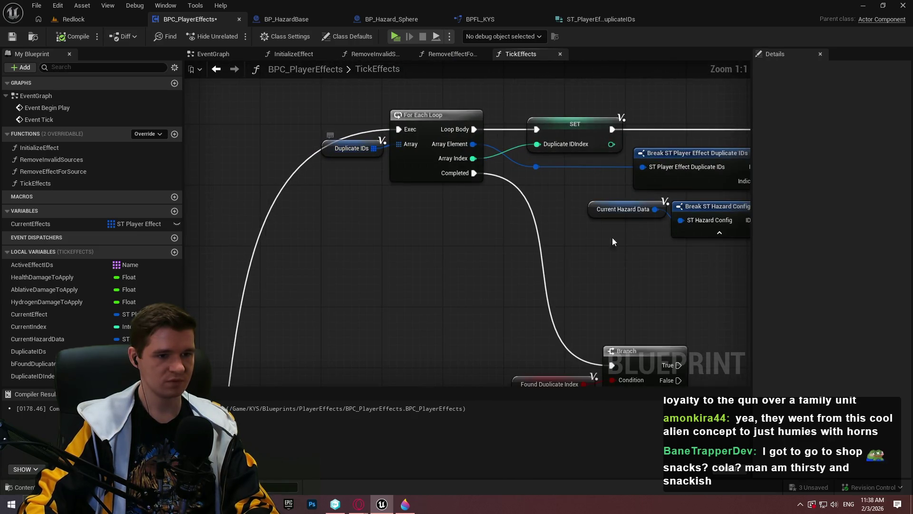
mouse_move(642, 248)
left_mouse_down()
mouse_move(343, 235)
mouse_move(381, 229)
mouse_move(362, 42)
left_mouse_up()
scroll(627, 184, "down", 3)
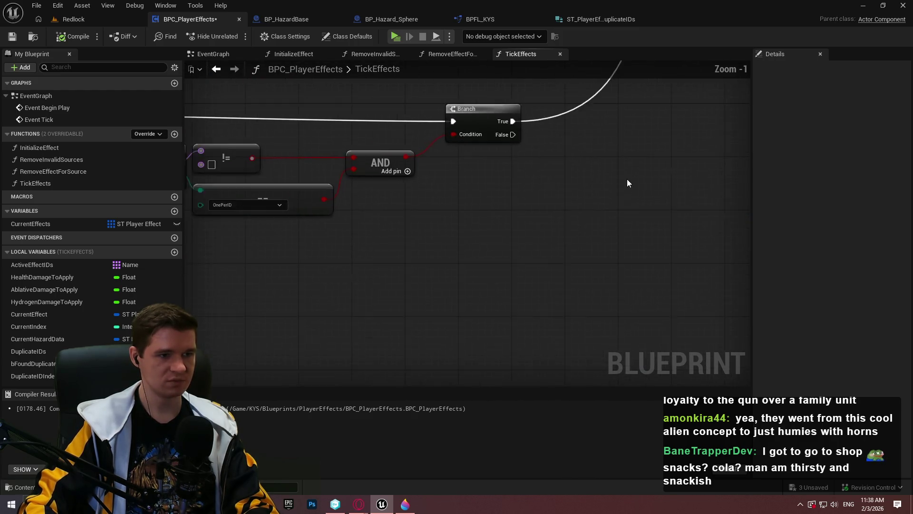
mouse_move(602, 284)
left_mouse_down()
mouse_move(622, 229)
mouse_move(637, 285)
mouse_move(618, 285)
left_mouse_up()
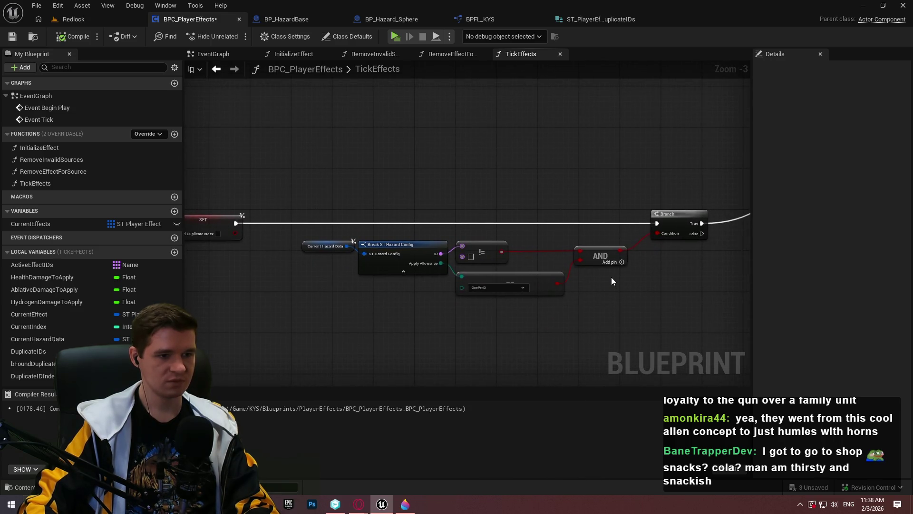
scroll(589, 284, "up", 2)
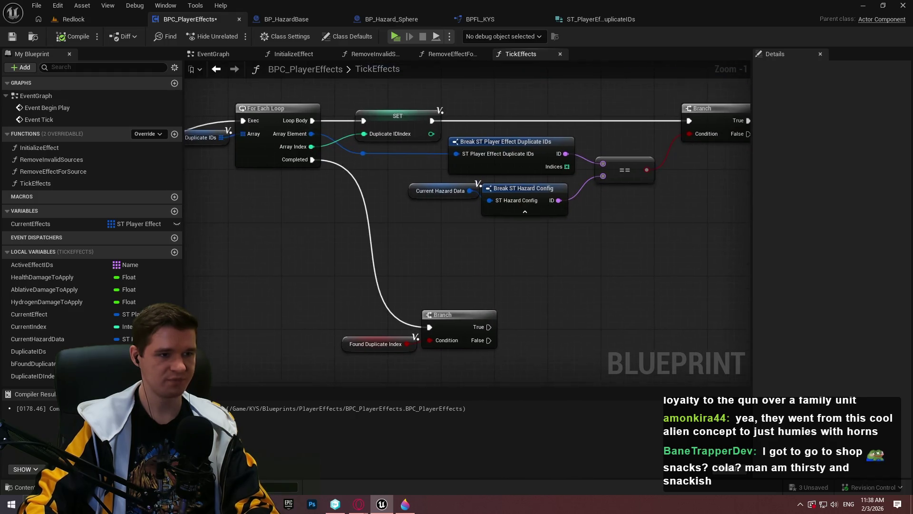
mouse_move(241, 329)
left_mouse_down()
mouse_move(306, 332)
mouse_move(247, 337)
mouse_move(390, 260)
mouse_move(582, 219)
mouse_move(153, 351)
left_mouse_up()
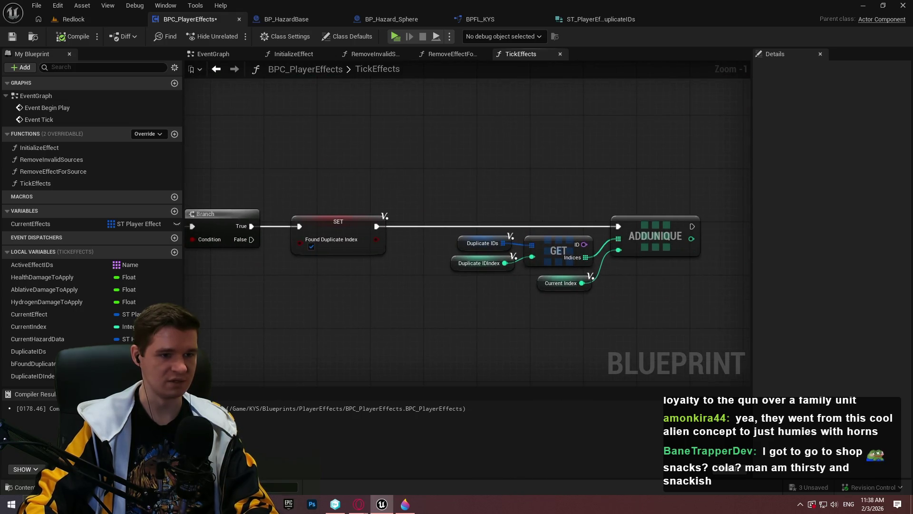
left_click_drag(200, 333, 446, 193)
mouse_move(41, 357)
left_mouse_down()
mouse_move(314, 286)
mouse_move(310, 302)
mouse_move(403, 278)
left_mouse_up()
Add a Duplicate IDs getter with an AddUnique node and split its item into ID and Indices.
left_click(333, 312)
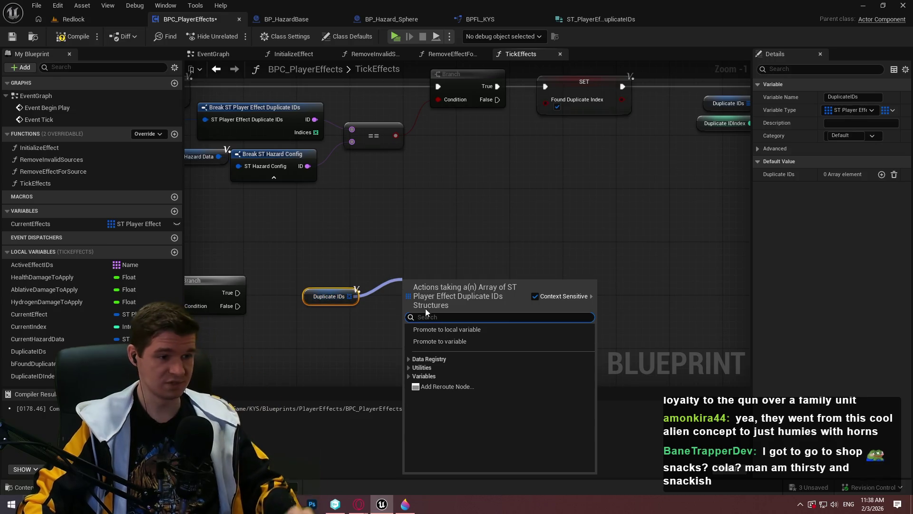
type("add unique")
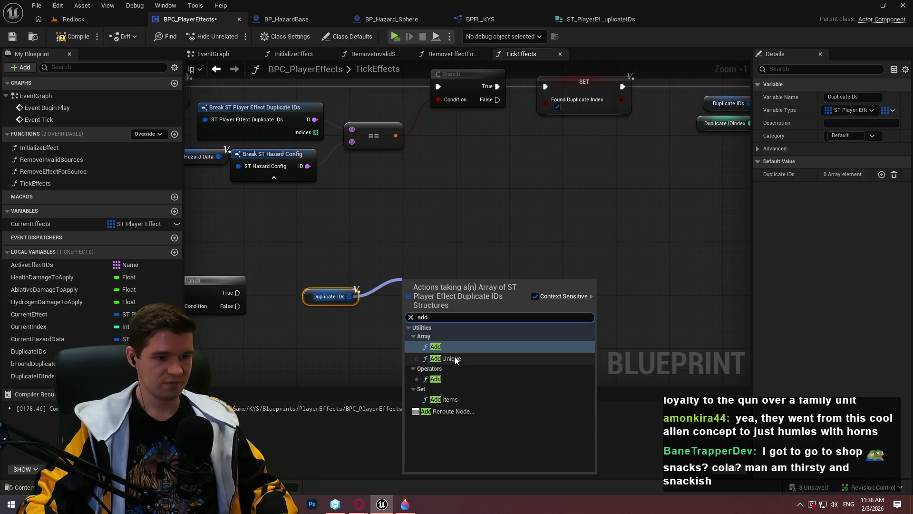
left_click(454, 356)
right_click(406, 309)
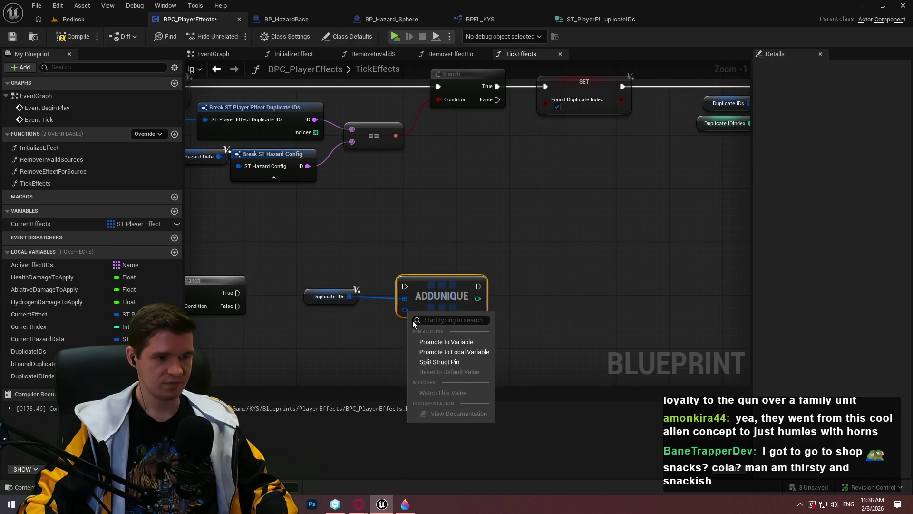
left_click(431, 363)
Paste the Current Hazard Data and Break nodes, wiring the hazard config ID into AddUnique's ID.
scroll(371, 335, "up", 1)
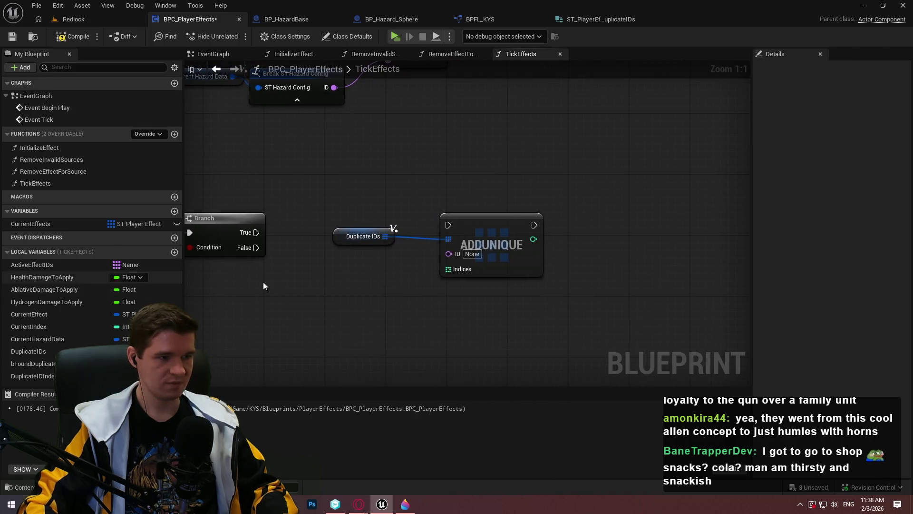
scroll(263, 282, "down", 3)
left_click(399, 167)
scroll(415, 298, "up", 3)
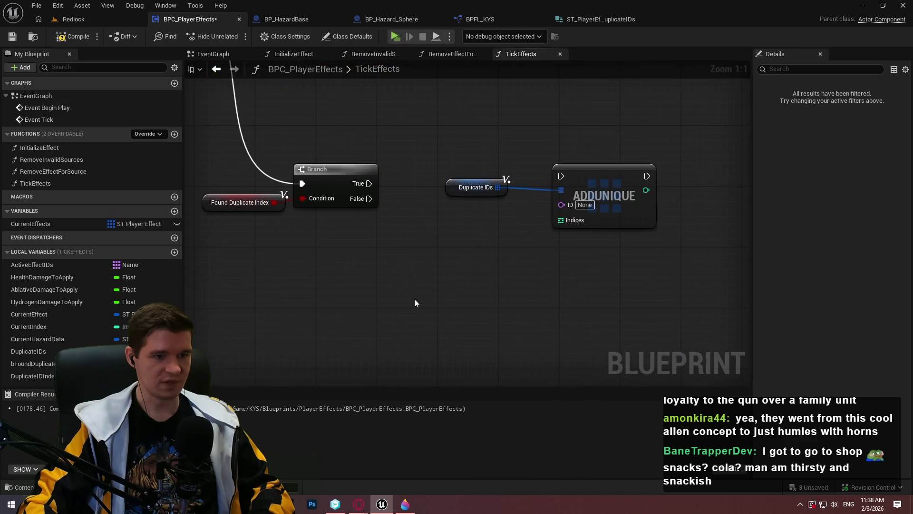
key("ctrl+v")
mouse_move(546, 298)
left_mouse_down()
mouse_move(571, 223)
mouse_move(564, 204)
left_mouse_up()
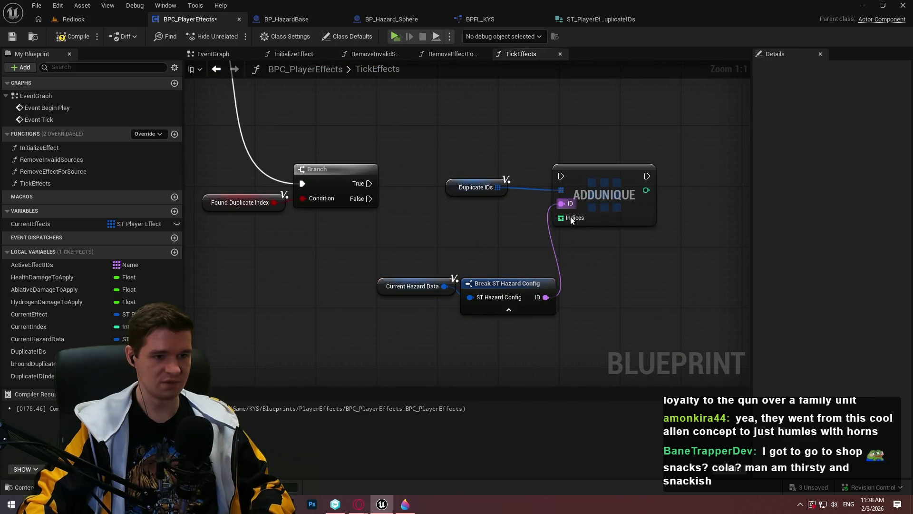
Feed Indices with a Make Array node holding Current Index.
mouse_move(566, 254)
left_mouse_down()
mouse_move(554, 268)
mouse_move(480, 267)
mouse_move(488, 267)
left_mouse_up()
type("make array")
left_click(598, 329)
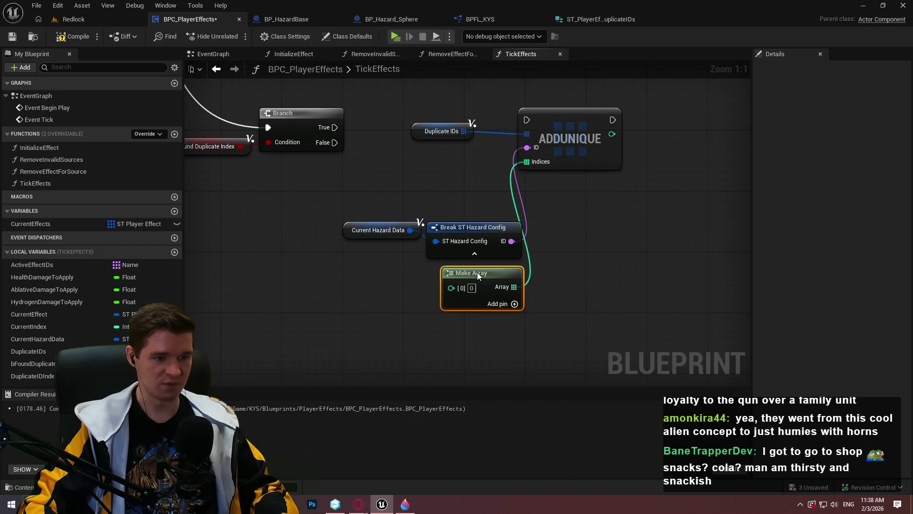
left_click_drag(32, 326, 447, 289)
left_click_drag(424, 317, 571, 282)
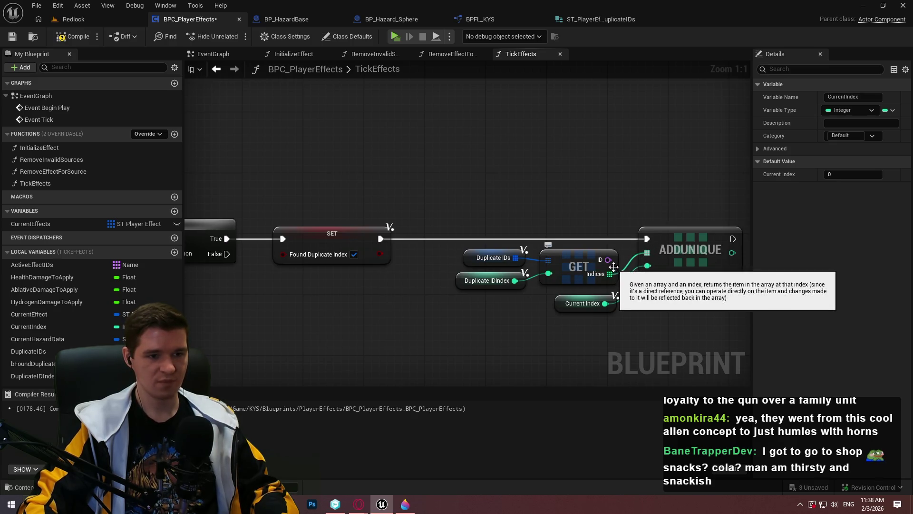
Connect the Branch True output to the lower AddUnique's execution input.
mouse_move(327, 316)
left_mouse_down()
mouse_move(242, 219)
mouse_move(148, 301)
mouse_move(118, 300)
left_mouse_up()
left_click_drag(447, 229, 243, 236)
mouse_move(494, 240)
left_mouse_down()
mouse_move(617, 235)
mouse_move(638, 248)
left_mouse_up()
Arrange the Duplicate IDs, Make Array and Current Index nodes next to AddUnique.
mouse_move(386, 239)
left_mouse_down()
mouse_move(426, 266)
mouse_move(399, 243)
mouse_move(441, 313)
mouse_move(457, 210)
mouse_move(447, 261)
left_mouse_up()
left_click_drag(398, 214, 406, 221)
left_click(361, 220)
left_click_drag(333, 224, 357, 228)
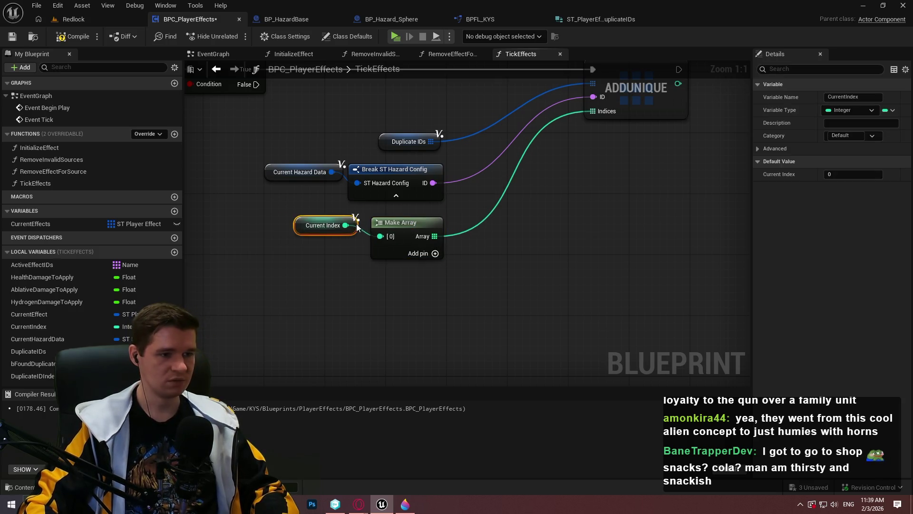
left_click_drag(493, 272, 285, 100)
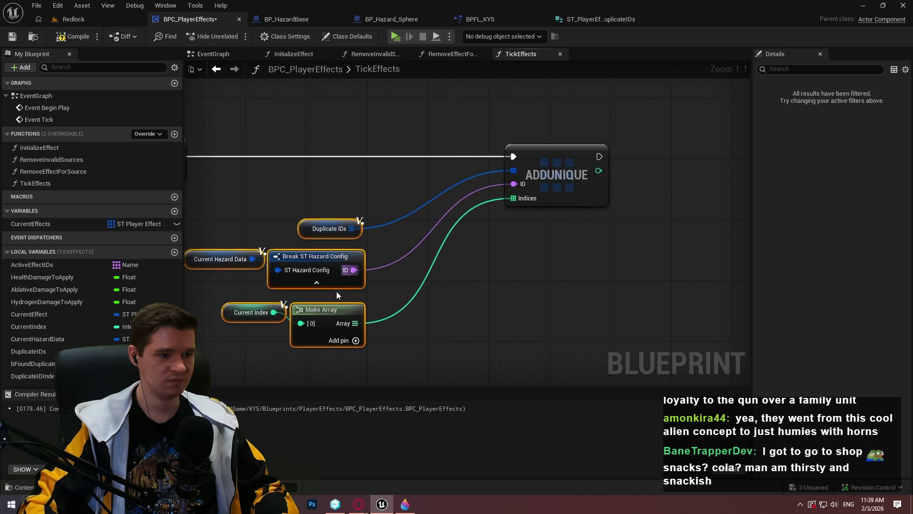
mouse_move(332, 309)
left_mouse_down()
mouse_move(447, 246)
mouse_move(444, 255)
left_mouse_up()
scroll(443, 256, "down", 3)
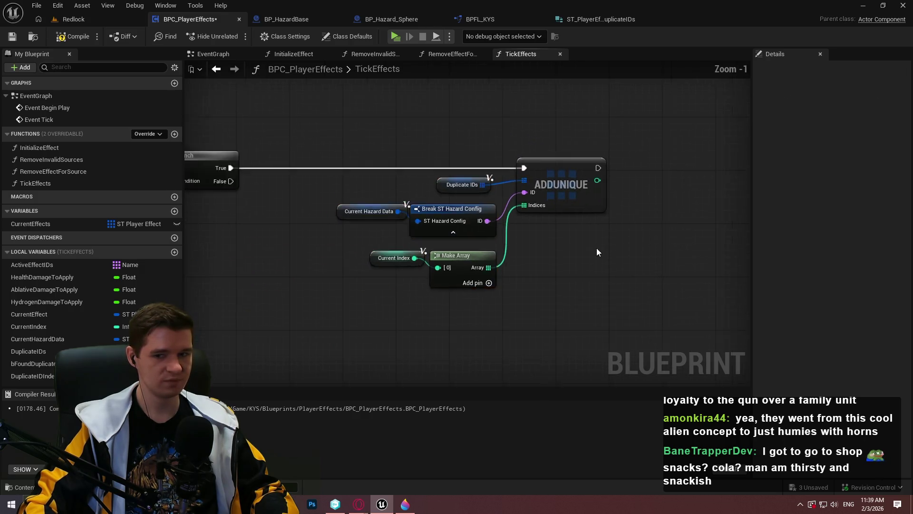
Shift the lower AddUnique node cluster slightly right and down.
left_click_drag(413, 159, 609, 283)
left_click_drag(473, 220, 489, 215)
left_click(489, 215)
left_click_drag(418, 142, 622, 275)
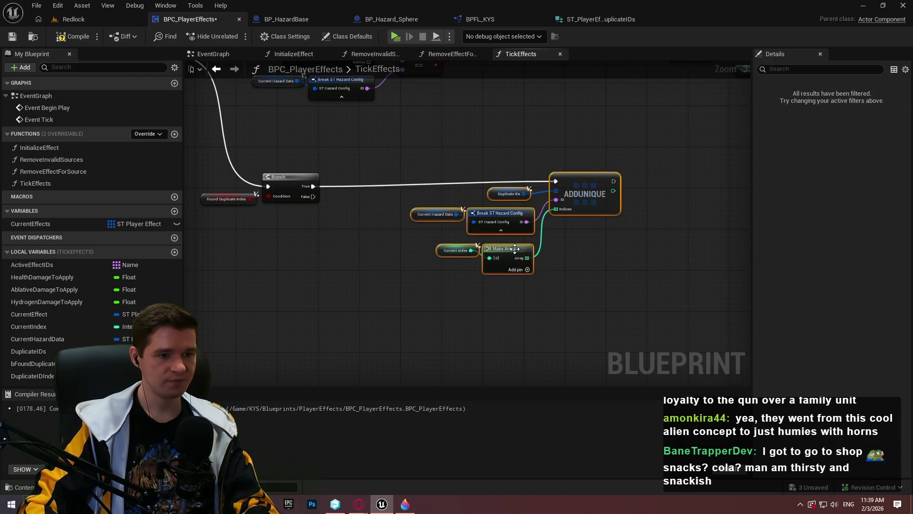
left_click_drag(513, 253, 524, 258)
left_click(345, 196)
scroll(321, 210, "down", 2)
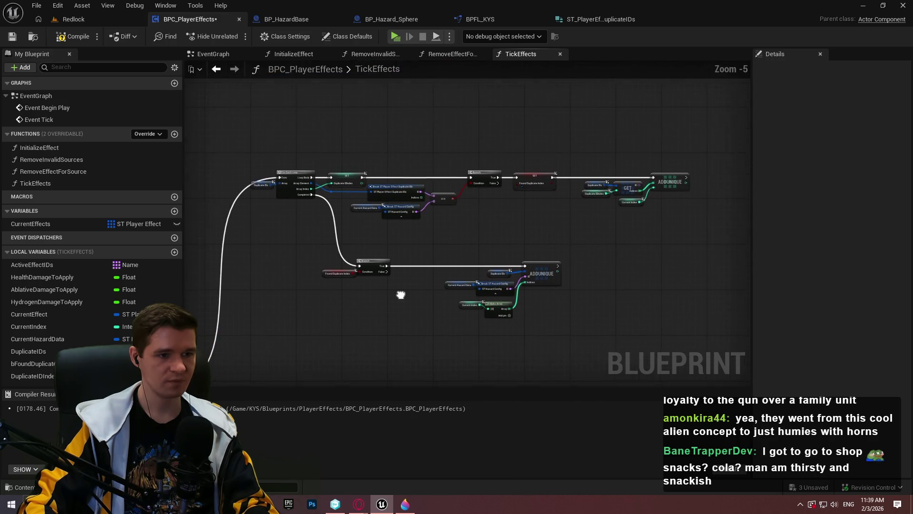
mouse_move(405, 286)
left_mouse_down()
mouse_move(421, 249)
mouse_move(672, 215)
mouse_move(358, 255)
mouse_move(437, 175)
left_mouse_up()
scroll(437, 177, "up", 6)
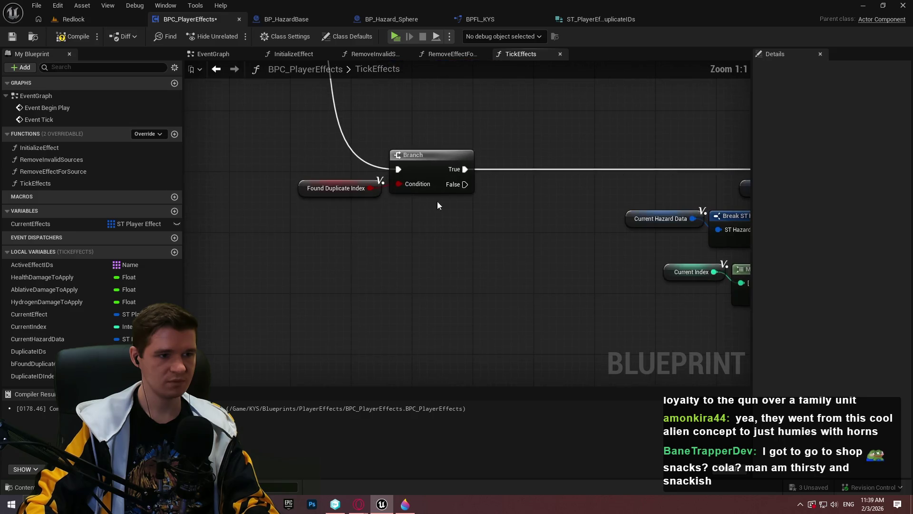
Connect Branch False to the lower AddUnique and move its nodes beneath the Branch.
mouse_move(455, 186)
left_mouse_down()
mouse_move(783, 155)
mouse_move(586, 170)
left_mouse_up()
left_click_drag(392, 160, 597, 151)
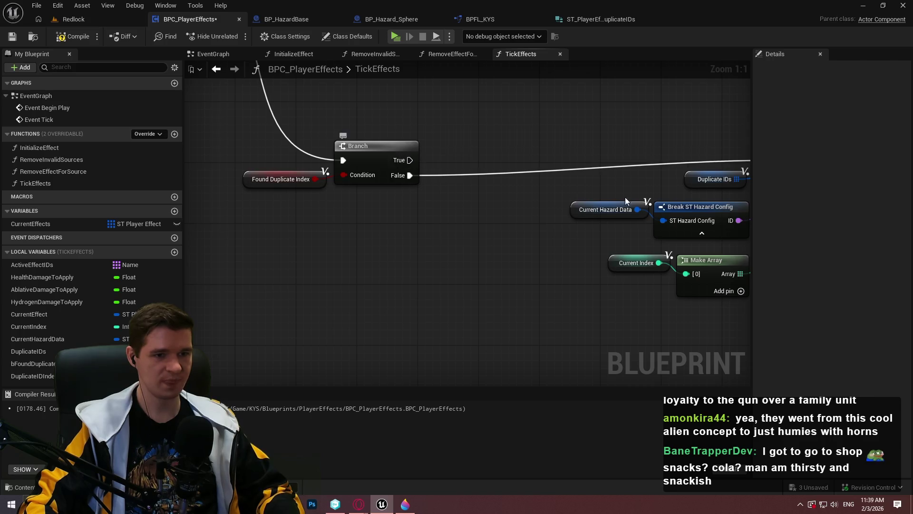
scroll(625, 200, "down", 2)
left_click_drag(671, 253, 408, 122)
mouse_move(577, 151)
left_mouse_down()
mouse_move(518, 189)
mouse_move(413, 191)
mouse_move(368, 174)
mouse_move(396, 190)
left_mouse_up()
scroll(439, 163, "down", 3)
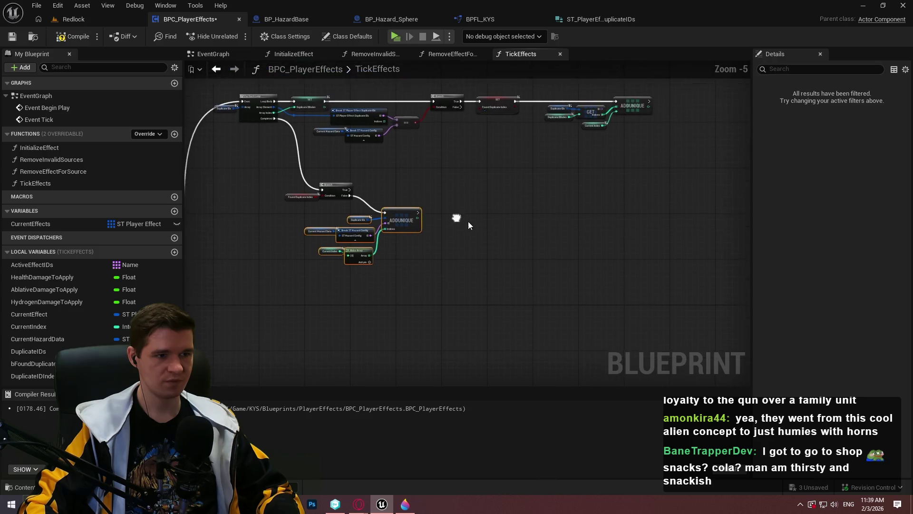
left_click(482, 219)
Review the full branching layout and save BPC_PlayerEffects.
mouse_move(481, 219)
left_mouse_down()
mouse_move(512, 223)
mouse_move(547, 171)
mouse_move(568, 229)
left_mouse_up()
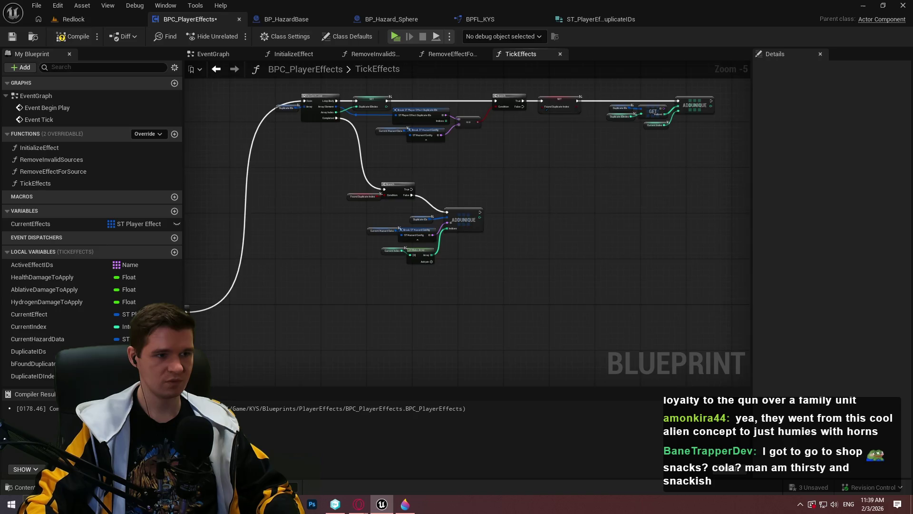
scroll(437, 229, "up", 3)
left_click_drag(438, 229, 456, 129)
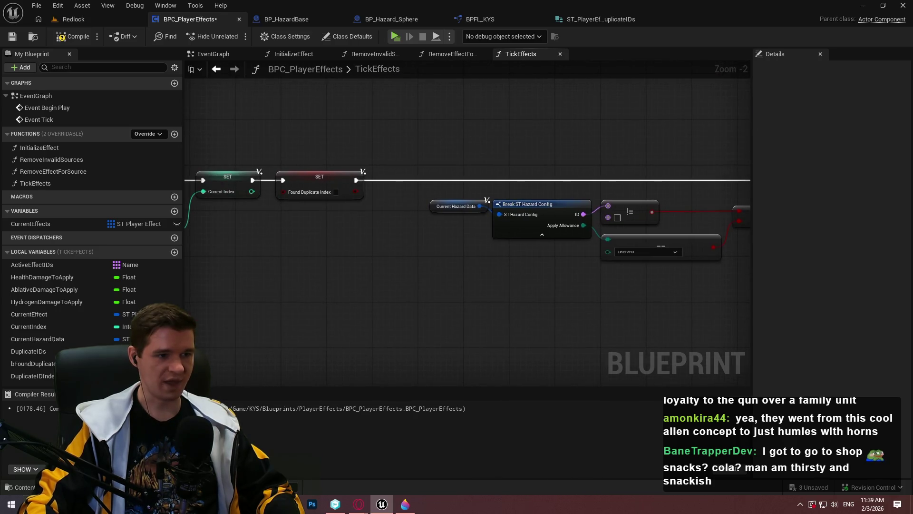
scroll(402, 131, "down", 3)
scroll(402, 131, "down", 3)
left_click_drag(399, 127, 312, 228)
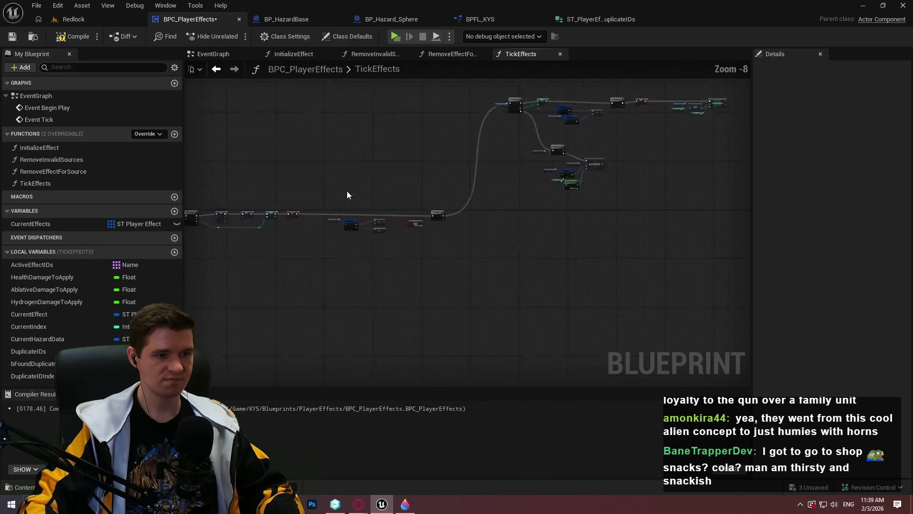
scroll(347, 195, "up", 3)
left_click(13, 37)
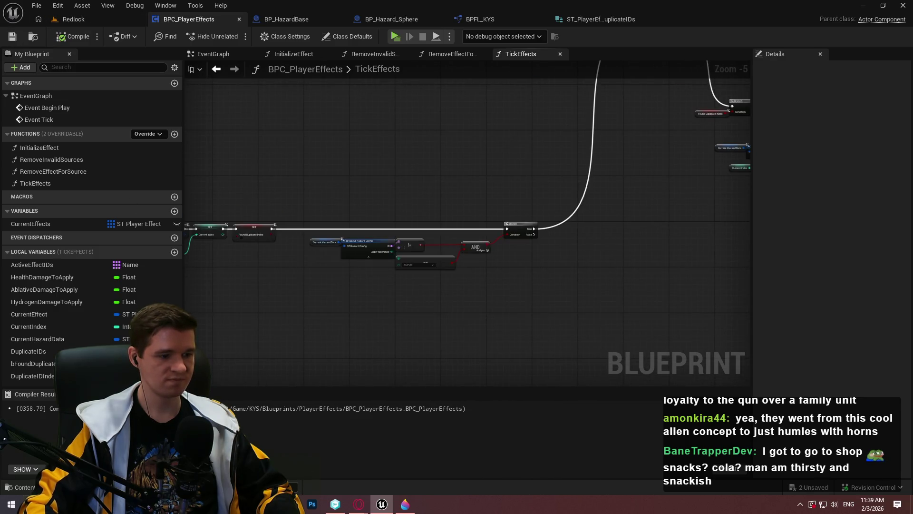
key("alt+Tab")
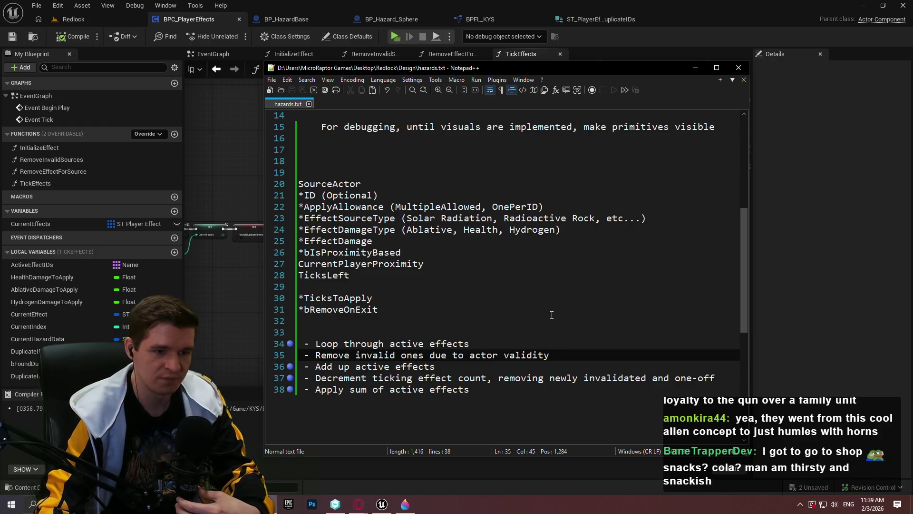
key("alt+Tab")
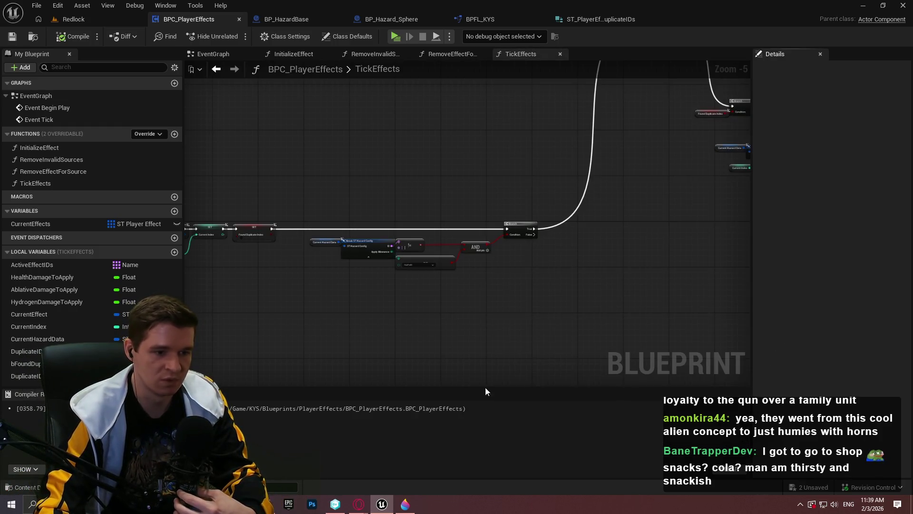
left_click(407, 506)
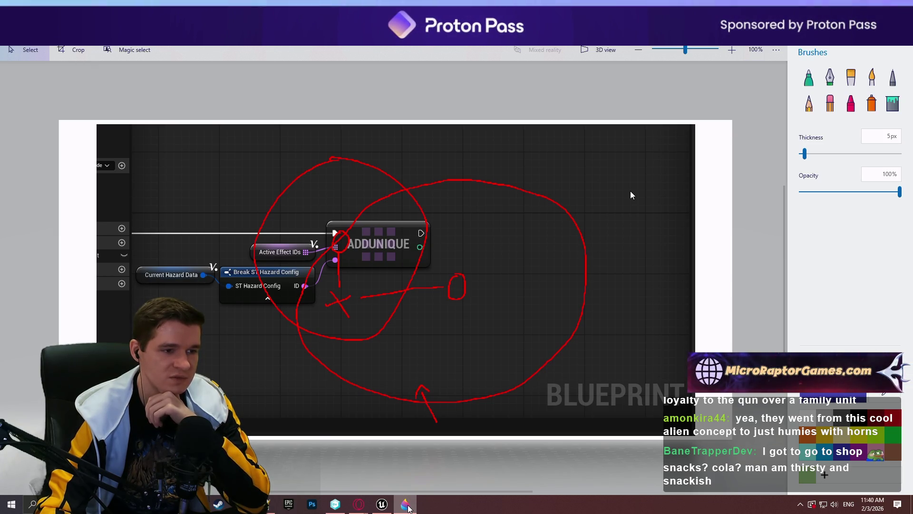
Return from the Paint 3D sketch to the TickEffects graph in Unreal Engine.
key("alt+Tab")
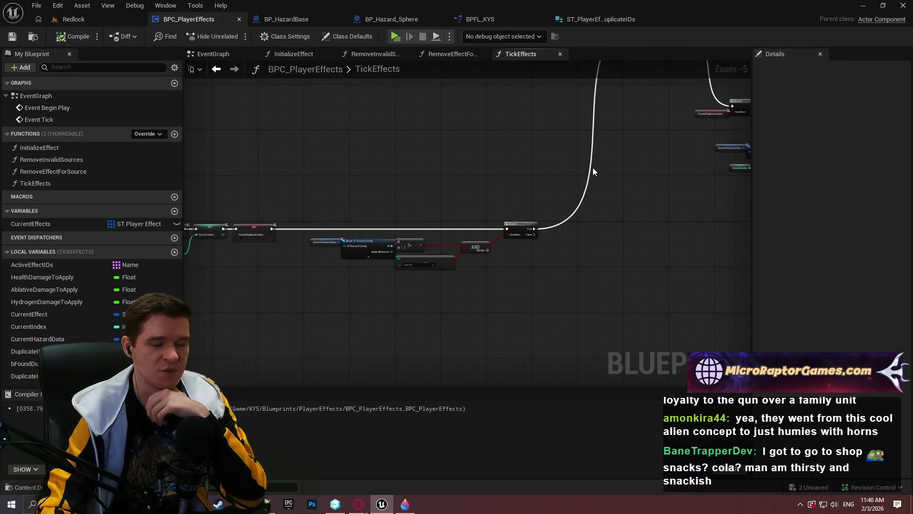
scroll(352, 312, "up", 4)
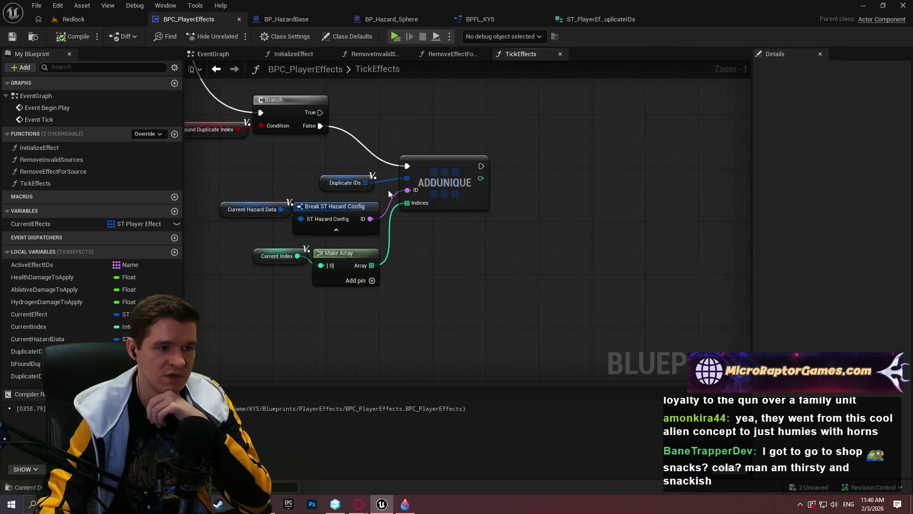
left_click_drag(381, 190, 381, 190)
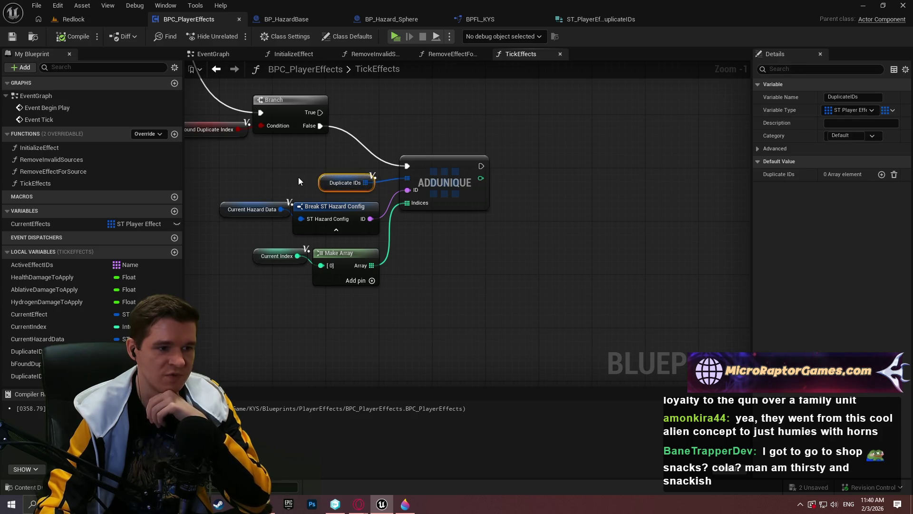
scroll(298, 176, "down", 3)
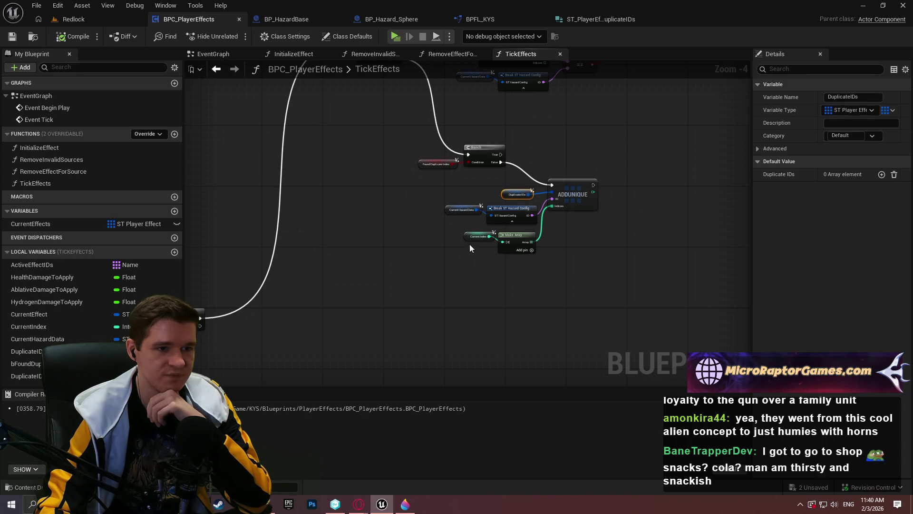
mouse_move(468, 238)
left_mouse_down()
mouse_move(589, 221)
mouse_move(475, 285)
mouse_move(447, 359)
mouse_move(263, 326)
mouse_move(249, 297)
mouse_move(439, 374)
mouse_move(462, 351)
mouse_move(430, 351)
mouse_move(475, 150)
mouse_move(384, 309)
mouse_move(518, 142)
mouse_move(404, 320)
mouse_move(324, 286)
mouse_move(303, 296)
left_mouse_up()
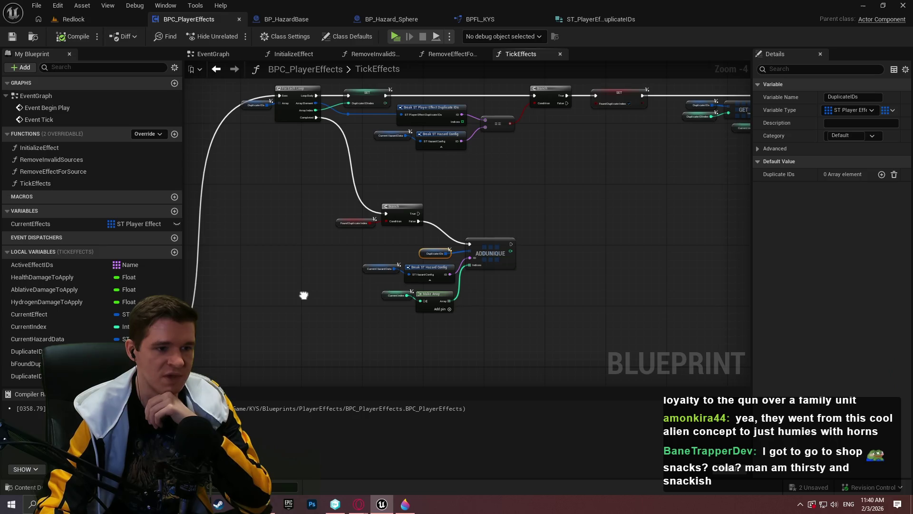
mouse_move(481, 246)
left_mouse_down()
mouse_move(560, 259)
mouse_move(475, 179)
left_mouse_up()
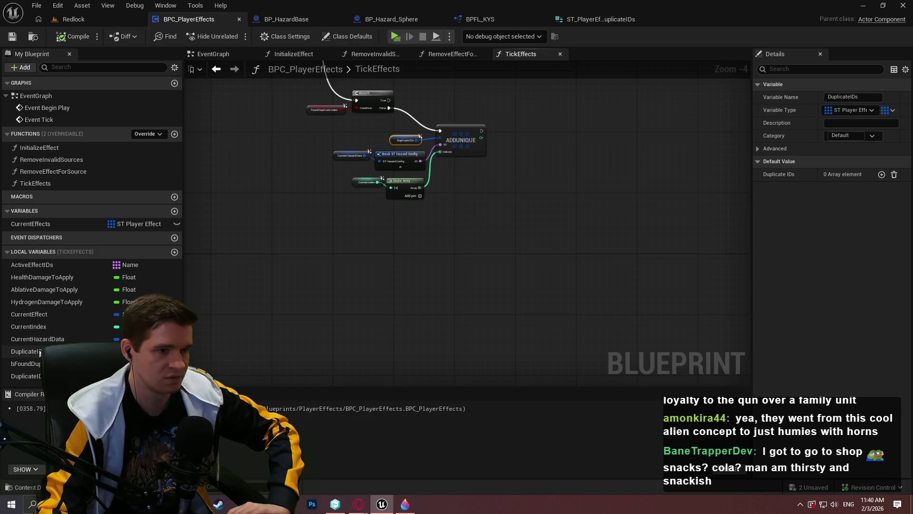
mouse_move(191, 357)
left_mouse_down()
mouse_move(708, 316)
mouse_move(708, 291)
mouse_move(307, 349)
mouse_move(145, 513)
mouse_move(132, 513)
mouse_move(132, 480)
left_mouse_up()
scroll(391, 284, "up", 3)
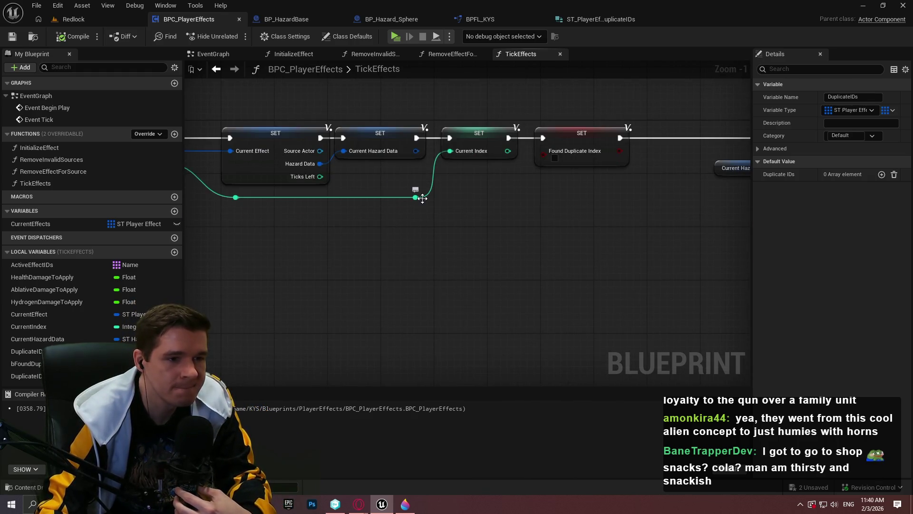
Pan the TickEffects graph to bring the SET, Branch and ADDUNIQUE nodes into view.
mouse_move(423, 198)
left_mouse_down()
mouse_move(444, 265)
mouse_move(709, 198)
mouse_move(594, 256)
mouse_move(754, 237)
mouse_move(902, 236)
mouse_move(616, 229)
mouse_move(306, 245)
left_mouse_up()
scroll(616, 228, "down", 2)
scroll(657, 227, "down", 6)
scroll(509, 275, "up", 5)
mouse_move(452, 316)
left_mouse_down()
mouse_move(470, 152)
mouse_move(399, 109)
left_mouse_up()
scroll(569, 185, "down", 4)
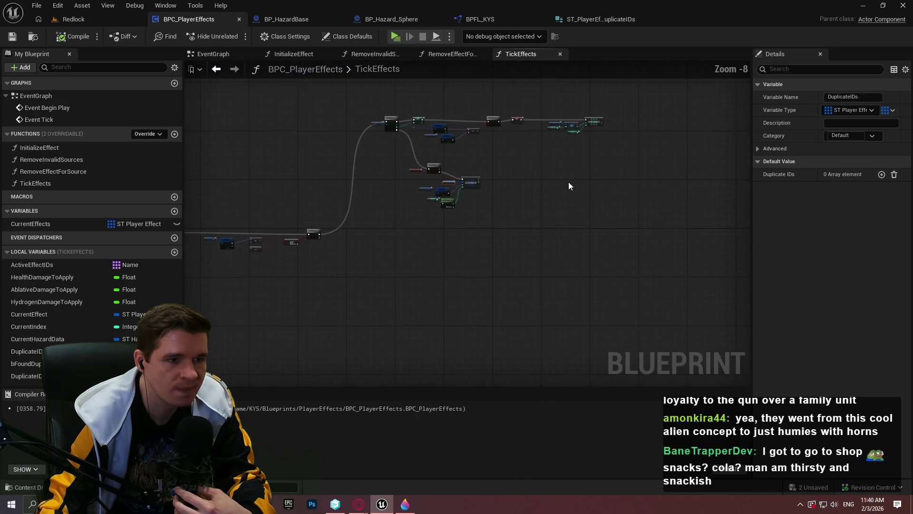
mouse_move(452, 137)
left_mouse_down()
mouse_move(361, 96)
mouse_move(381, 123)
mouse_move(407, 433)
mouse_move(397, 265)
mouse_move(367, 267)
left_mouse_up()
scroll(366, 110, "up", 4)
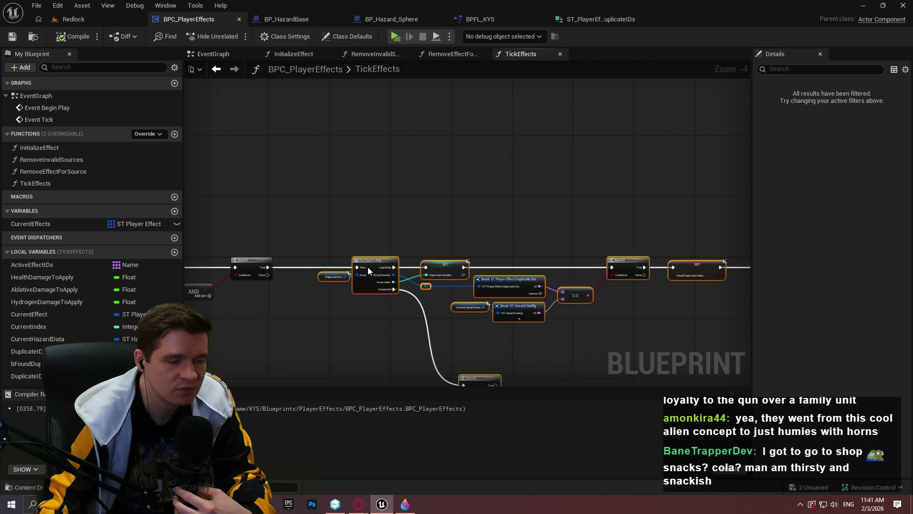
left_click(403, 279)
left_click_drag(646, 335, 420, 213)
scroll(422, 219, "up", 1)
scroll(423, 229, "down", 4)
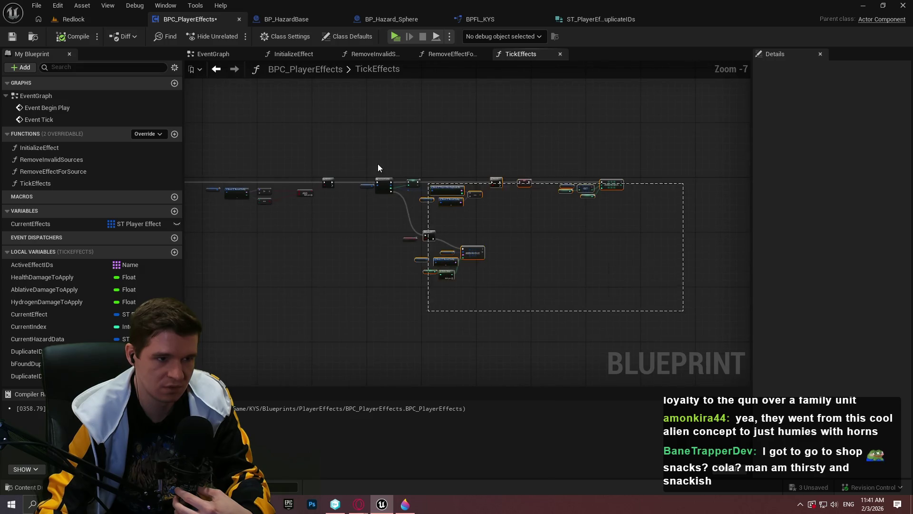
Move the For Each Loop group to the right and add a new local variable.
left_click_drag(350, 162, 349, 162)
scroll(371, 184, "up", 5)
left_click_drag(431, 183, 555, 179)
left_click(413, 230)
left_click_drag(412, 230, 427, 152)
scroll(354, 154, "down", 3)
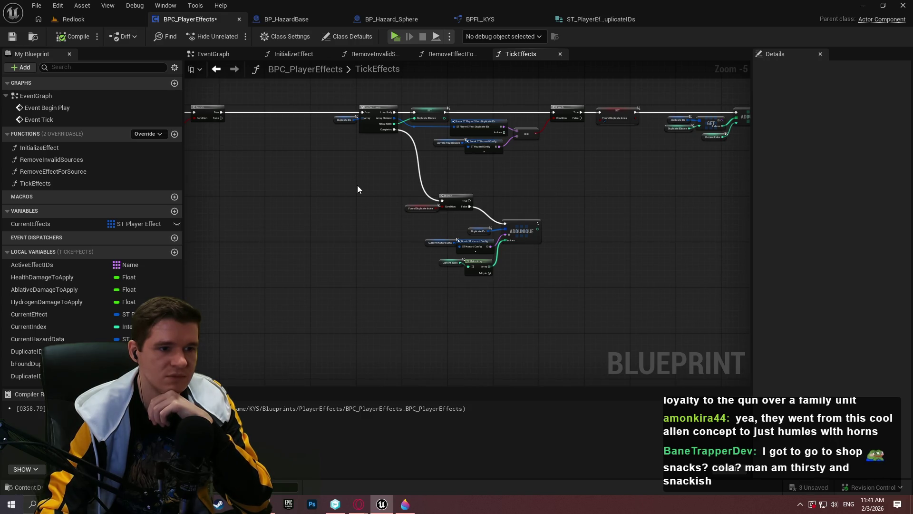
scroll(350, 167, "up", 3)
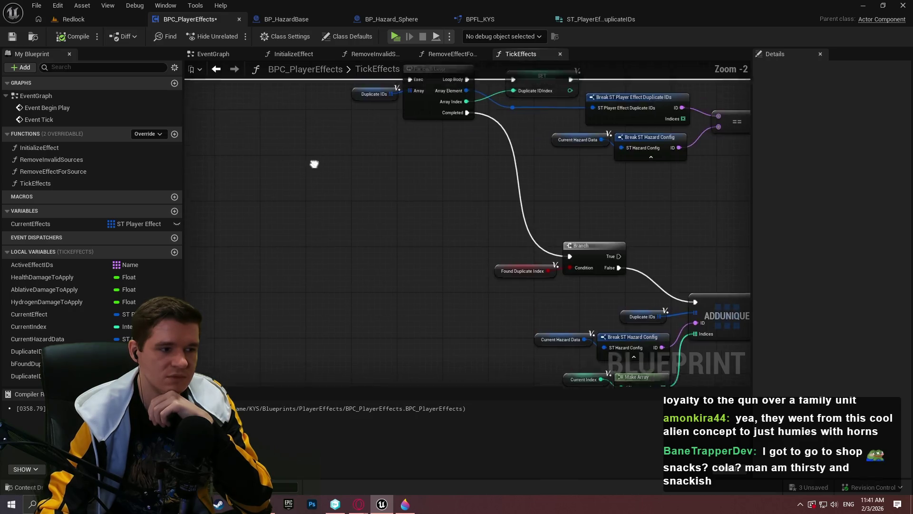
left_click(174, 252)
type("NonDu")
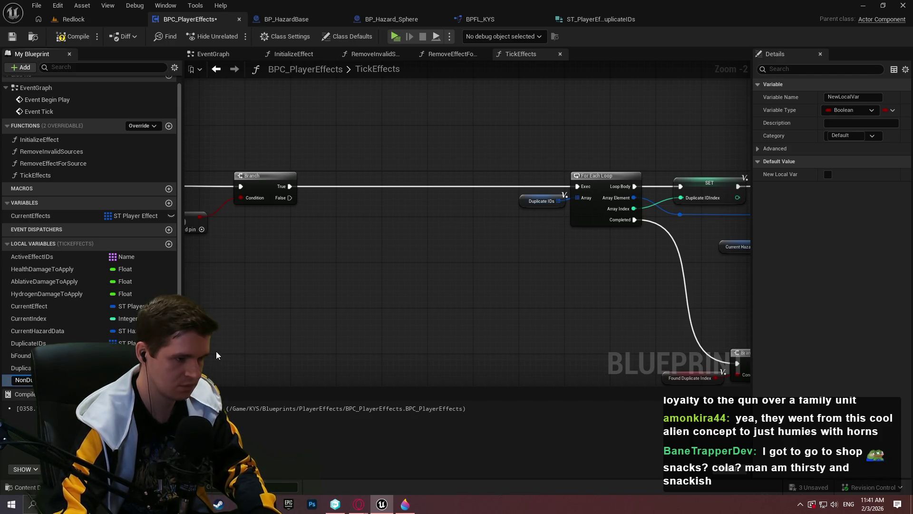
Name the local variable NonDuplicateIndices and make it an Integer array.
key("Return")
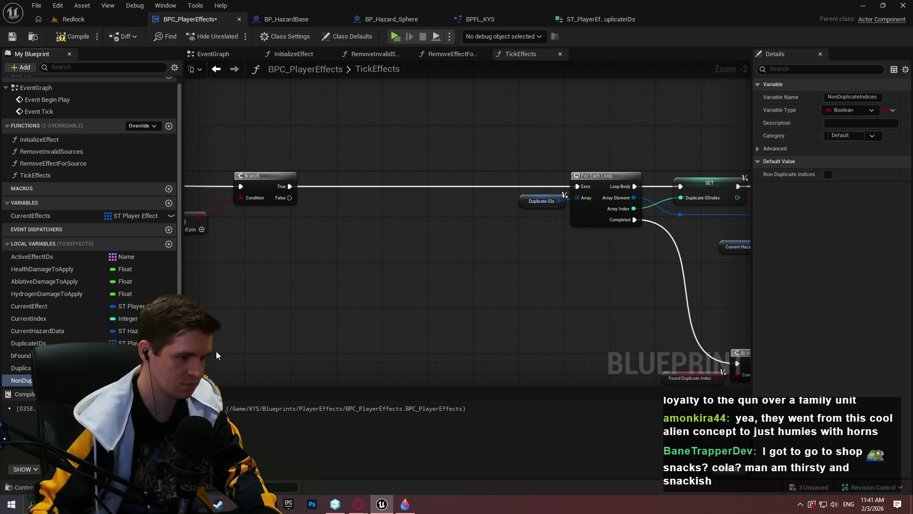
left_click(112, 380)
left_click(147, 223)
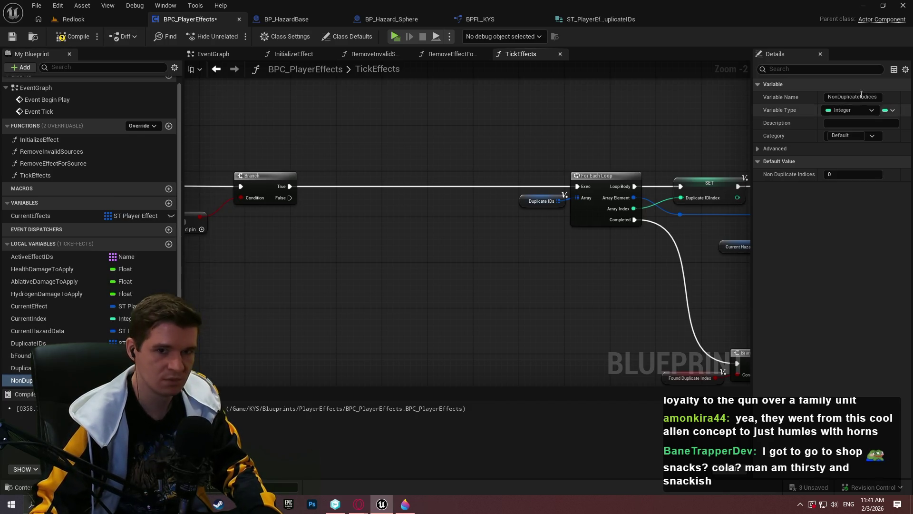
left_click(888, 113)
left_click(874, 138)
scroll(418, 259, "down", 1)
Add an ADDUNIQUE node on Non Duplicate Indices with a Current Index getter beside the Branch.
mouse_move(418, 258)
left_mouse_down()
mouse_move(63, 169)
mouse_move(586, 229)
mouse_move(543, 274)
mouse_move(591, 241)
mouse_move(507, 238)
left_mouse_up()
mouse_move(595, 157)
left_mouse_down()
mouse_move(626, 220)
mouse_move(639, 224)
left_mouse_up()
mouse_move(21, 380)
left_mouse_down()
mouse_move(483, 220)
mouse_move(552, 213)
left_mouse_up()
type("add")
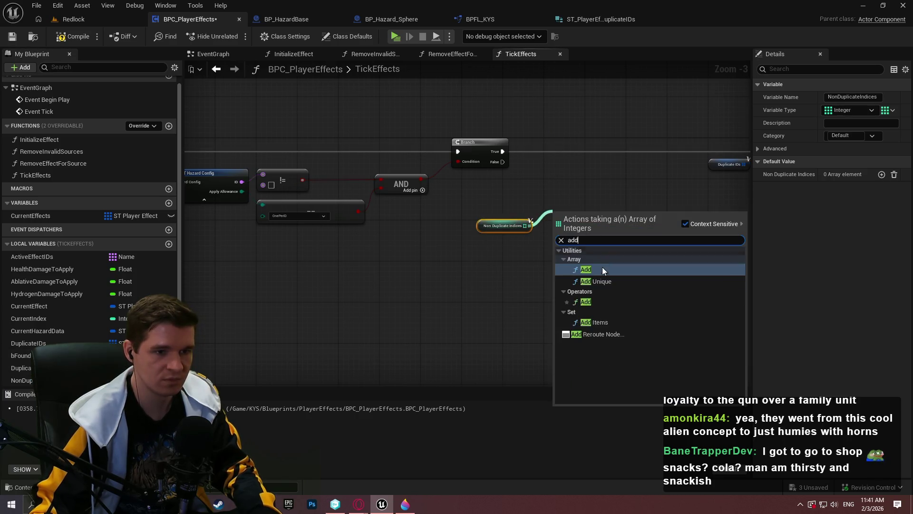
left_click(601, 278)
scroll(570, 269, "up", 3)
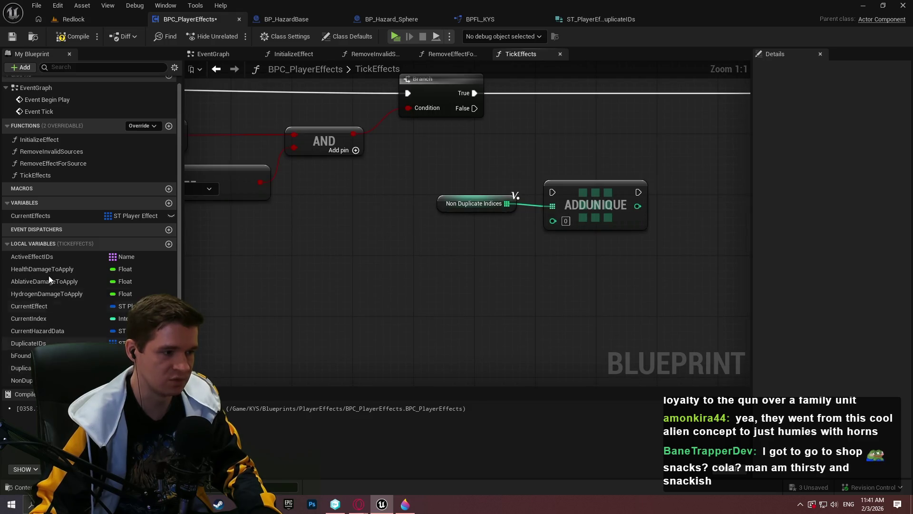
mouse_move(42, 319)
left_mouse_down()
mouse_move(553, 225)
mouse_move(474, 108)
left_mouse_up()
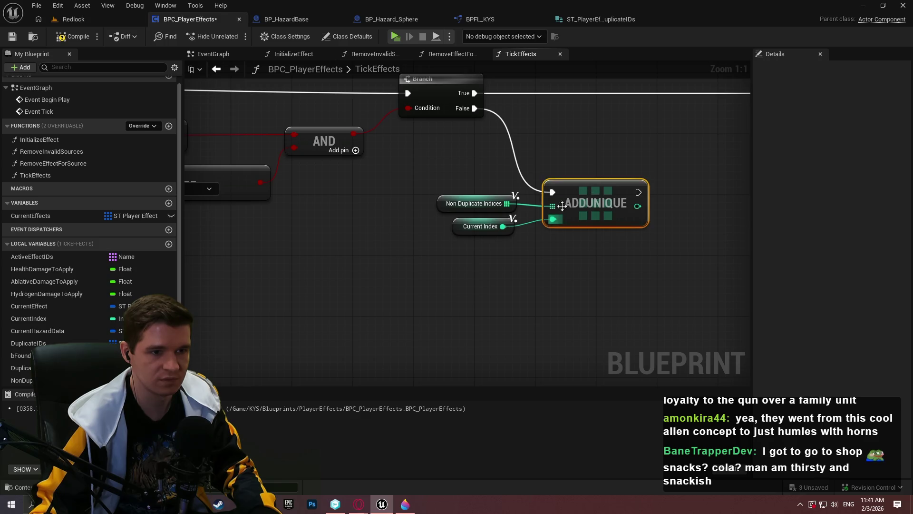
left_click(450, 202, "ctrl")
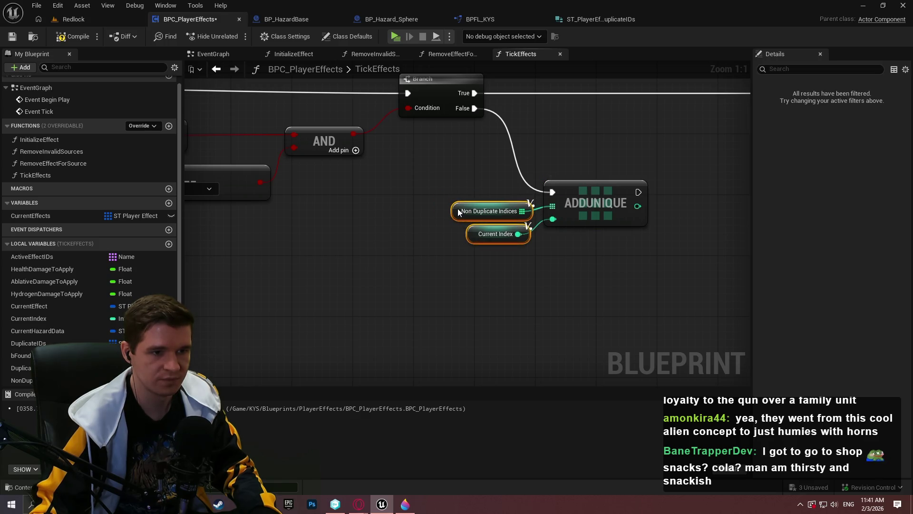
scroll(556, 250, "down", 1)
left_click(577, 208, "ctrl")
scroll(577, 208, "down", 7)
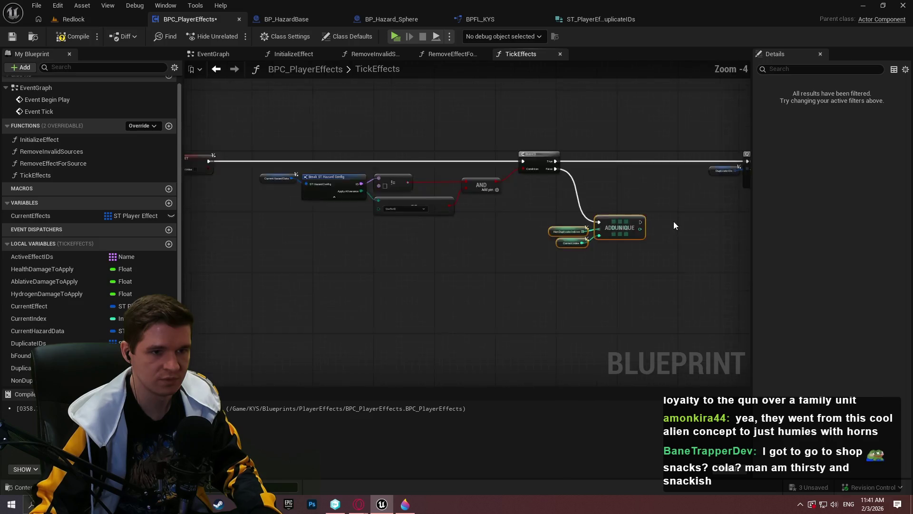
scroll(449, 217, "down", 3)
Wrap the sorting nodes in a comment titled 'Sort duplicates and non-duplicates'.
left_click_drag(666, 248, 246, 143)
key("c")
scroll(221, 143, "up", 9)
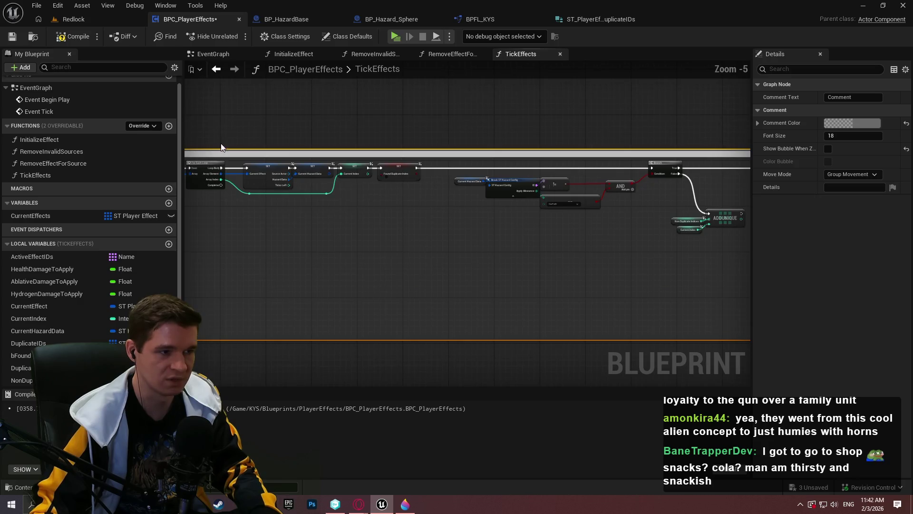
double_click(402, 186)
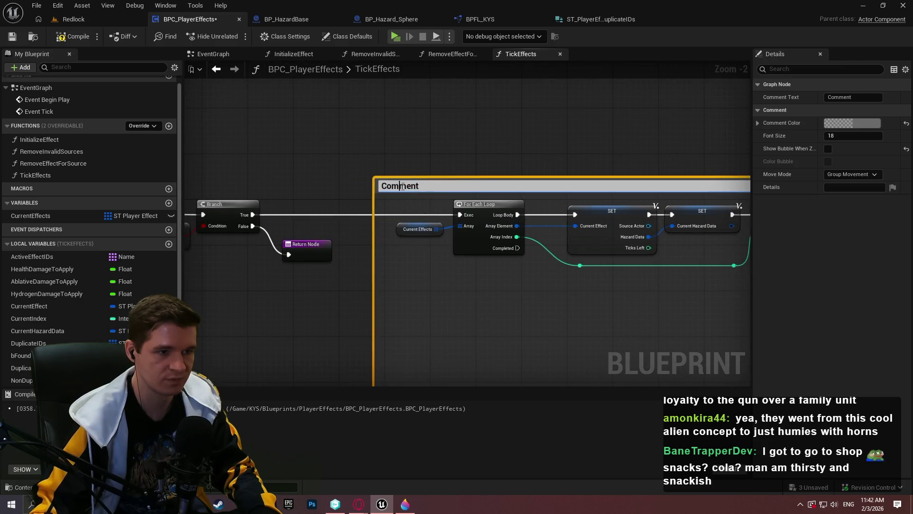
type("Sort duplicates and non-dupl")
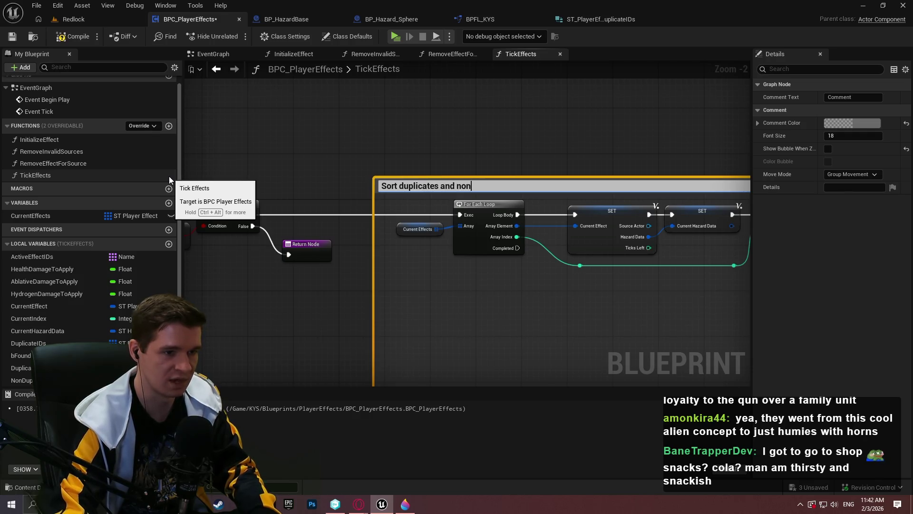
type("icates")
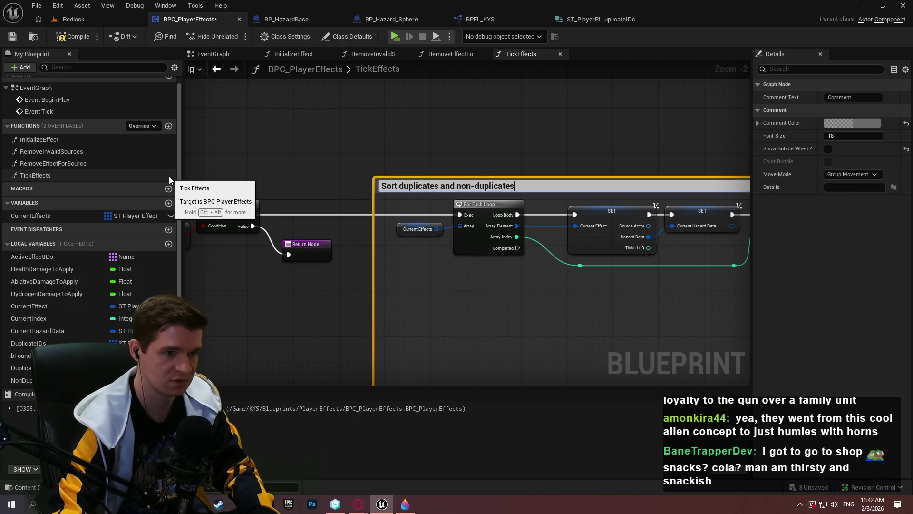
key("Return")
scroll(478, 177, "down", 5)
scroll(485, 216, "up", 3)
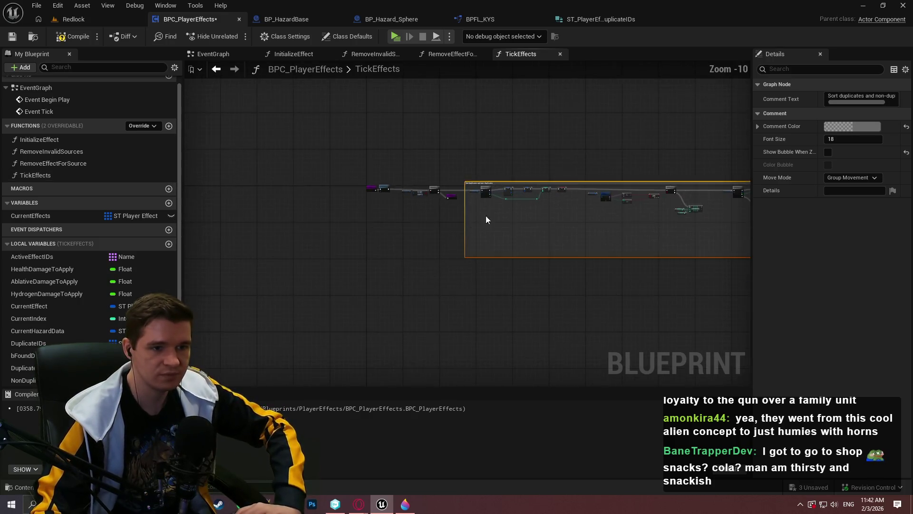
Pan across the graph to review the comment, loop, SET, Branch and ADDUNIQUE nodes.
mouse_move(442, 207)
left_mouse_down()
mouse_move(604, 174)
mouse_move(741, 173)
left_mouse_up()
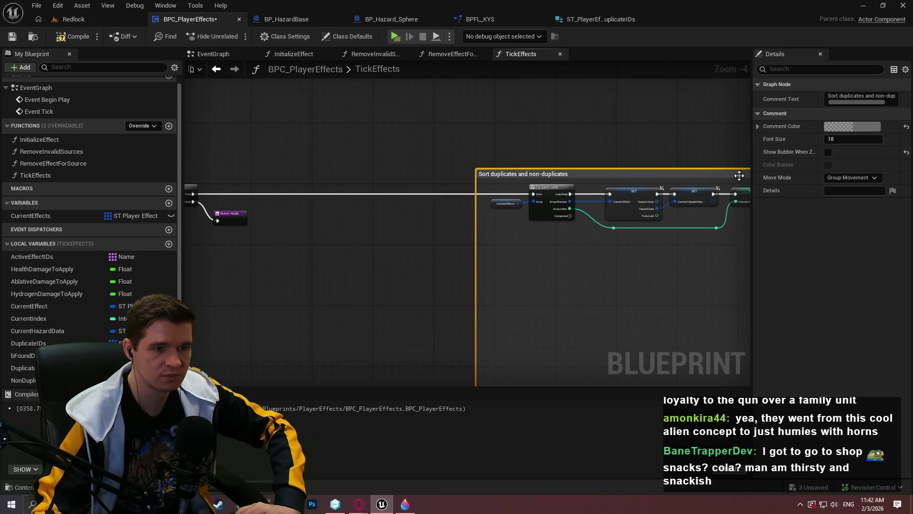
left_click(663, 293)
scroll(663, 292, "down", 2)
left_click_drag(663, 292, 353, 198)
left_click_drag(512, 238, 255, 220)
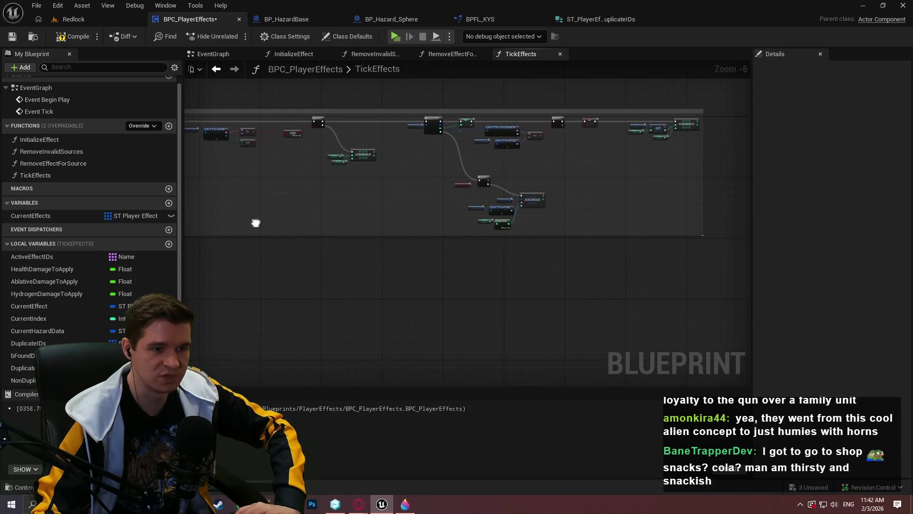
scroll(336, 134, "up", 1)
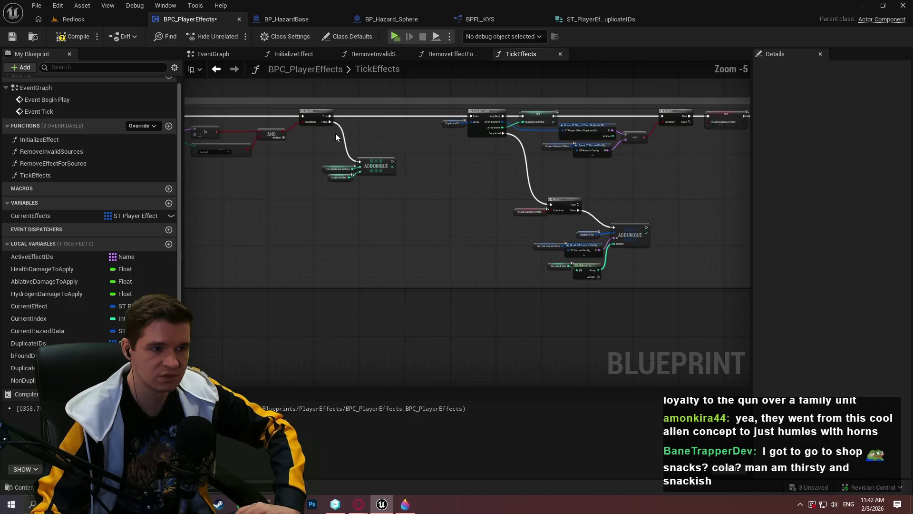
left_click_drag(224, 153, 627, 157)
left_click_drag(437, 143, 628, 136)
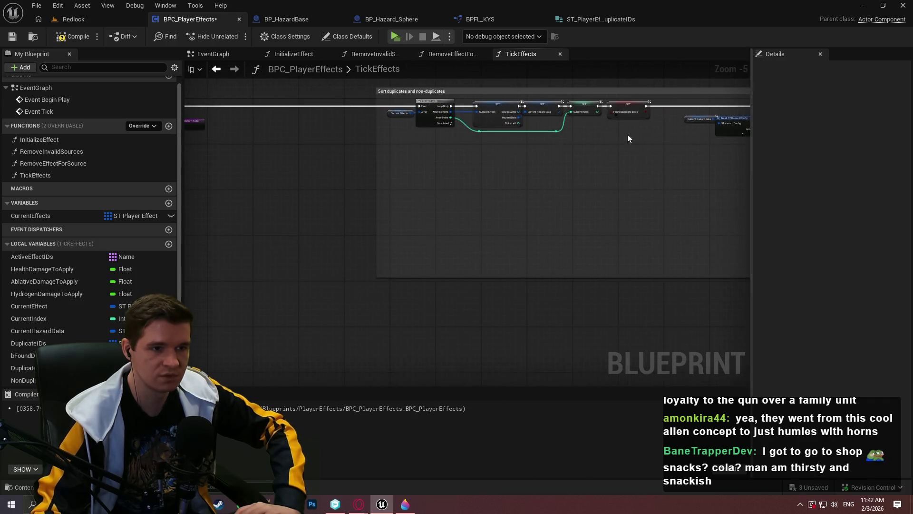
scroll(497, 140, "up", 3)
scroll(414, 152, "down", 4)
left_click_drag(462, 172, 205, 166)
scroll(498, 182, "up", 4)
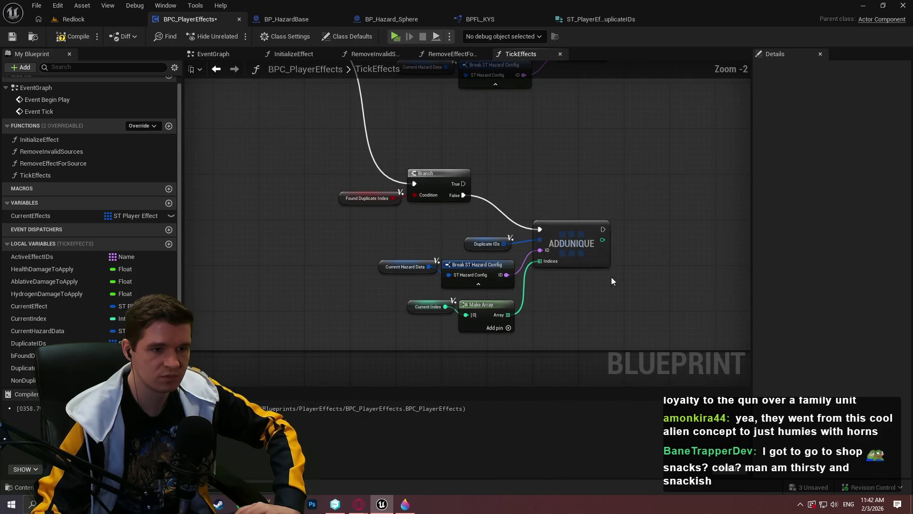
Move the six-node ADDUNIQUE cluster up and right, then save the blueprint.
left_click_drag(411, 266, 412, 240)
mouse_move(569, 226)
left_mouse_down()
mouse_move(679, 203)
mouse_move(662, 199)
left_mouse_up()
scroll(564, 250, "down", 2)
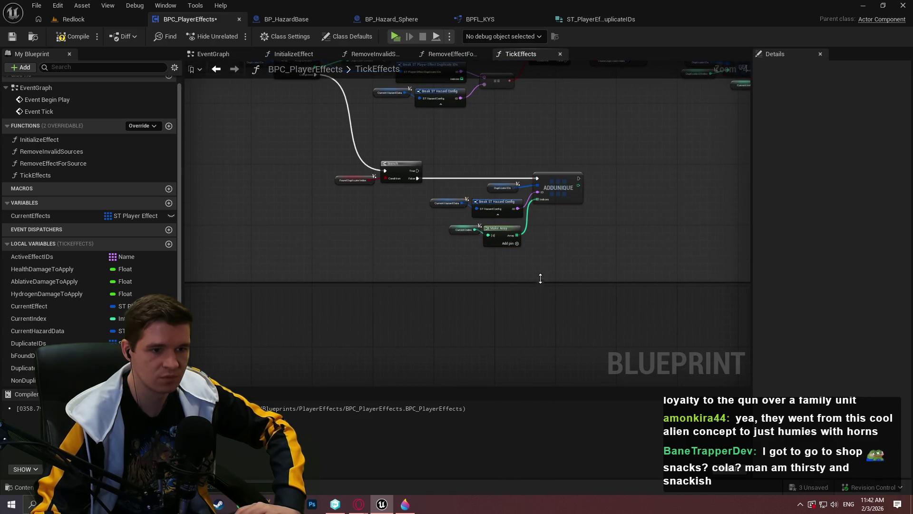
scroll(432, 299, "down", 2)
scroll(472, 271, "up", 2)
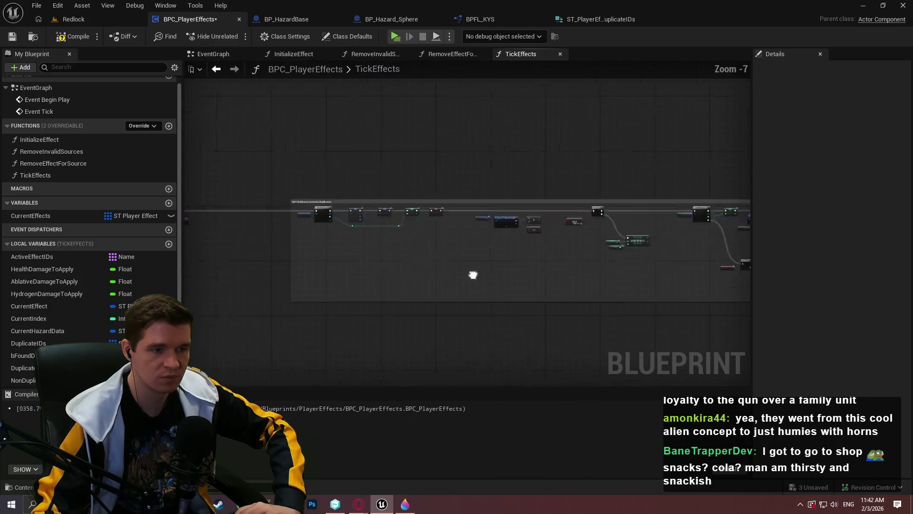
scroll(656, 188, "down", 2)
scroll(603, 206, "up", 1)
scroll(327, 139, "up", 1)
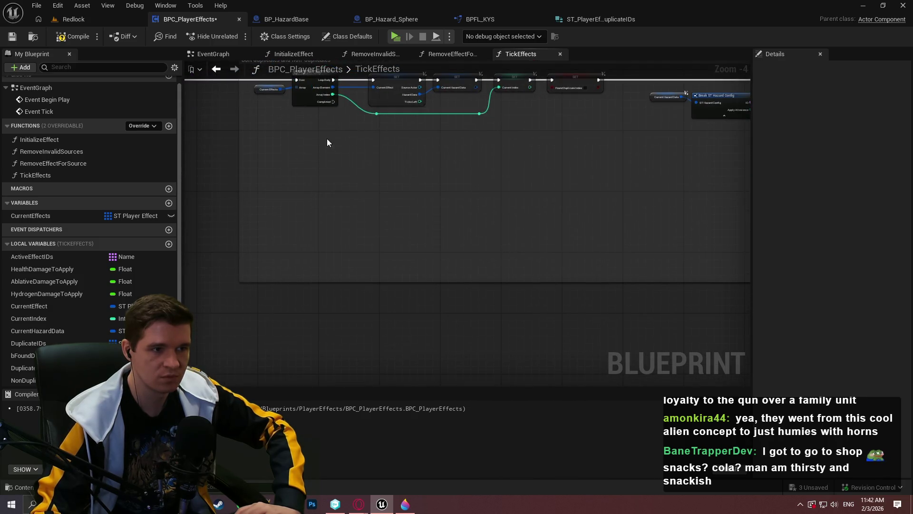
left_click_drag(266, 143, 48, 19)
left_click(13, 37)
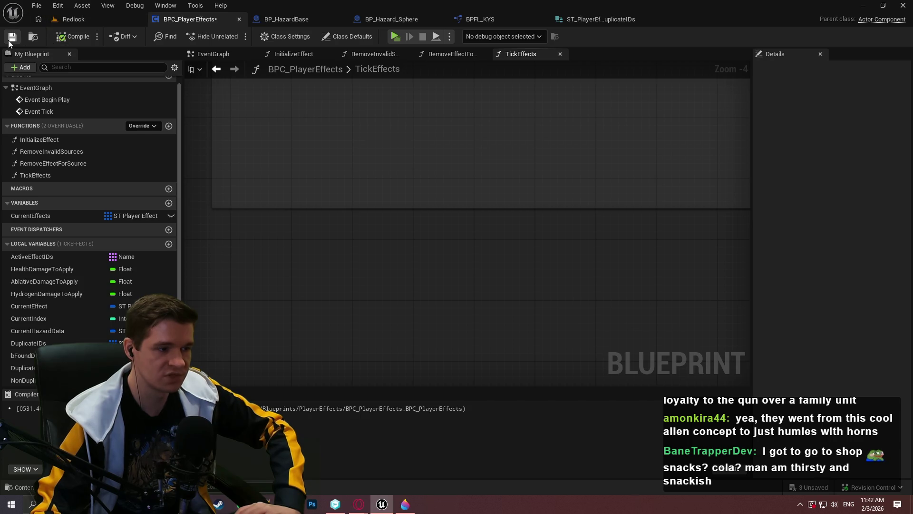
Add a Duplicate IDs getter feeding an IS NOT EMPTY check in empty graph space.
left_click_drag(325, 166, 293, 80)
mouse_move(28, 343)
left_mouse_down()
mouse_move(170, 237)
mouse_move(277, 217)
mouse_move(332, 155)
left_mouse_up()
left_click(273, 207)
scroll(364, 184, "up", 2)
type("is not")
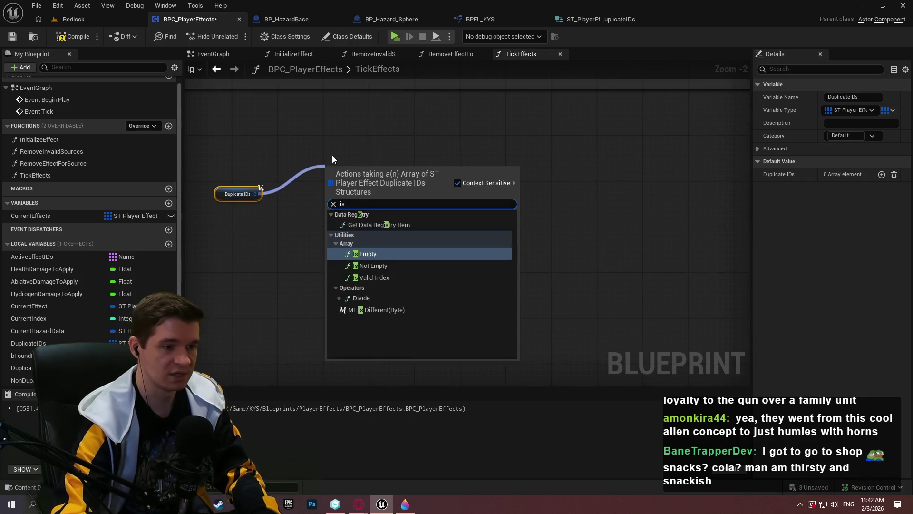
key("Return")
mouse_move(346, 166)
left_mouse_down()
mouse_move(297, 195)
mouse_move(335, 199)
mouse_move(284, 22)
mouse_move(344, 228)
mouse_move(551, 210)
mouse_move(537, 194)
left_mouse_up()
left_click(373, 196)
Add a Branch driven by IS NOT EMPTY and save the blueprint.
left_click(374, 201)
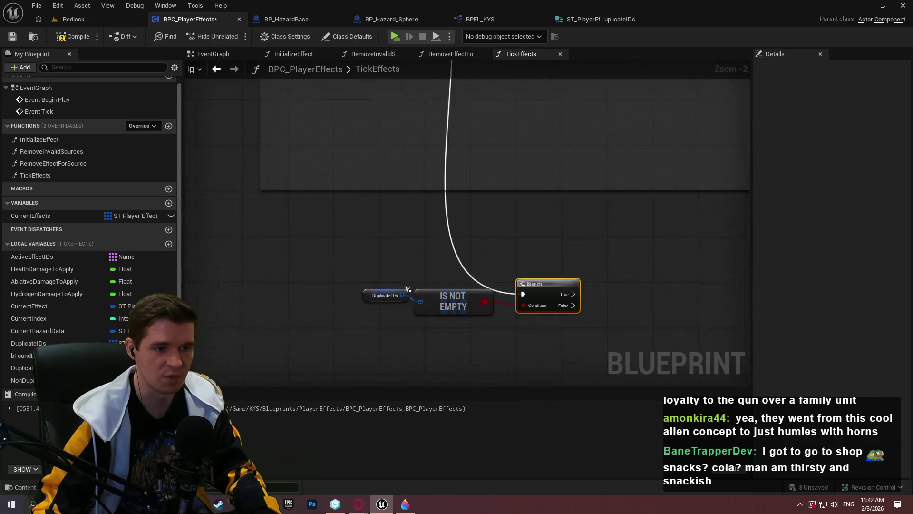
left_click_drag(409, 153, 395, 139)
mouse_move(218, 130)
left_mouse_down()
mouse_move(465, 220)
mouse_move(498, 257)
left_mouse_up()
scroll(379, 177, "down", 4)
scroll(329, 220, "up", 3)
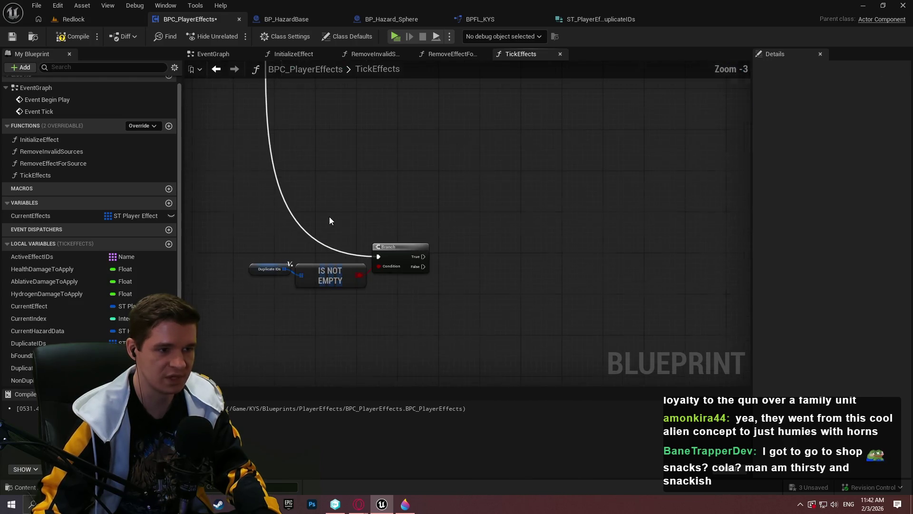
left_click(12, 36)
Create a For Each Loop over Duplicate IDs running from the Branch True output.
left_click_drag(203, 275, 176, 287)
mouse_move(29, 343)
left_mouse_down()
mouse_move(430, 195)
mouse_move(458, 215)
mouse_move(479, 191)
mouse_move(472, 199)
mouse_move(393, 177)
left_mouse_up()
left_click(458, 213)
type("for each")
key("Return")
scroll(501, 191, "up", 1)
left_click_drag(478, 208, 530, 179)
left_click(462, 199)
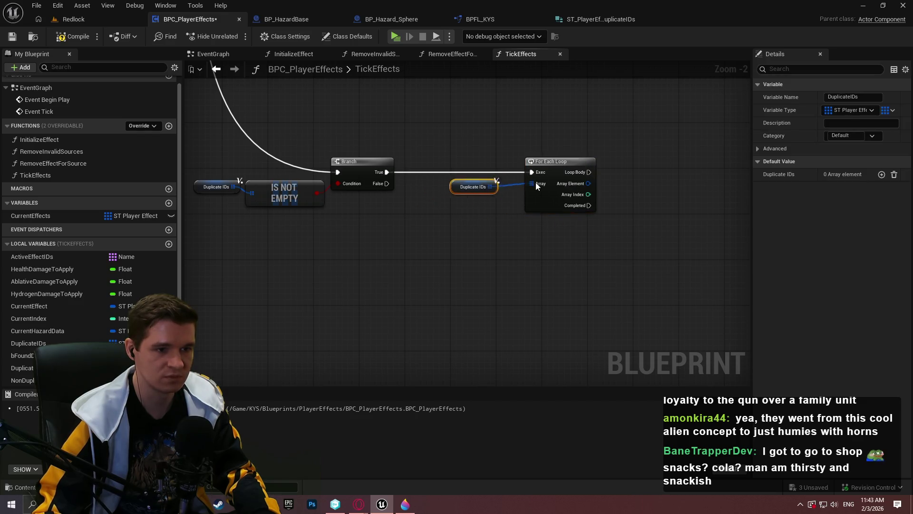
scroll(329, 243, "up", 3)
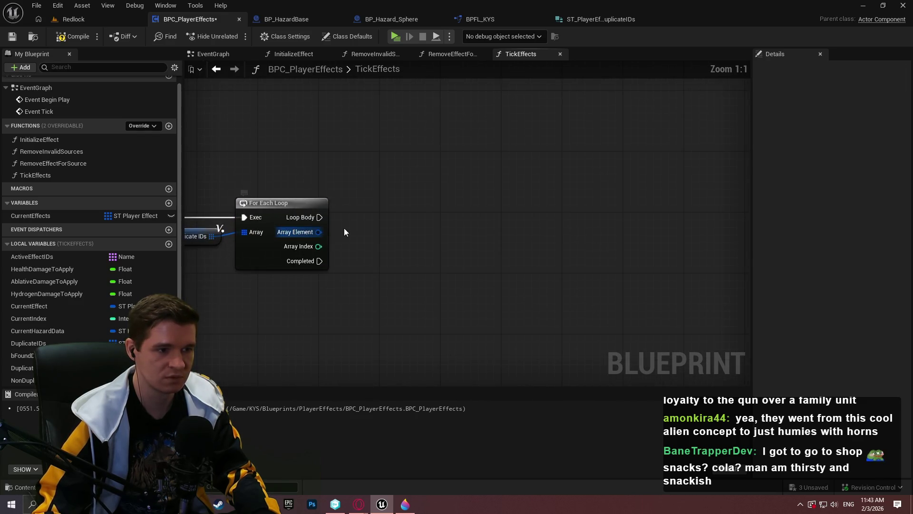
Break the loop's Array Element with a Break ST Player Effect Duplicate IDs node.
left_click_drag(319, 232, 384, 232)
type("brea")
left_click(446, 273)
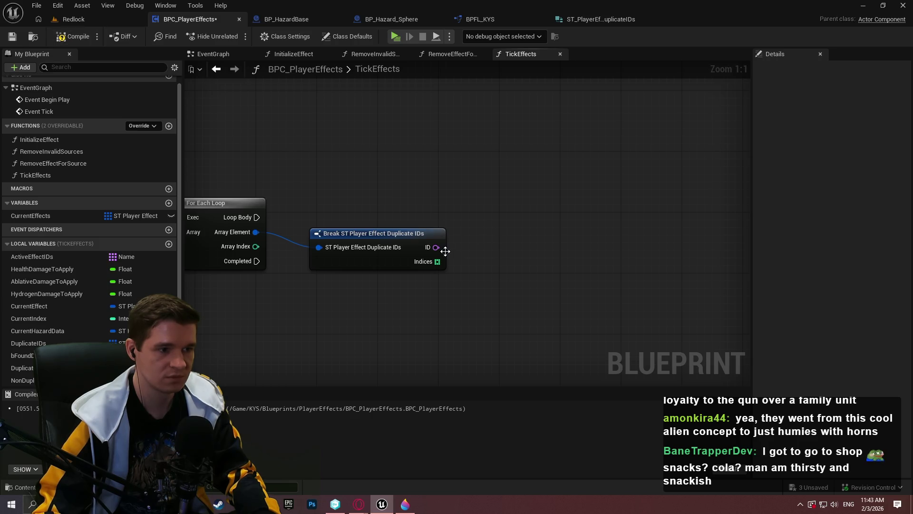
left_click_drag(373, 242, 358, 241)
left_click(441, 211)
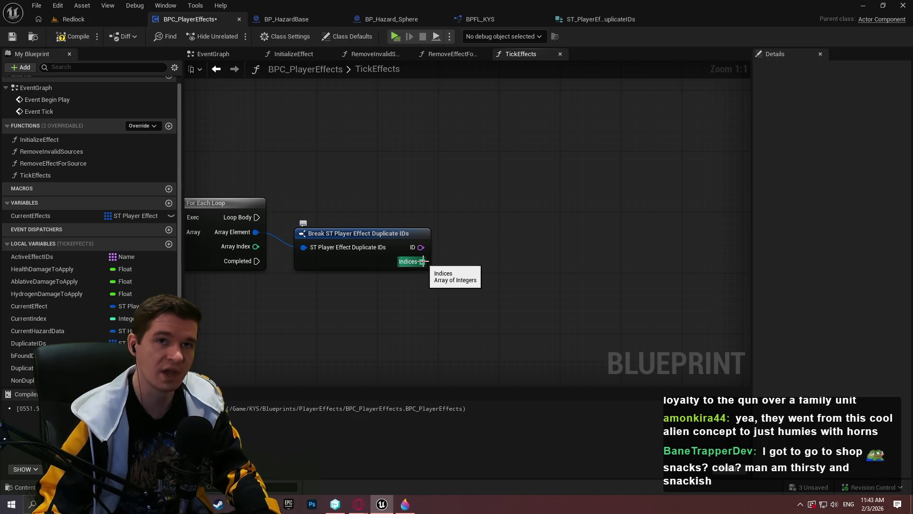
Add a nested For Each Loop over Indices from the outer Loop Body, then compile.
left_click_drag(422, 261, 572, 206)
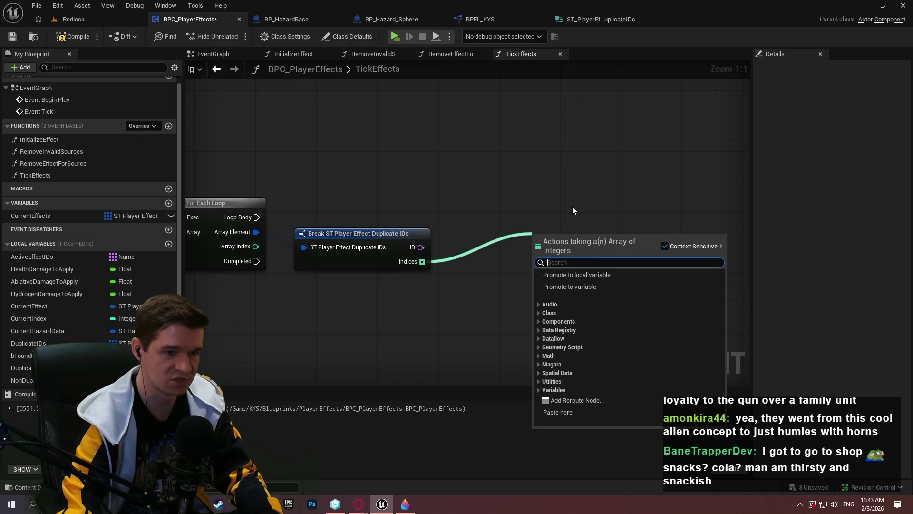
type("for")
key("Return")
left_click_drag(539, 247, 251, 217)
mouse_move(579, 233)
left_mouse_down()
mouse_move(504, 202)
mouse_move(425, 206)
left_mouse_up()
left_click(450, 205)
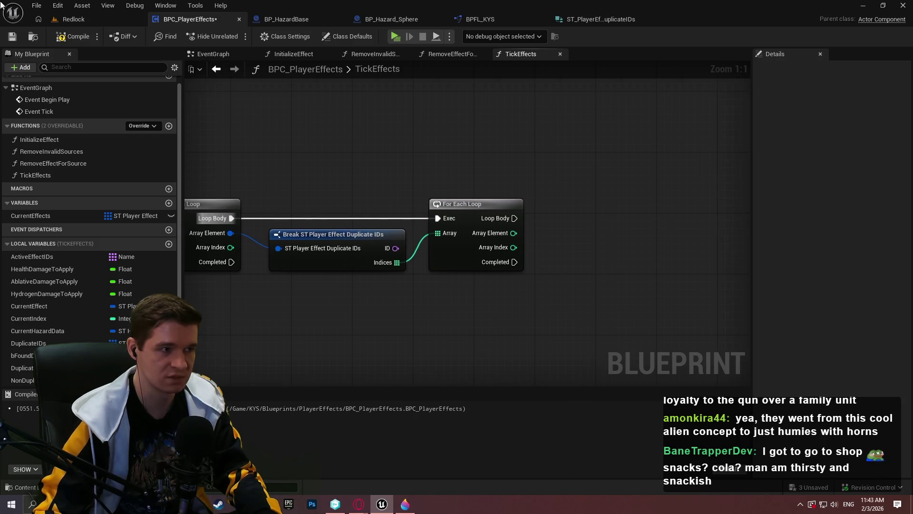
left_click(61, 41)
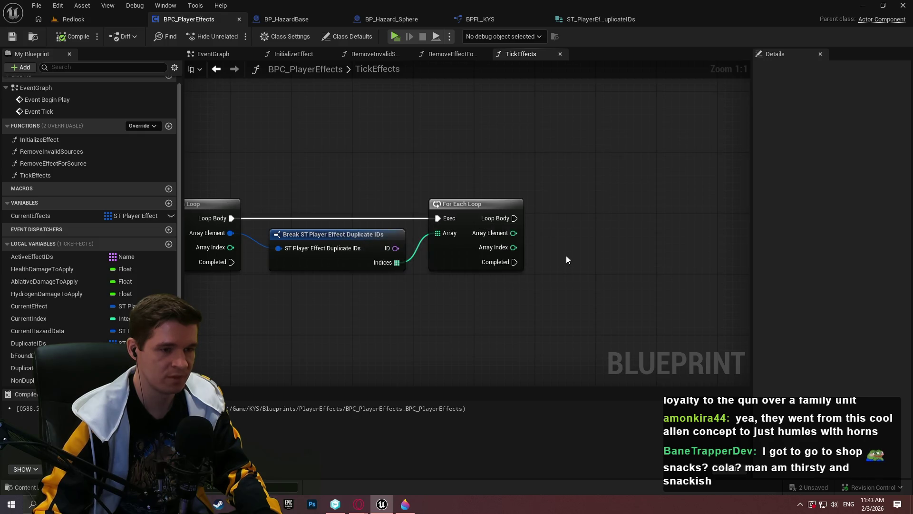
Add a CurrentEffects getter with a GET node indexed by the inner loop's Array Element.
left_click_drag(597, 240, 552, 226)
left_click_drag(58, 216, 504, 248)
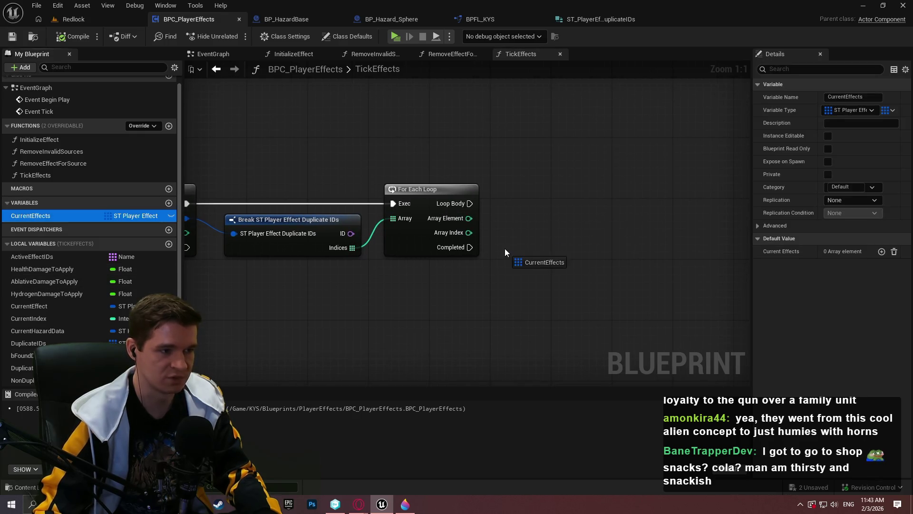
left_click(536, 255)
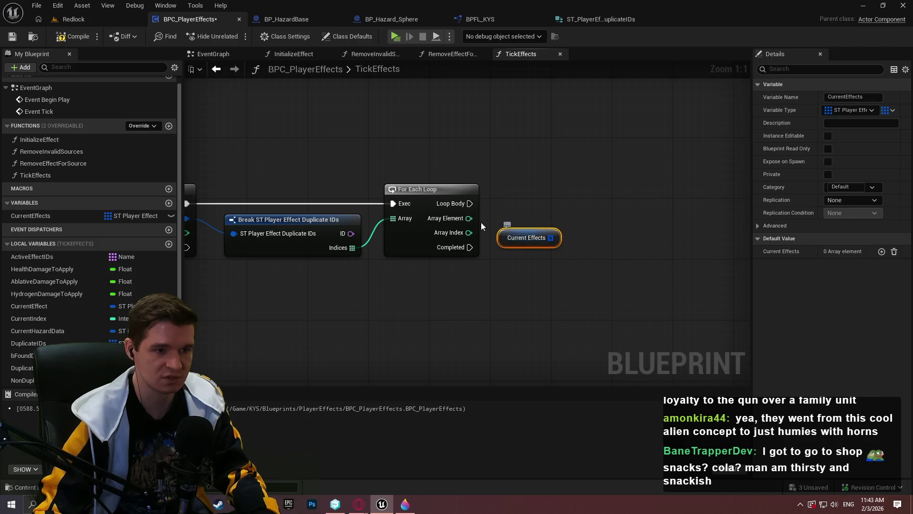
mouse_move(550, 237)
left_mouse_down()
mouse_move(630, 244)
mouse_move(474, 222)
mouse_move(477, 239)
mouse_move(478, 220)
mouse_move(473, 235)
mouse_move(469, 219)
left_mouse_up()
left_click(685, 324)
left_click_drag(665, 243, 609, 244)
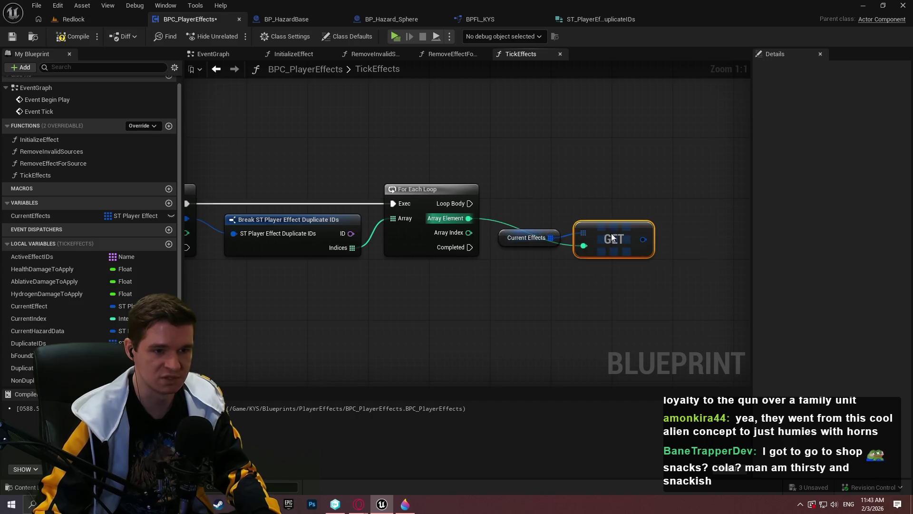
left_click(529, 236, "ctrl")
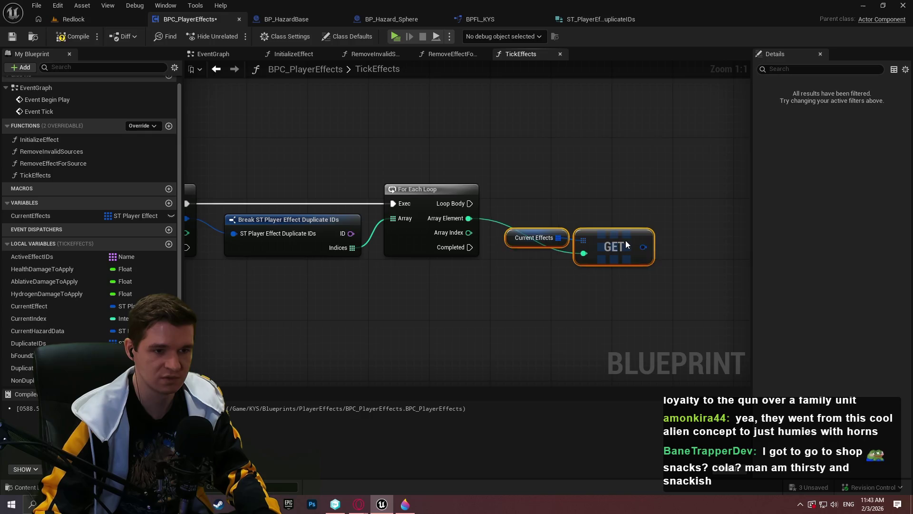
Reroute the index wire, split the GET output into Source Actor, Hazard Data, Ticks Left, and save.
left_click_drag(643, 196, 574, 178)
left_click(499, 234)
right_click(504, 233)
double_click(464, 239)
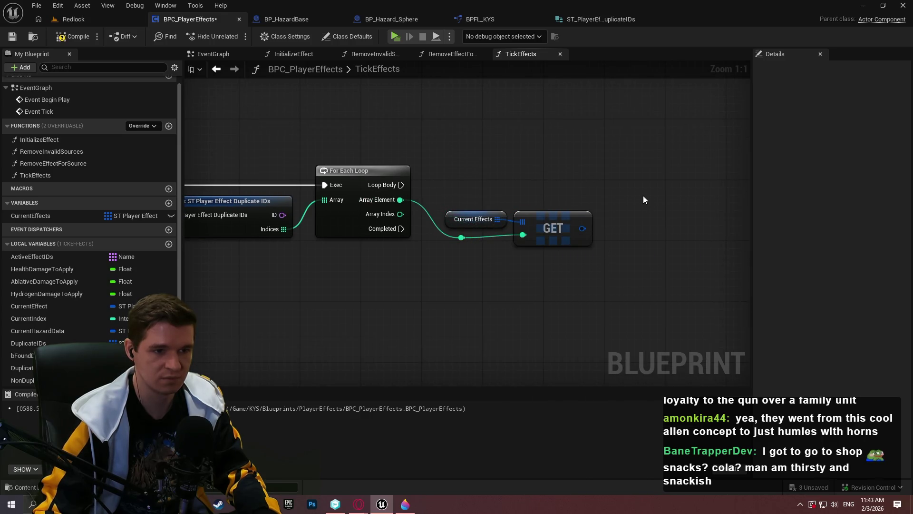
left_click_drag(643, 200, 610, 202)
right_click(549, 231)
left_click(601, 288)
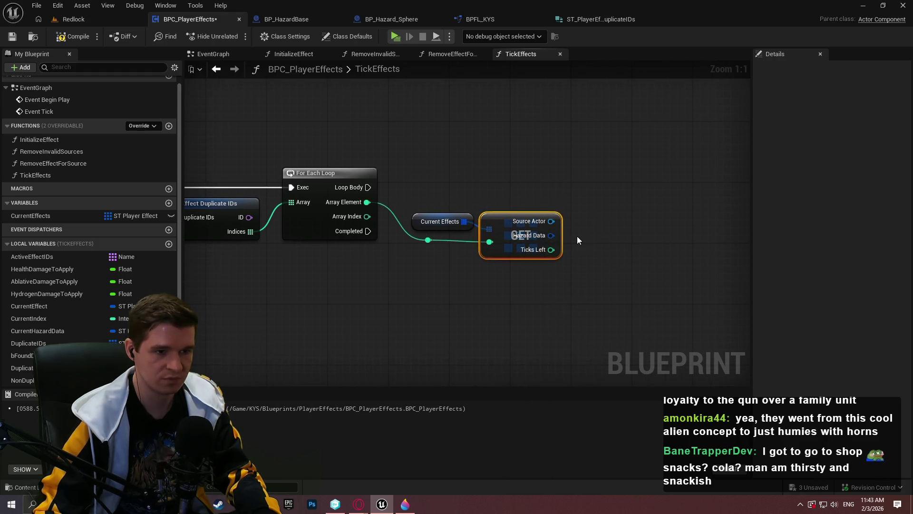
left_click_drag(578, 236, 540, 242)
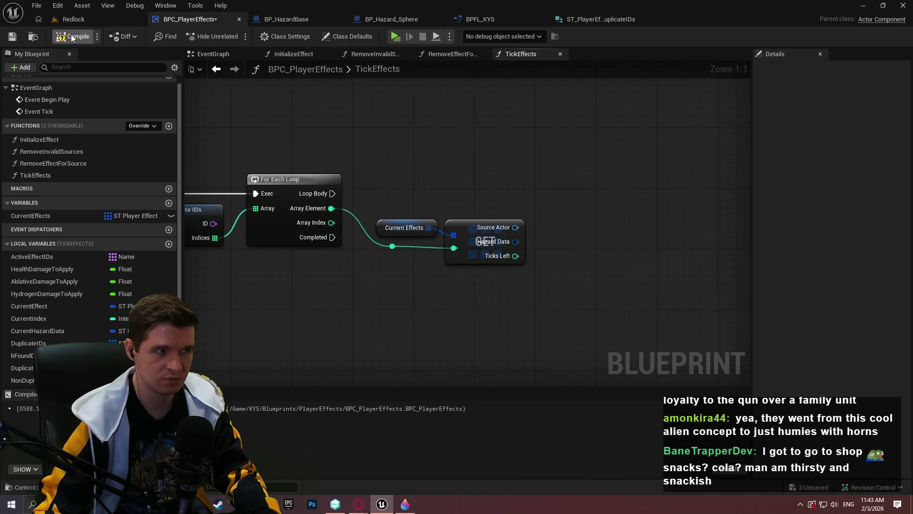
left_click(12, 36)
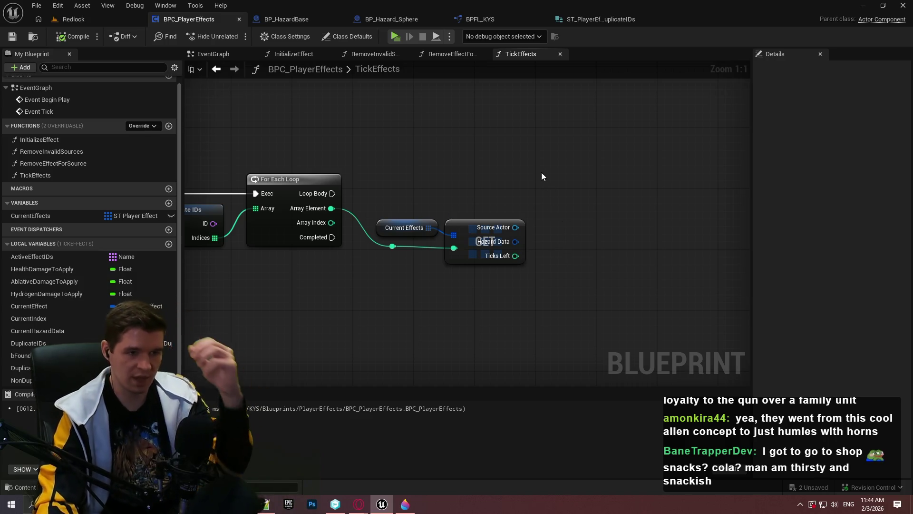
key("alt+Tab")
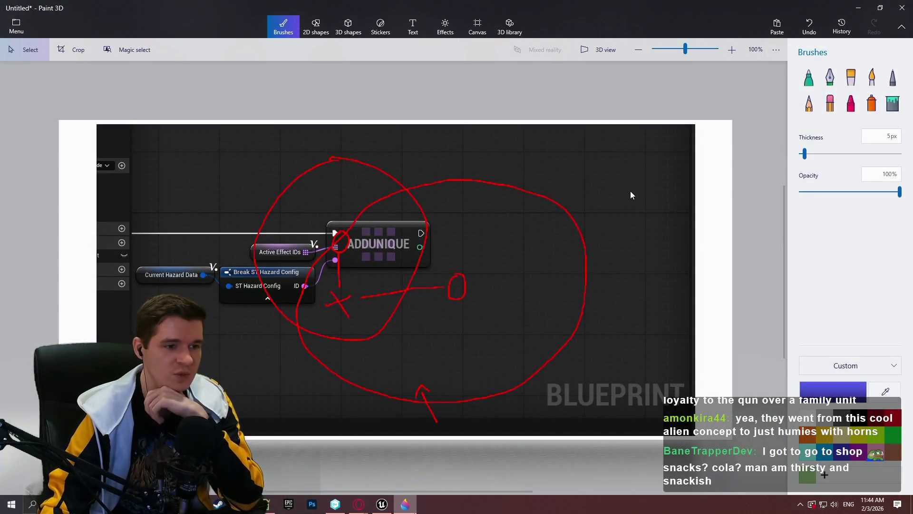
key("alt+Tab")
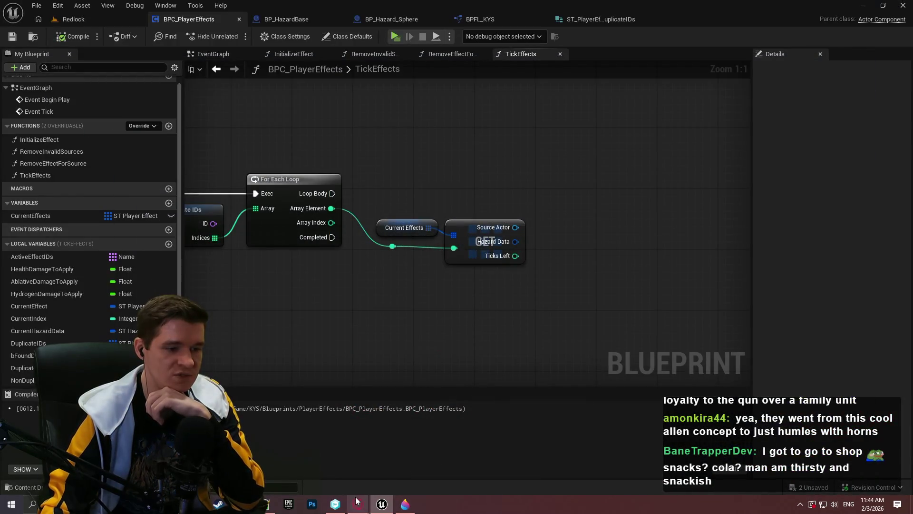
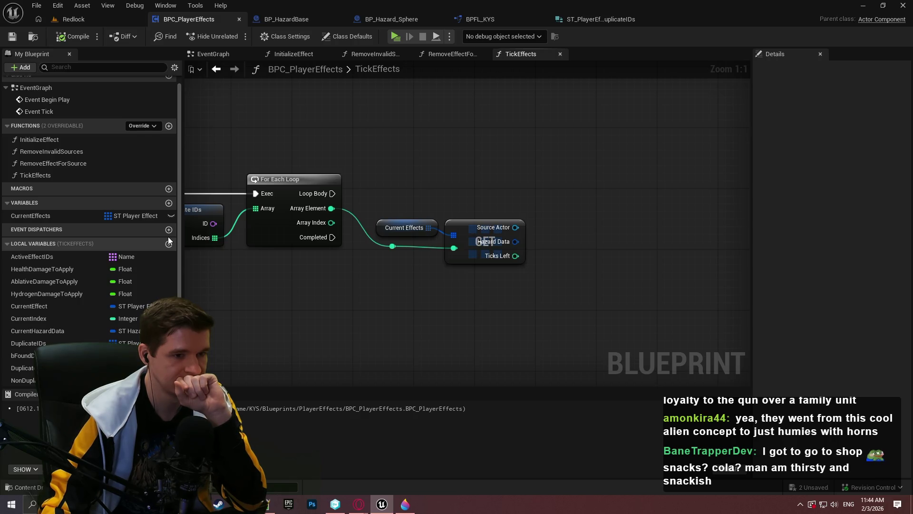
Create a local variable named EffectIndicesToRemove in the TickEffects function's Local Variables.
left_click(169, 242)
scroll(189, 255, "down", 1)
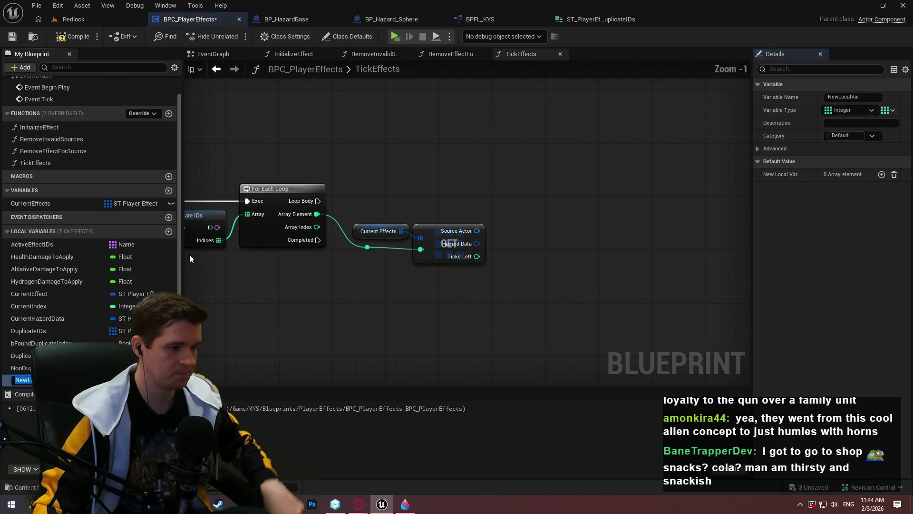
type("I")
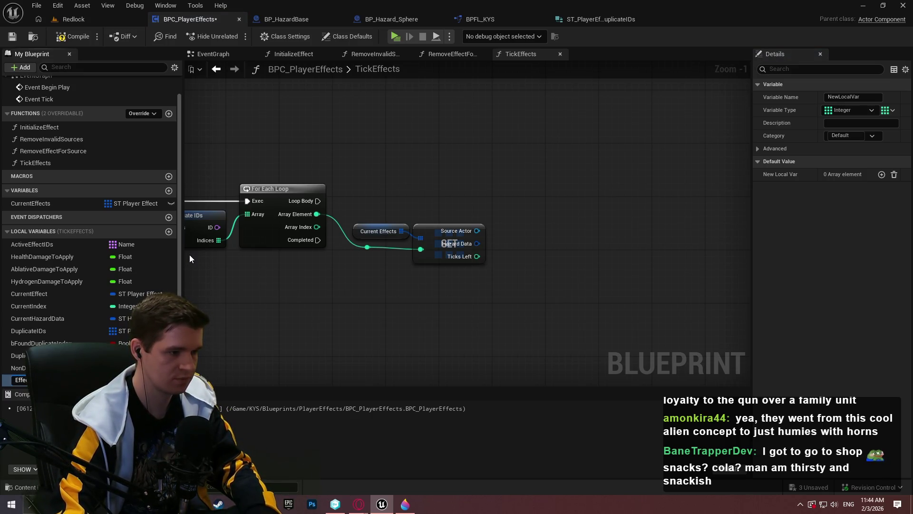
key("Return")
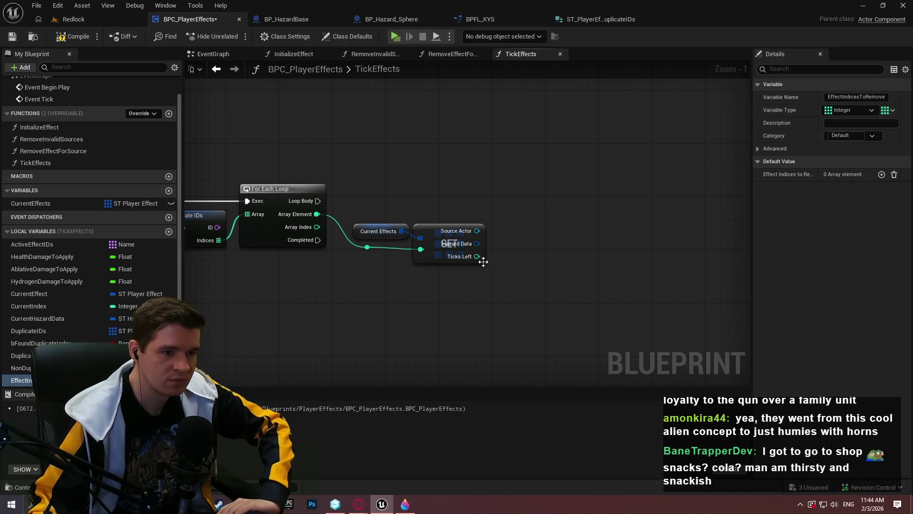
scroll(488, 259, "up", 1)
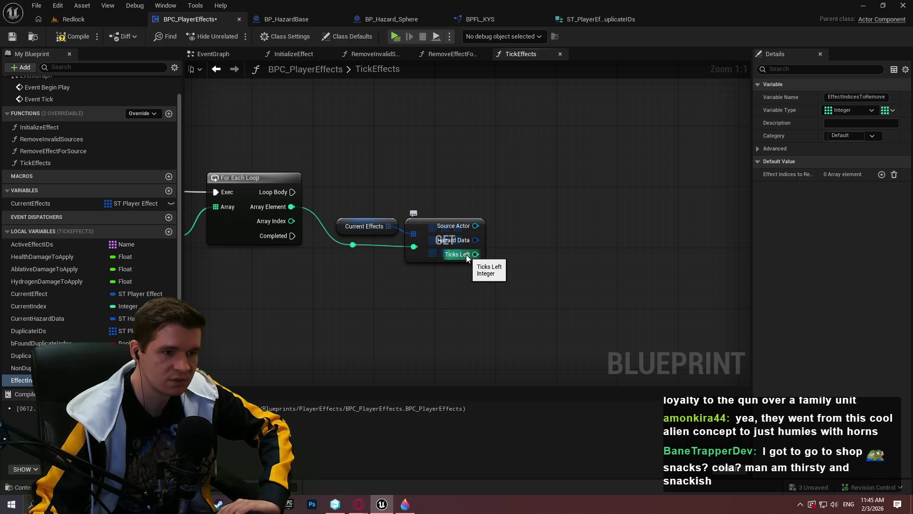
Replace the copy-based GET on Current Effects with a Get (a ref) node indexed by the array element.
right_click(475, 241)
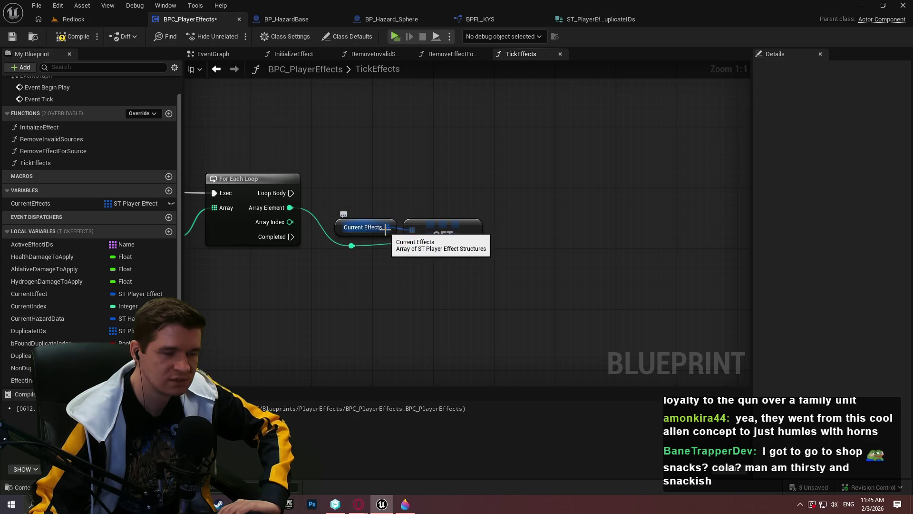
left_click_drag(388, 228, 424, 297)
type("rev")
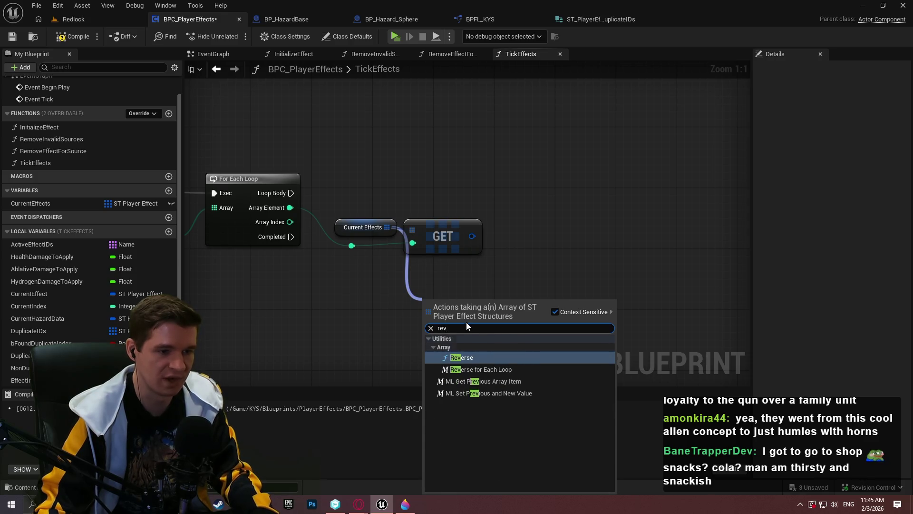
key("BackSpace")
type("f")
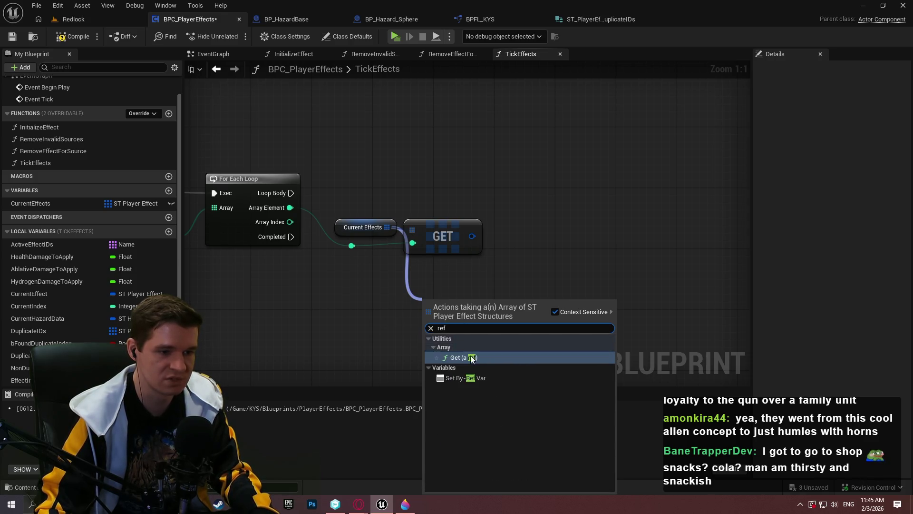
left_click(472, 358)
mouse_move(427, 319)
left_mouse_down()
mouse_move(360, 264)
mouse_move(352, 246)
left_mouse_up()
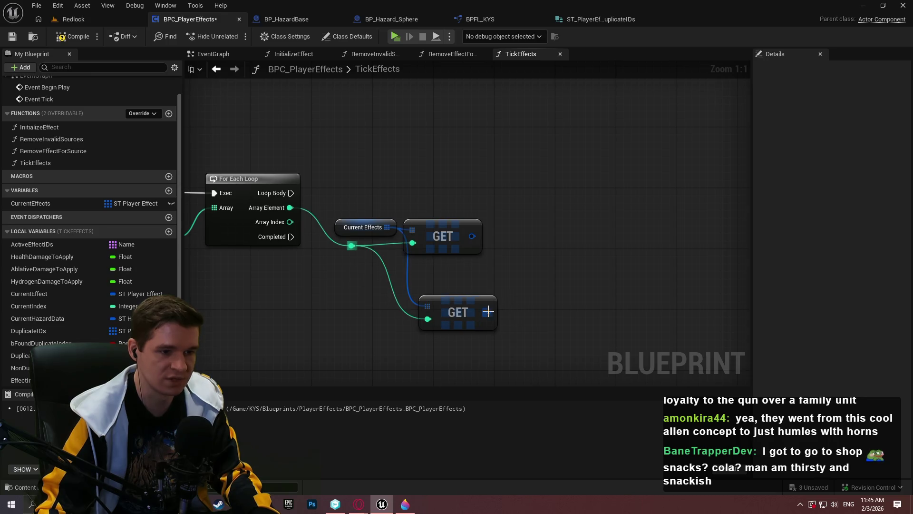
left_click(466, 247)
key("Delete")
mouse_move(464, 303)
left_mouse_down()
mouse_move(442, 227)
mouse_move(450, 228)
left_mouse_up()
left_click(501, 288)
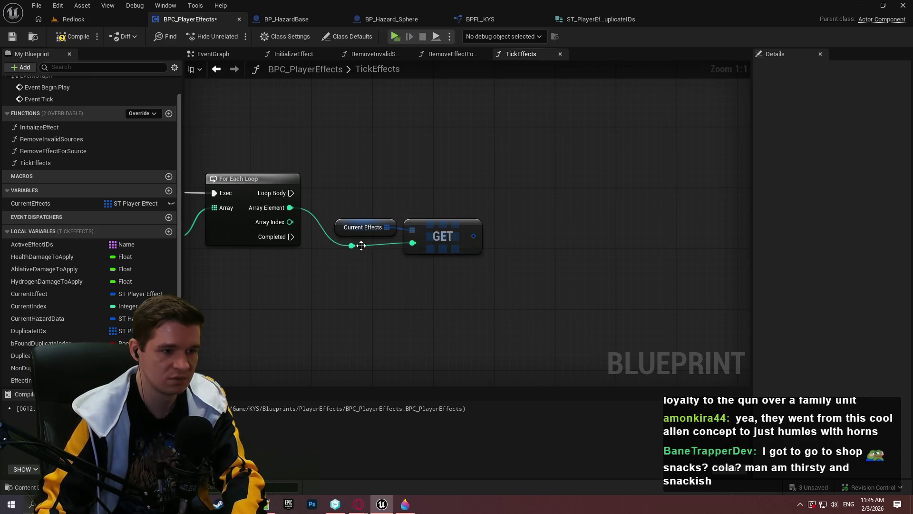
Split the effect struct and compare Ticks Left with ==, driving a Branch from the loop body.
right_click(476, 236)
left_click(515, 288)
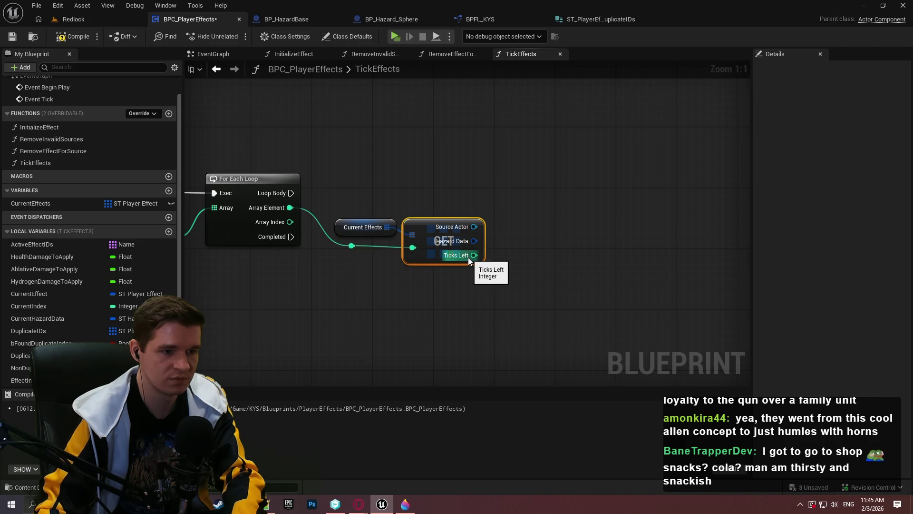
left_click(489, 227)
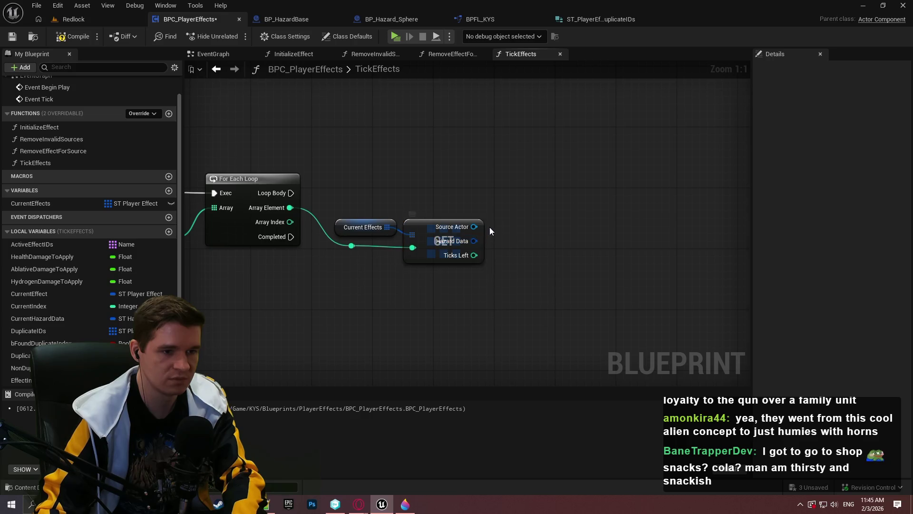
left_click_drag(475, 256, 523, 231)
type("=")
key("Return")
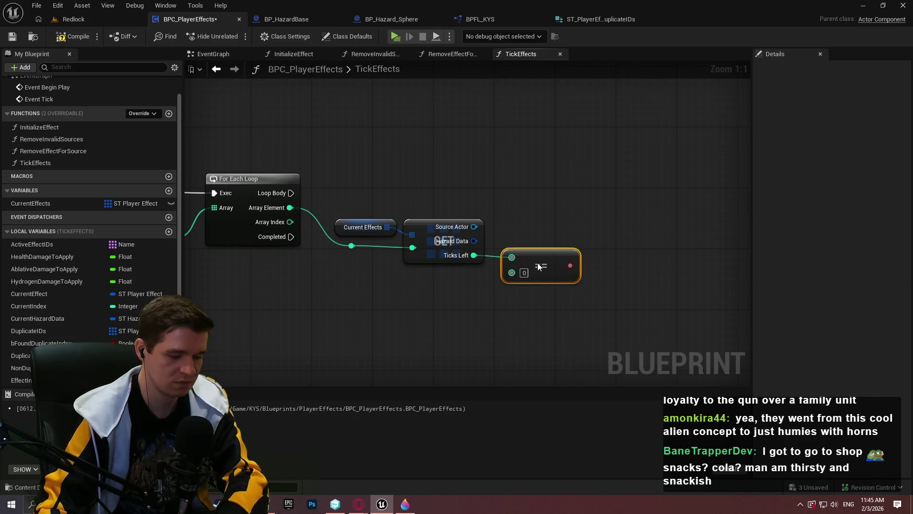
key("b")
left_click(594, 237)
mouse_move(594, 239)
left_mouse_down()
mouse_move(664, 193)
mouse_move(299, 194)
left_mouse_up()
mouse_move(682, 199)
left_mouse_down()
mouse_move(661, 185)
mouse_move(291, 192)
left_mouse_up()
left_click(629, 241)
Add an EffectIndicesToRemove getter with an Add Unique node right of the Branch.
left_click_drag(686, 261, 584, 264)
left_click_drag(21, 380, 596, 245)
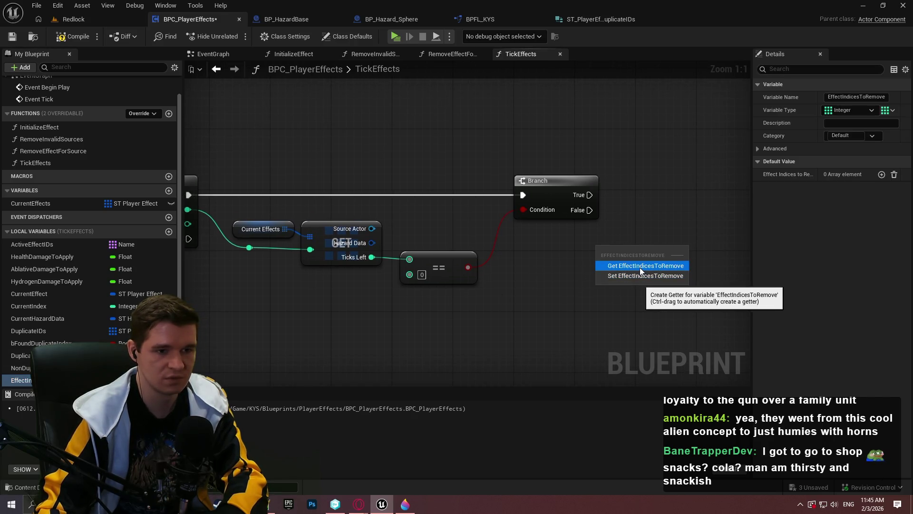
left_click(641, 265)
mouse_move(674, 252)
left_mouse_down()
mouse_move(707, 249)
mouse_move(533, 272)
mouse_move(470, 236)
mouse_move(302, 210)
left_mouse_up()
type("add")
left_click(750, 320)
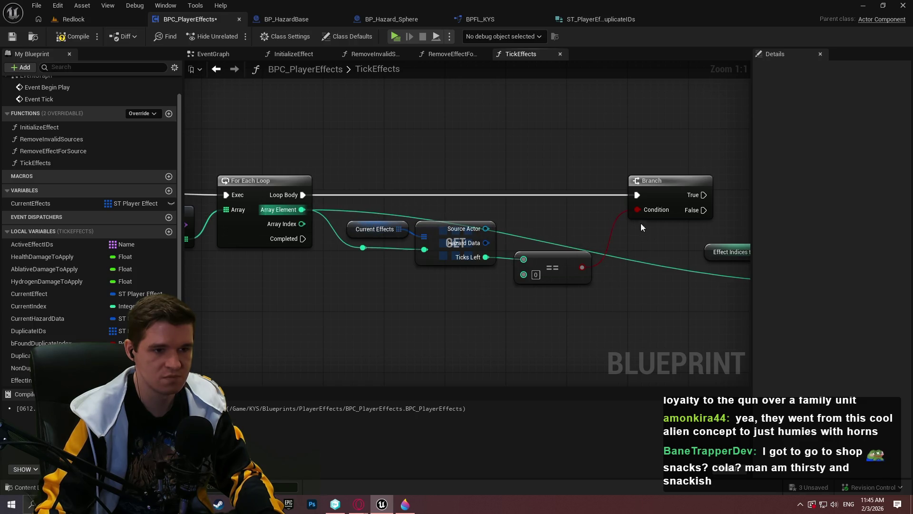
Add reroute points on the Array Element wire and connect Branch True to Add Unique.
double_click(630, 261)
mouse_move(628, 259)
left_mouse_down()
mouse_move(416, 170)
mouse_move(352, 170)
mouse_move(704, 167)
mouse_move(402, 191)
left_mouse_up()
double_click(381, 167)
mouse_move(525, 280)
left_mouse_down()
mouse_move(392, 210)
mouse_move(401, 219)
left_mouse_up()
mouse_move(568, 285)
left_mouse_down()
mouse_move(570, 215)
mouse_move(588, 223)
left_mouse_up()
left_click(490, 233)
mouse_move(489, 278)
left_mouse_down()
mouse_move(525, 232)
mouse_move(534, 138)
mouse_move(305, 126)
left_mouse_up()
Feed the GET index from the lower reroute point and delete the redundant upper one.
mouse_move(650, 166)
left_mouse_down()
mouse_move(661, 163)
mouse_move(630, 281)
mouse_move(683, 290)
mouse_move(668, 292)
left_mouse_up()
left_click(398, 276)
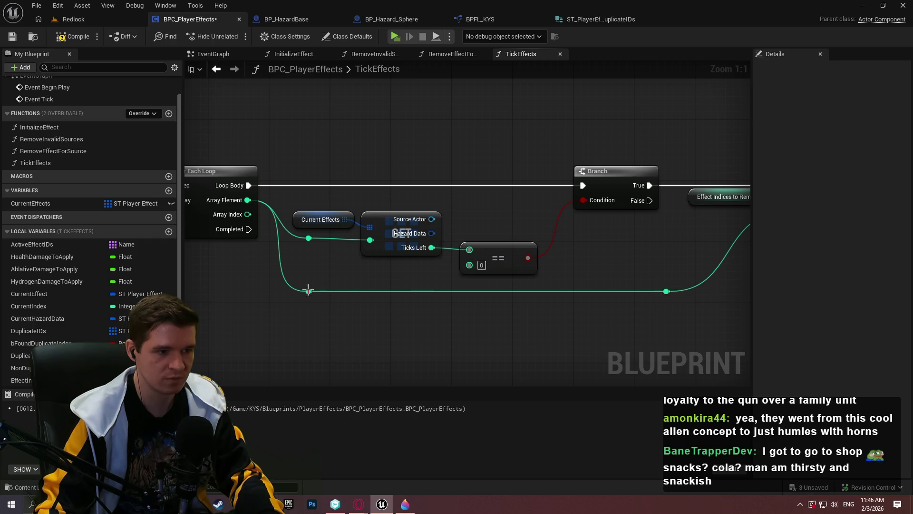
left_click_drag(309, 291, 370, 239)
left_click(308, 238)
key("Delete")
left_click_drag(590, 284, 658, 285)
Tidy the Add Unique group, indices getter and reroute beside the Branch.
left_click(692, 192)
left_click_drag(633, 325, 538, 219)
left_click_drag(546, 307, 561, 307)
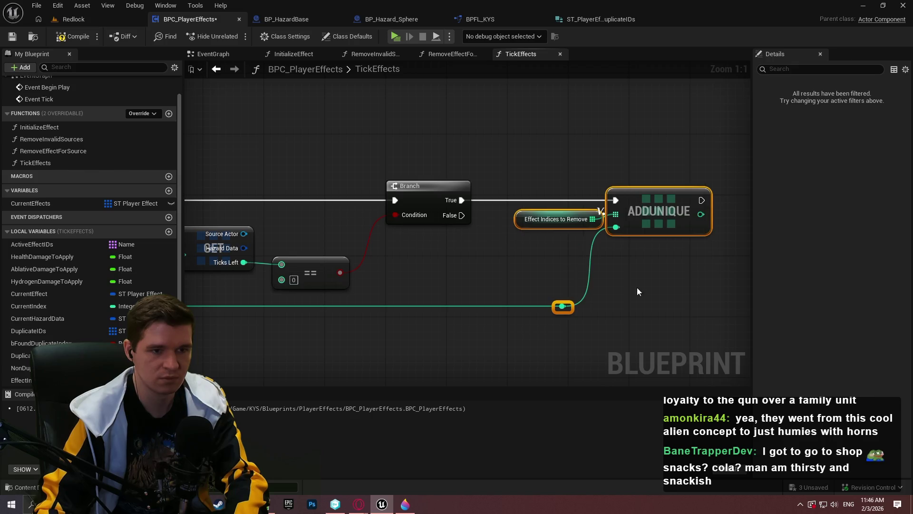
left_click(578, 314)
left_click_drag(590, 218, 583, 219)
left_click(599, 249)
scroll(596, 202, "down", 2)
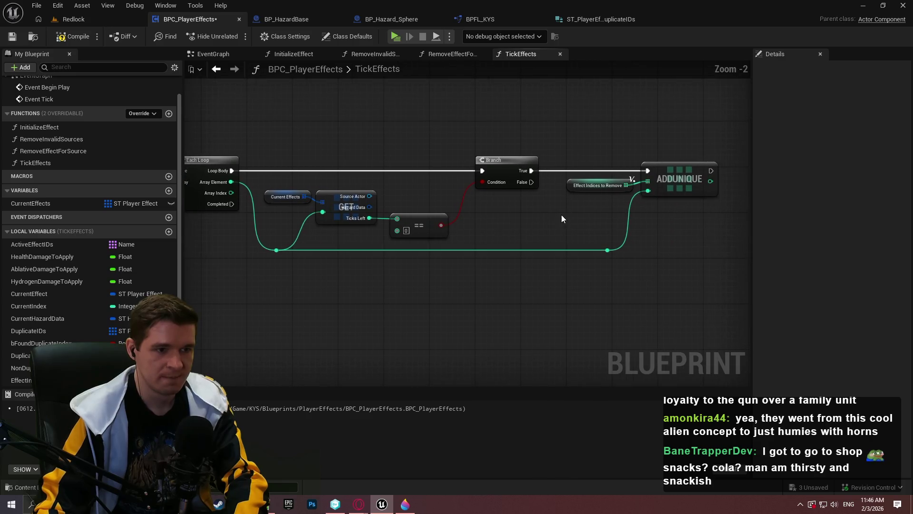
scroll(510, 190, "up", 2)
Set the == comparison value to 1 and compile the blueprint.
left_click(373, 243)
type("1")
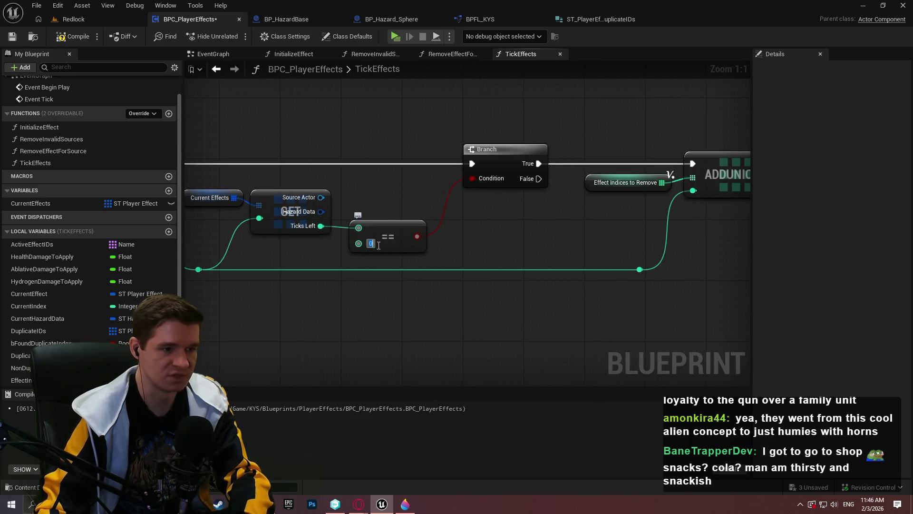
key("Return")
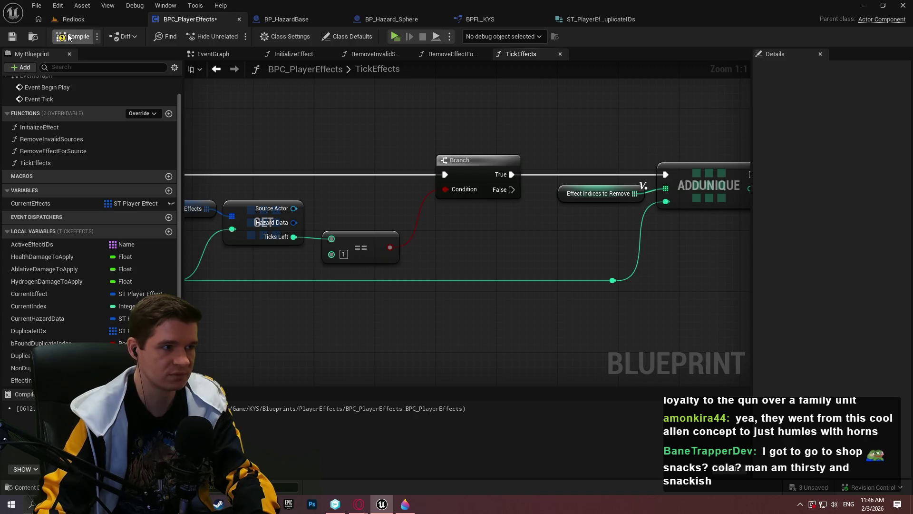
left_click(17, 36)
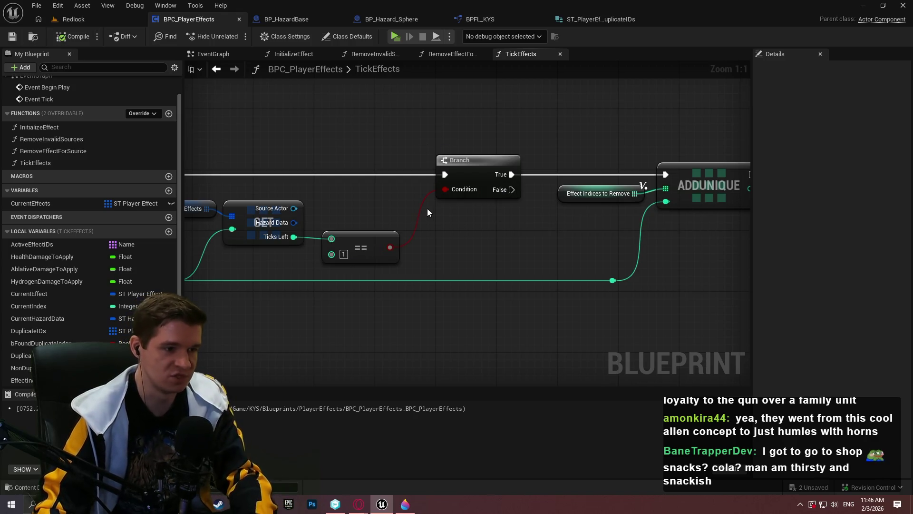
Add a -- decrement node on Ticks Left, run from the Branch's False output.
mouse_move(294, 237)
left_mouse_down()
mouse_move(424, 228)
mouse_move(524, 190)
mouse_move(512, 190)
left_mouse_up()
type("--")
left_click(476, 266)
mouse_move(450, 236)
left_mouse_down()
mouse_move(540, 283)
mouse_move(568, 250)
left_mouse_up()
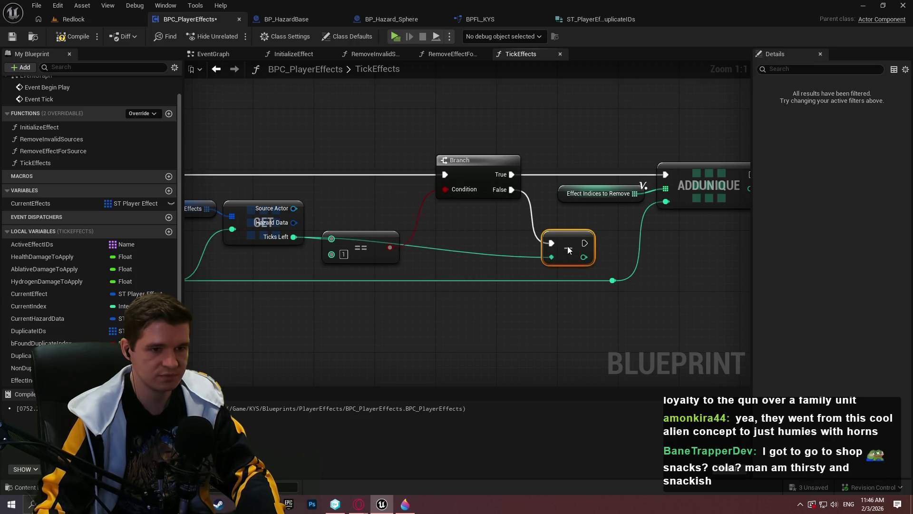
mouse_move(634, 259)
left_mouse_down()
mouse_move(340, 198)
mouse_move(418, 151)
left_mouse_up()
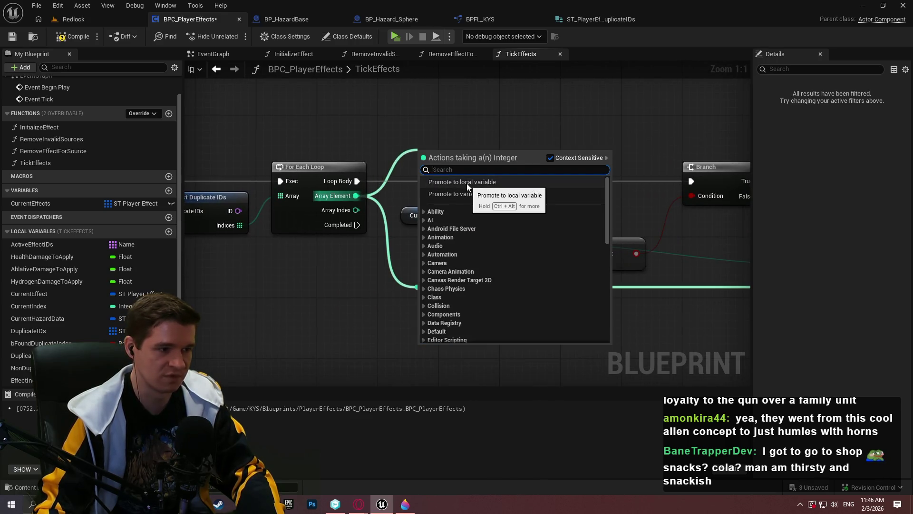
Promote Array Element to local variable CurrentIndexElement, its SET placed between Loop Body and Branch.
left_click(466, 183)
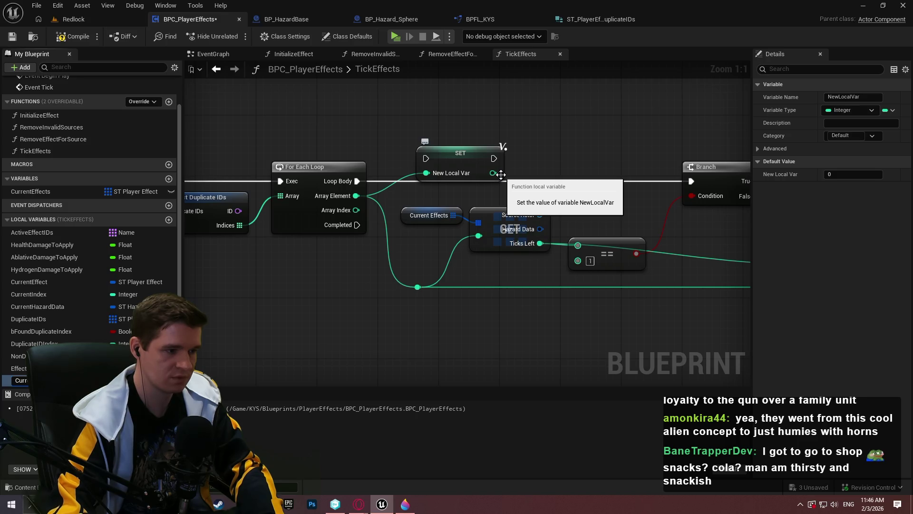
key("Return")
left_click_drag(426, 158, 356, 181)
mouse_move(481, 161)
left_mouse_down()
mouse_move(459, 183)
mouse_move(692, 182)
left_mouse_up()
left_click(553, 187)
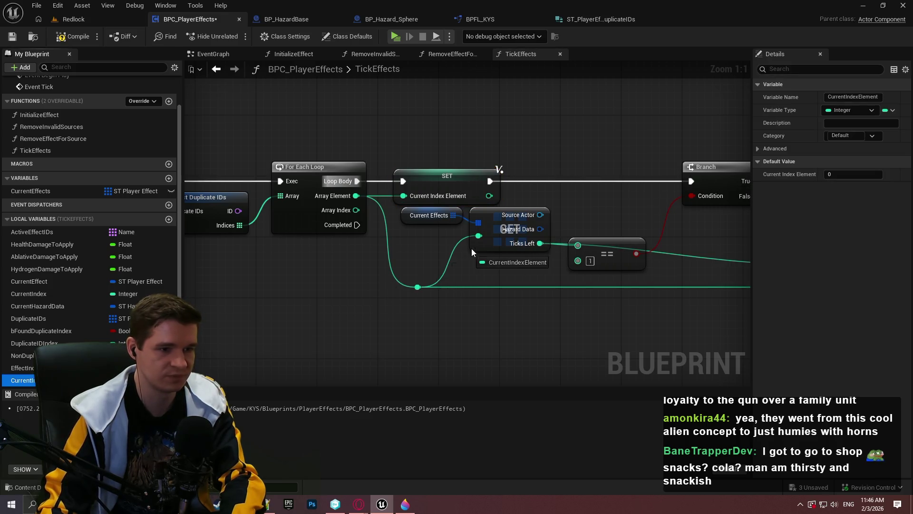
Use CurrentIndexElement getters as the GET index and the Add Unique item.
left_click_drag(489, 195, 460, 244)
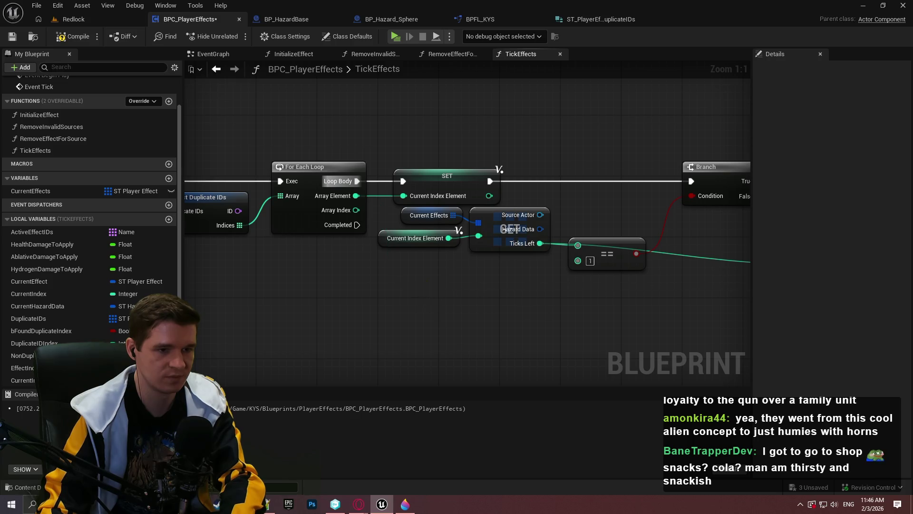
left_click_drag(414, 291, 155, 282)
left_click_drag(30, 380, 654, 201)
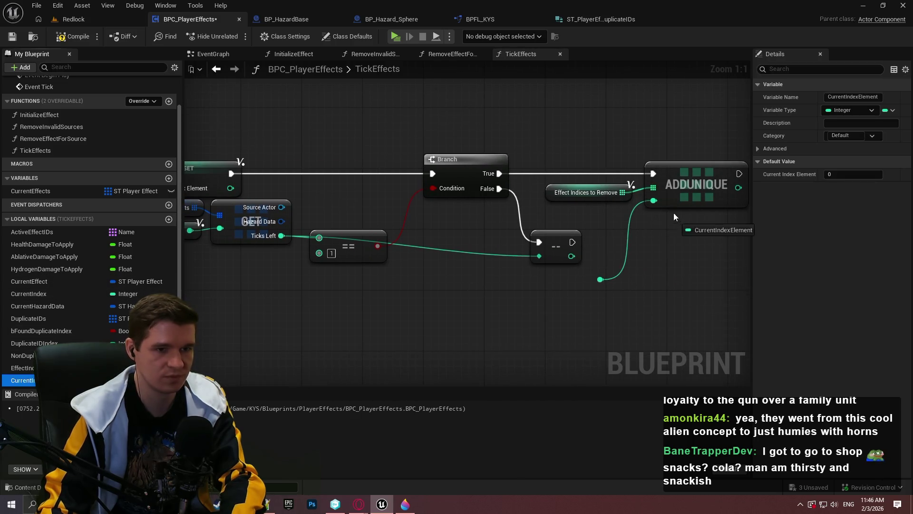
left_click(601, 281)
mouse_move(500, 302)
left_mouse_down()
mouse_move(612, 265)
mouse_move(549, 271)
left_mouse_up()
Route the Ticks Left wire into the decrement node through a reroute and rearrange those nodes.
mouse_move(386, 208)
left_mouse_down()
mouse_move(426, 167)
mouse_move(402, 170)
left_mouse_up()
double_click(473, 210)
left_click_drag(481, 214, 388, 241)
mouse_move(609, 202)
left_mouse_down()
mouse_move(647, 218)
mouse_move(561, 231)
mouse_move(535, 201)
mouse_move(524, 205)
mouse_move(581, 170)
mouse_move(685, 170)
left_mouse_up()
left_click_drag(656, 255, 307, 165)
mouse_move(563, 175)
left_mouse_down()
mouse_move(632, 236)
mouse_move(640, 261)
left_mouse_up()
left_click(569, 185)
left_click_drag(463, 175, 629, 231)
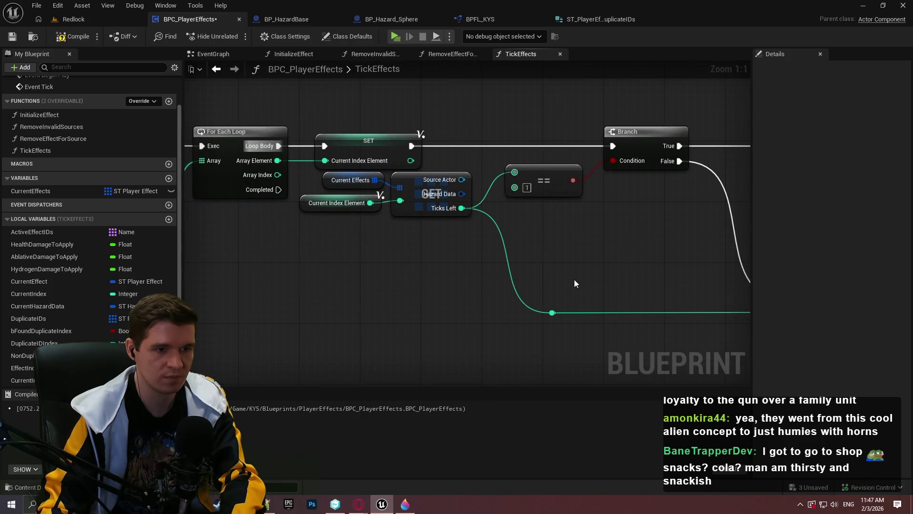
Rearrange the graph, moving the Current Effects, index getter and GET nodes down and everything slightly right.
left_click_drag(553, 312, 520, 312)
scroll(612, 257, "down", 1)
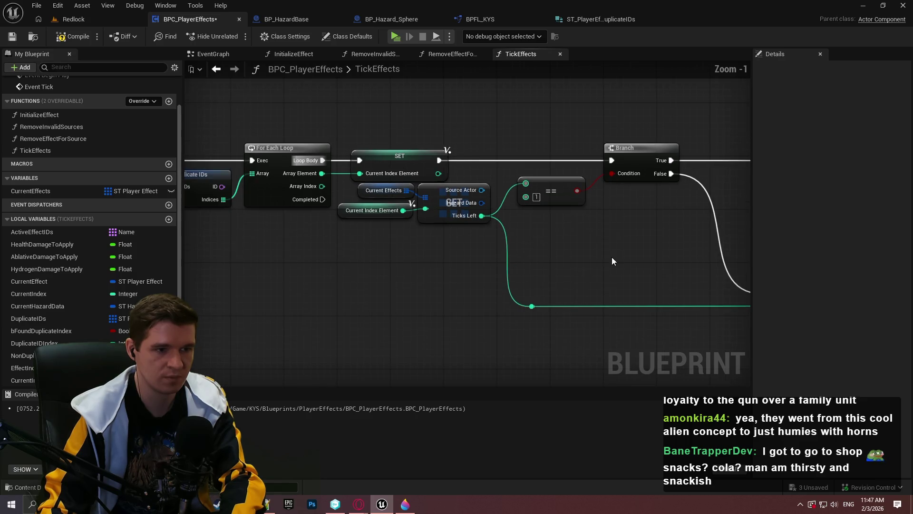
left_click_drag(451, 230, 362, 188)
mouse_move(433, 207)
left_mouse_down()
mouse_move(431, 241)
mouse_move(430, 227)
left_mouse_up()
scroll(646, 261, "down", 3)
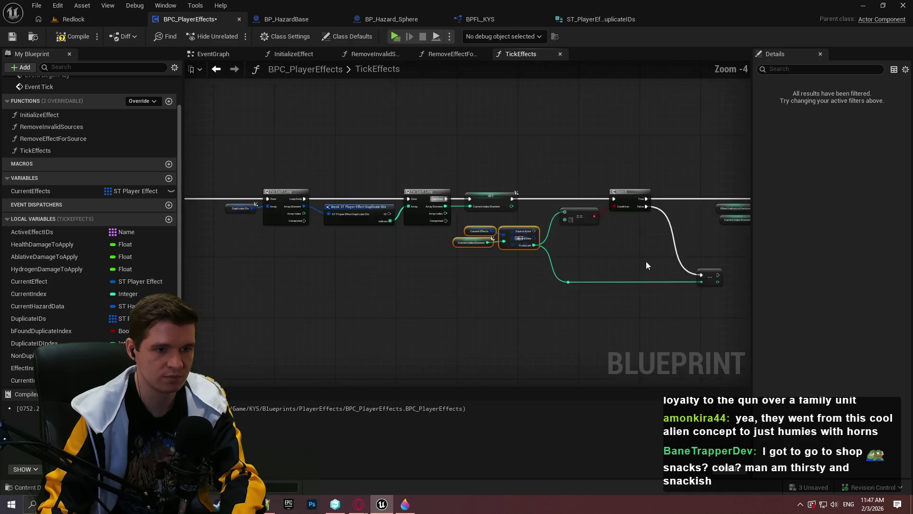
left_click_drag(673, 279, 298, 110)
left_click_drag(487, 153, 550, 144)
left_click(493, 194)
scroll(575, 192, "up", 3)
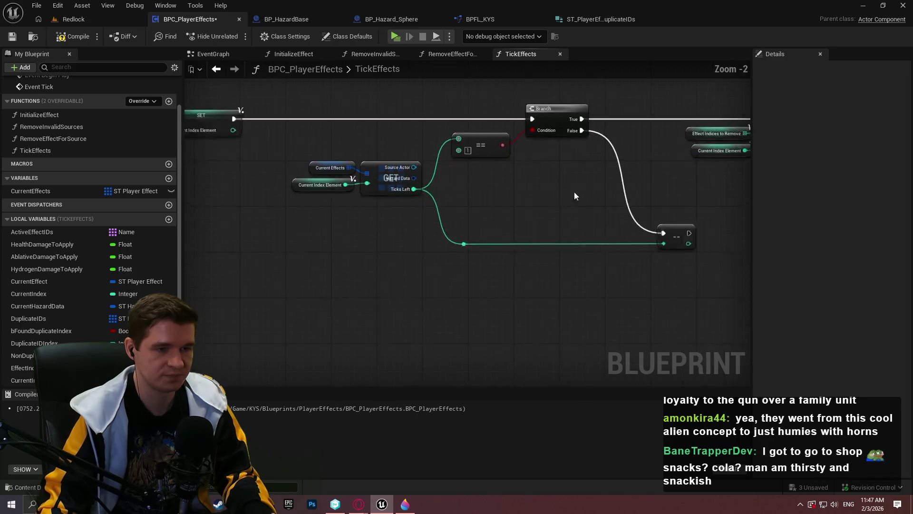
scroll(353, 193, "down", 7)
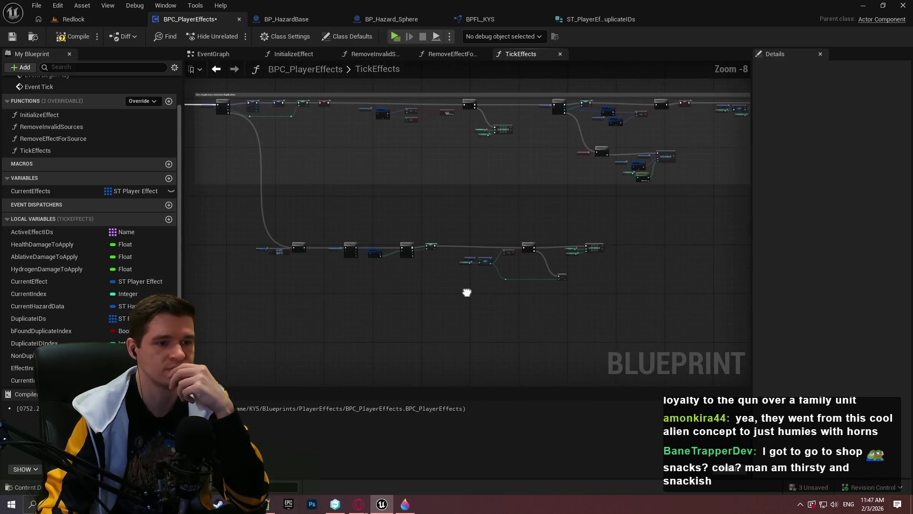
scroll(420, 168, "up", 6)
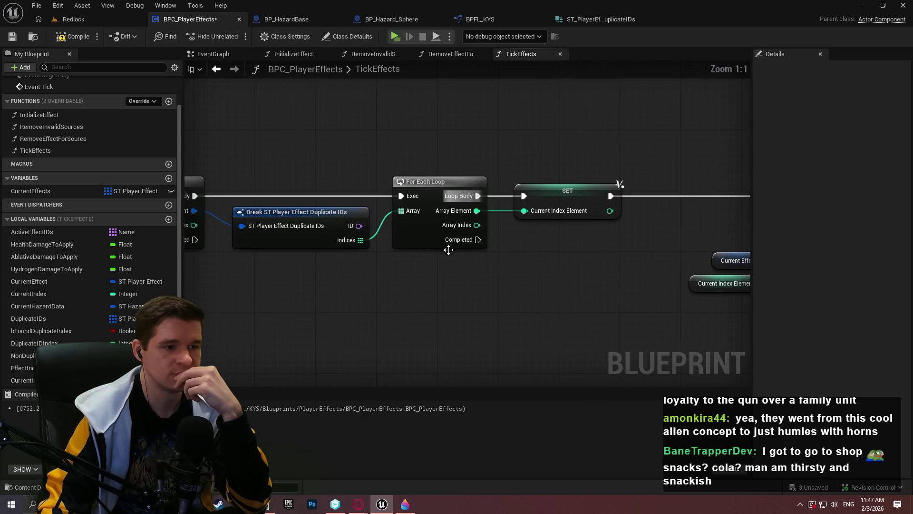
mouse_move(562, 251)
left_mouse_down()
mouse_move(628, 254)
mouse_move(330, 218)
mouse_move(42, 35)
left_mouse_up()
Save the blueprint and review the For Each Loops, Break, SET, GET and == nodes.
left_click(12, 36)
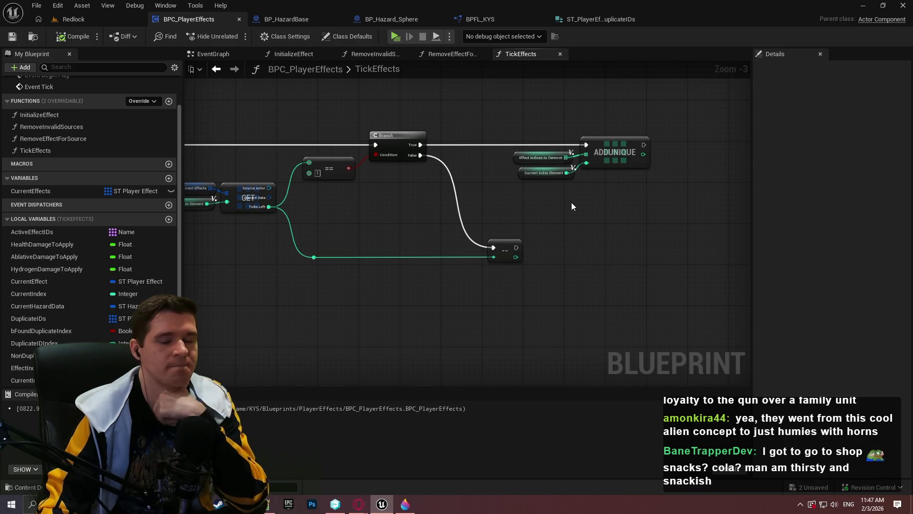
scroll(566, 195, "up", 3)
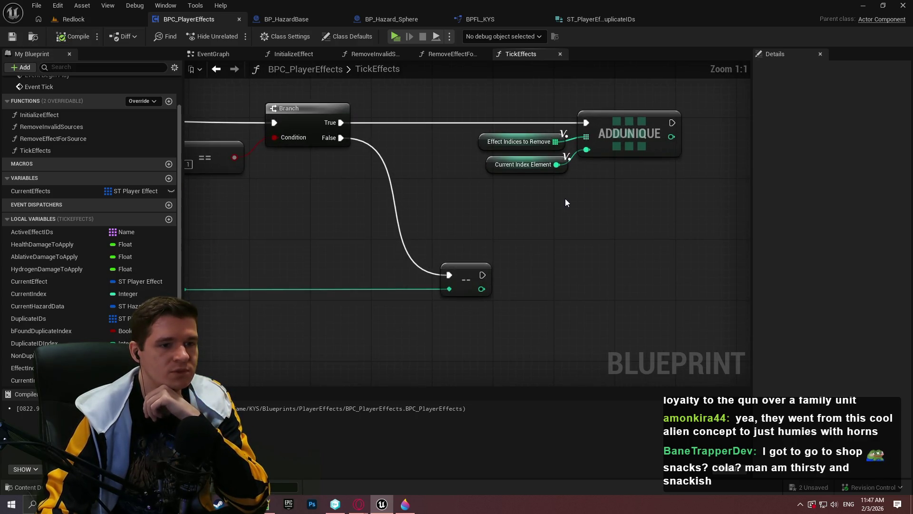
left_click_drag(560, 196, 708, 167)
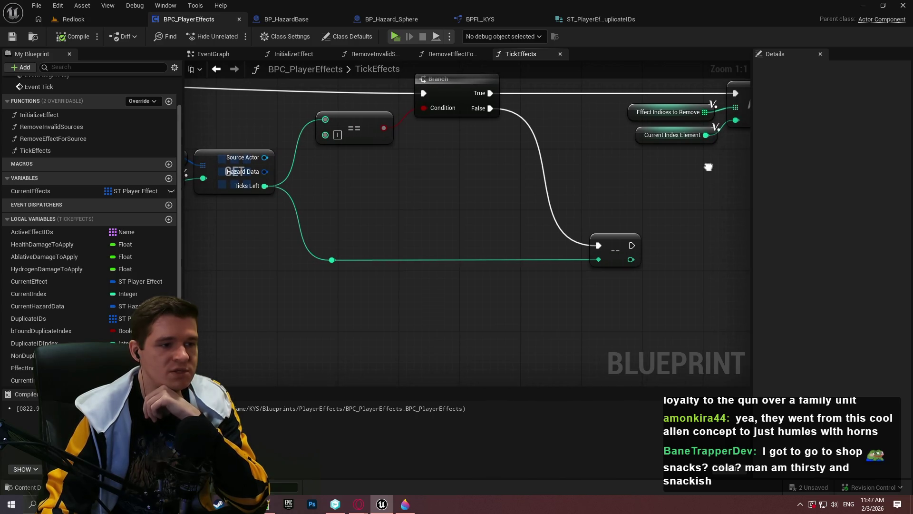
left_click_drag(486, 145, 711, 169)
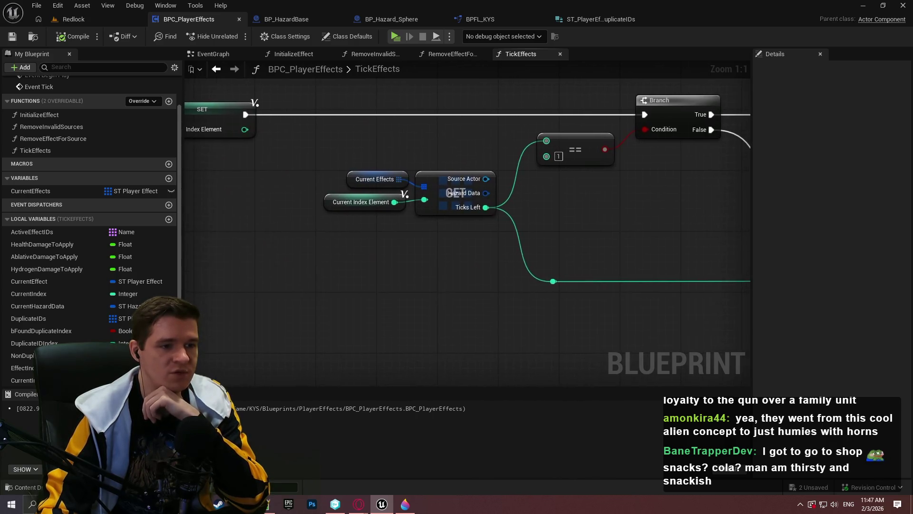
left_click_drag(371, 199, 704, 210)
mouse_move(485, 200)
left_mouse_down()
mouse_move(742, 209)
mouse_move(208, 219)
left_mouse_up()
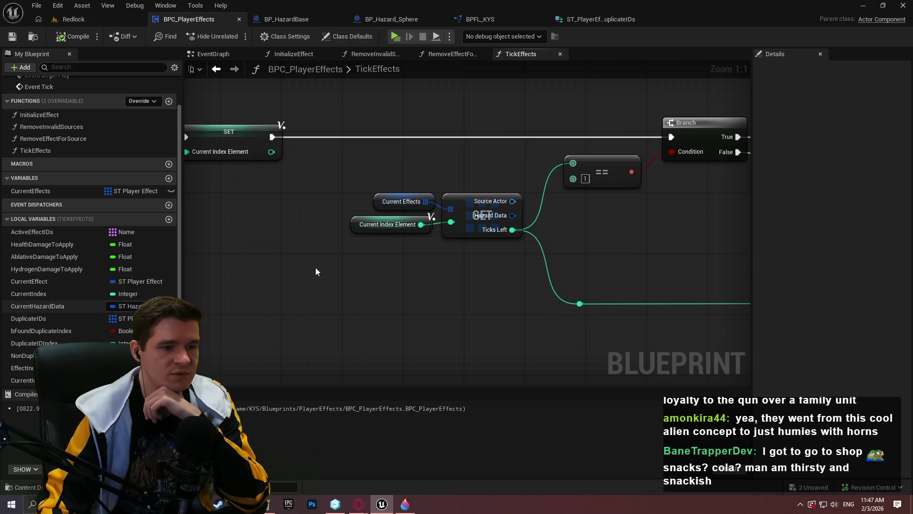
scroll(316, 266, "down", 5)
mouse_move(428, 191)
left_mouse_down()
mouse_move(666, 310)
mouse_move(676, 381)
mouse_move(333, 371)
mouse_move(595, 318)
left_mouse_up()
scroll(596, 318, "up", 5)
left_click_drag(510, 234, 359, 264)
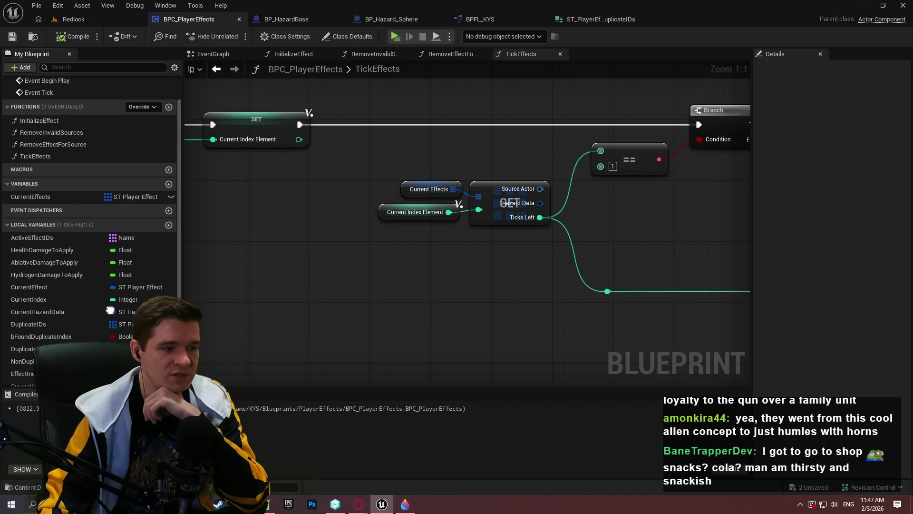
Add a SET Current Hazard Data after SET Current Index Element, fed from GET's Hazard Data.
mouse_move(59, 309)
left_mouse_down()
mouse_move(378, 111)
mouse_move(395, 119)
mouse_move(295, 123)
left_mouse_up()
left_click(421, 129)
mouse_move(539, 203)
left_mouse_down()
mouse_move(388, 123)
mouse_move(430, 121)
mouse_move(390, 122)
left_mouse_up()
mouse_move(327, 181)
left_mouse_down()
mouse_move(421, 161)
mouse_move(628, 214)
left_mouse_up()
Wire SET Current Hazard Data into the Branch, rearranging the GET group and Ticks Left reroute.
mouse_move(571, 171)
left_mouse_down()
mouse_move(435, 172)
mouse_move(411, 180)
left_mouse_up()
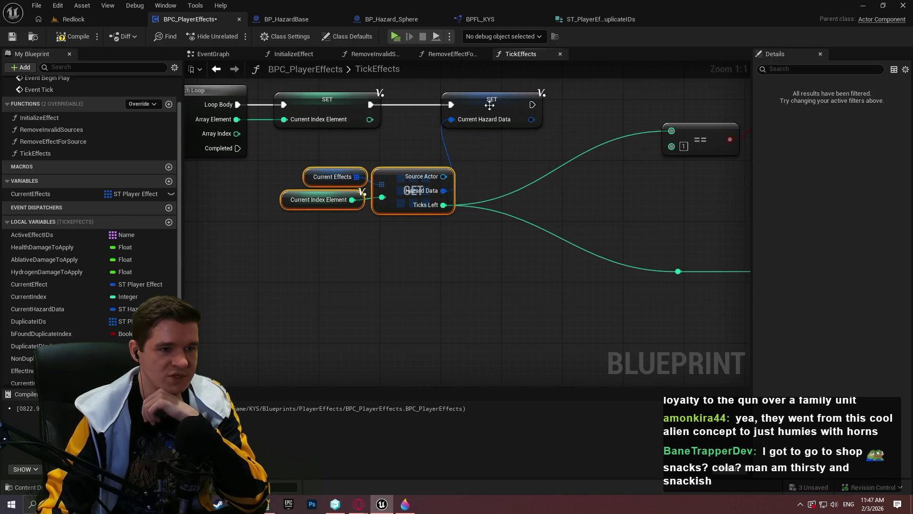
left_click_drag(485, 105, 584, 110)
left_click_drag(515, 163, 361, 235)
mouse_move(396, 187)
left_mouse_down()
mouse_move(478, 188)
mouse_move(458, 191)
mouse_move(452, 169)
left_mouse_up()
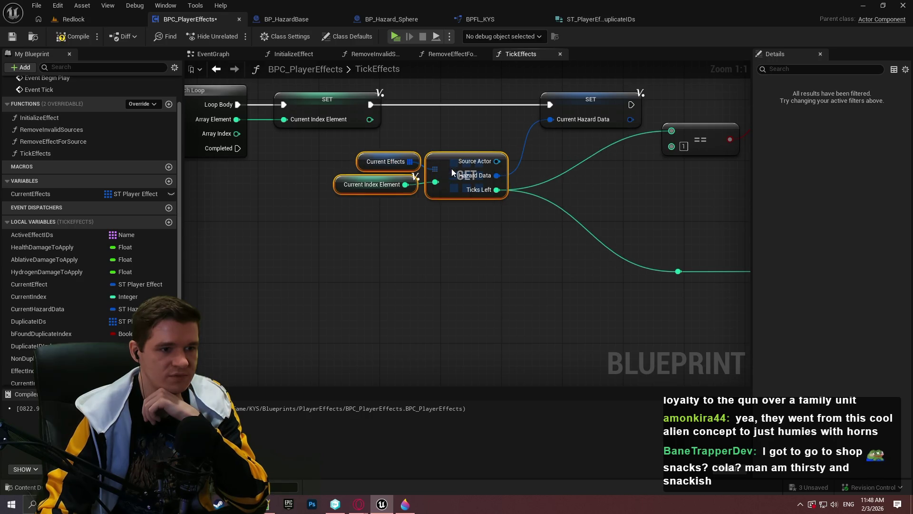
left_click(558, 173)
left_click_drag(479, 122, 618, 123)
left_click_drag(536, 148, 488, 169)
left_click_drag(536, 288, 489, 289)
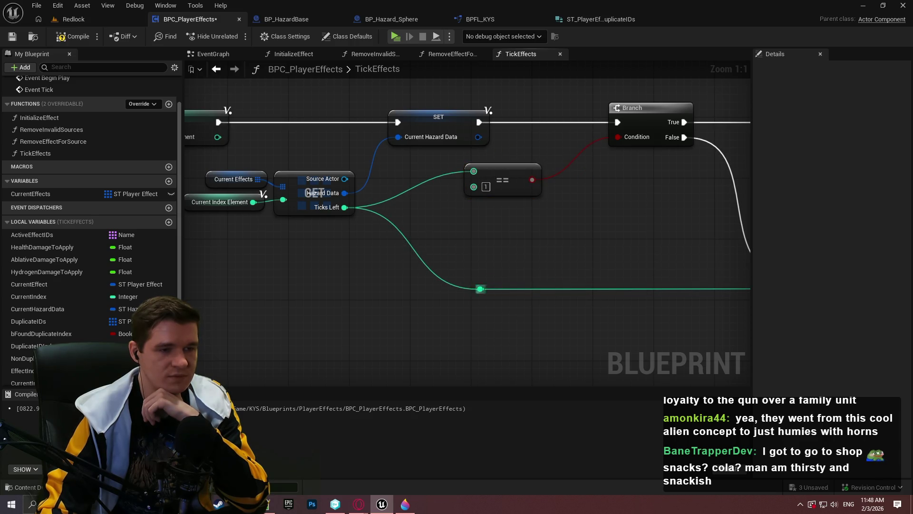
left_click_drag(483, 132, 395, 121)
right_click(390, 125)
left_click(425, 172)
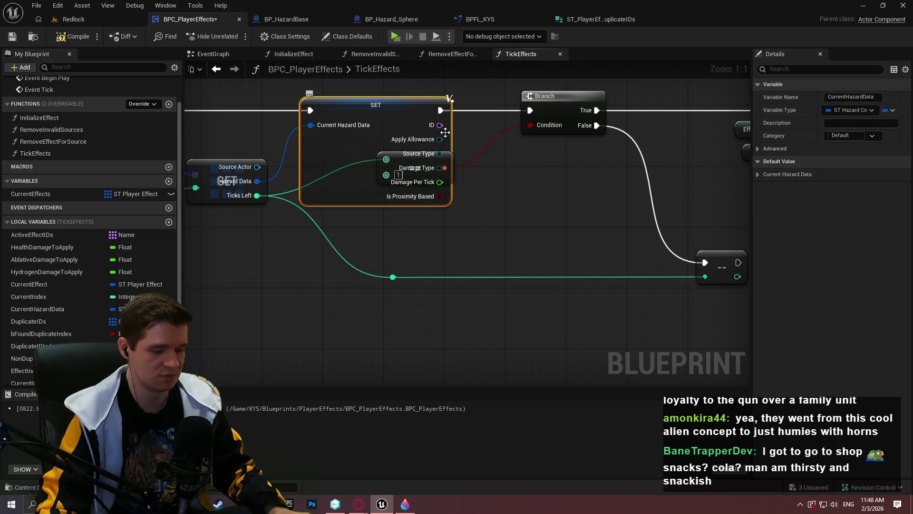
key("ctrl+z")
Add a Current Hazard Data getter feeding a Break ST Hazard Config with all member pins hidden.
scroll(487, 179, "down", 2)
mouse_move(615, 179)
left_mouse_down()
mouse_move(573, 187)
mouse_move(421, 152)
left_mouse_up()
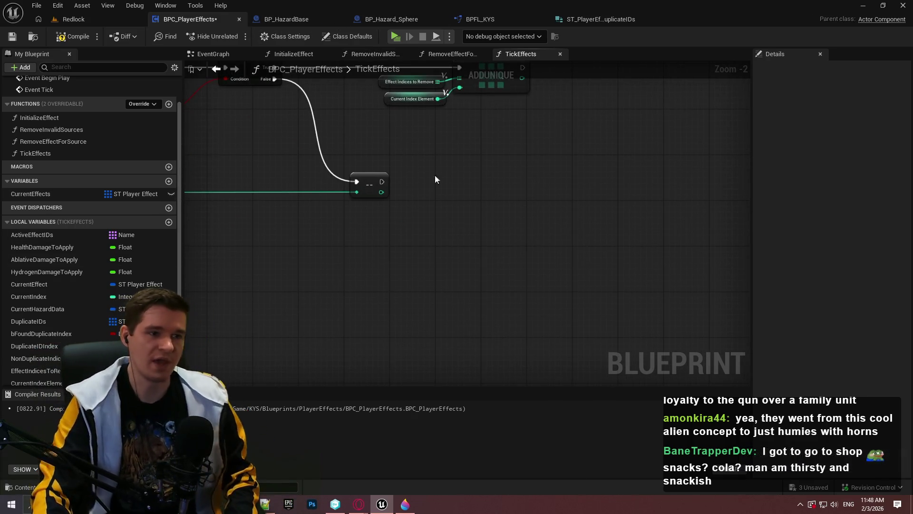
mouse_move(470, 169)
left_mouse_down()
mouse_move(418, 265)
mouse_move(536, 239)
mouse_move(485, 232)
left_mouse_up()
left_click_drag(588, 141, 526, 127)
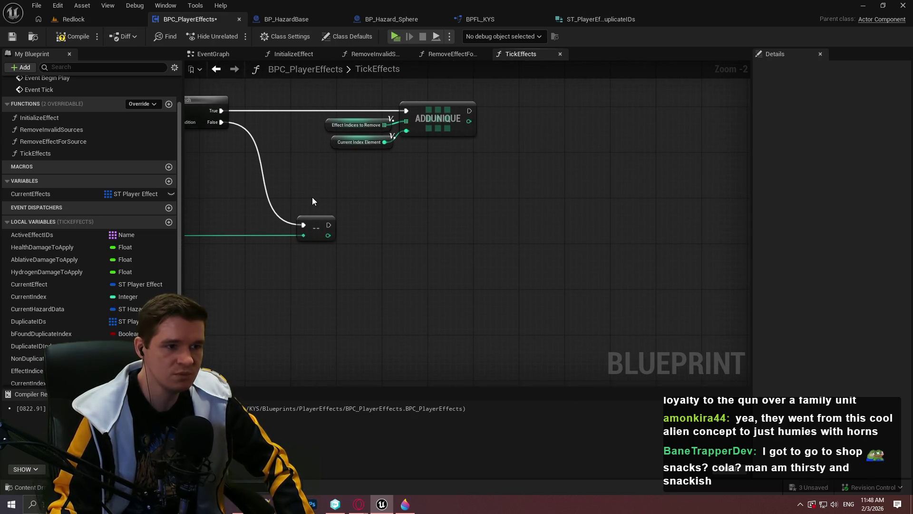
mouse_move(599, 200)
left_mouse_down()
mouse_move(771, 186)
mouse_move(622, 211)
left_mouse_up()
left_click_drag(632, 129, 484, 143)
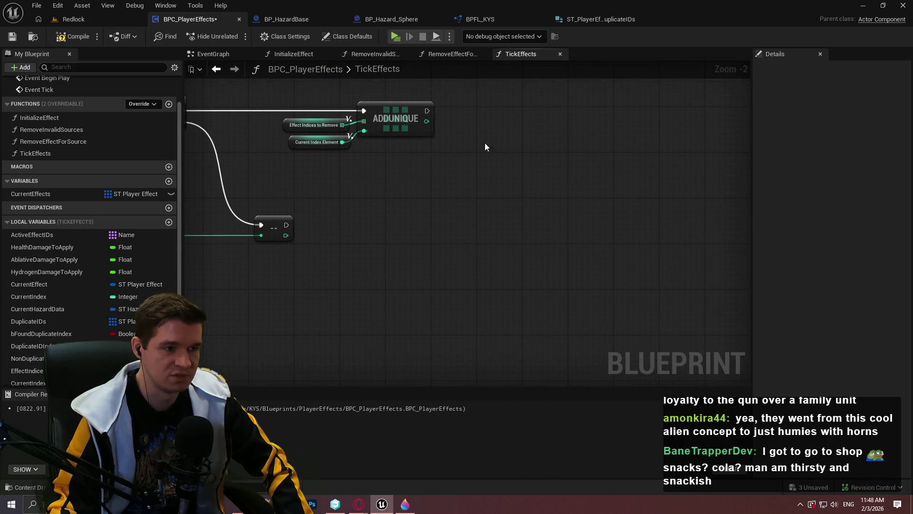
mouse_move(44, 309)
left_mouse_down()
mouse_move(43, 299)
mouse_move(233, 256)
mouse_move(527, 204)
mouse_move(516, 186)
mouse_move(561, 185)
left_mouse_up()
left_click(526, 204)
left_click(735, 219)
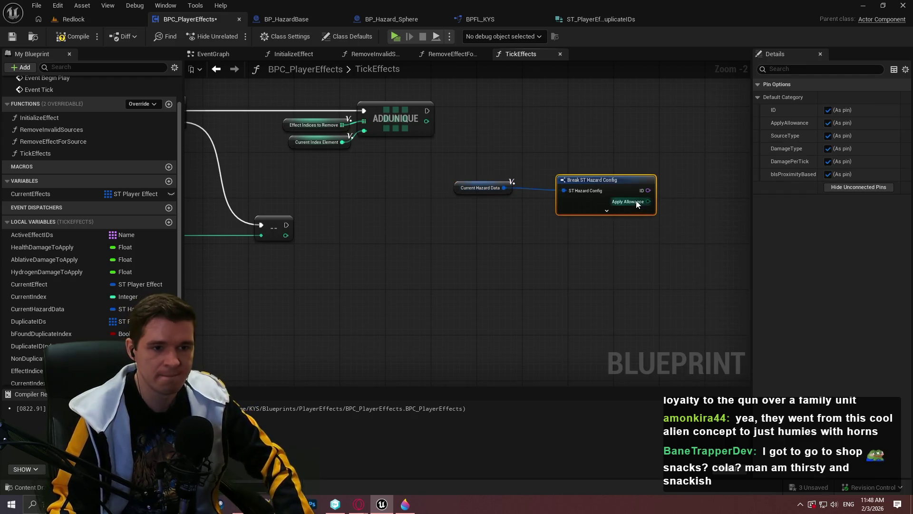
left_click(851, 187)
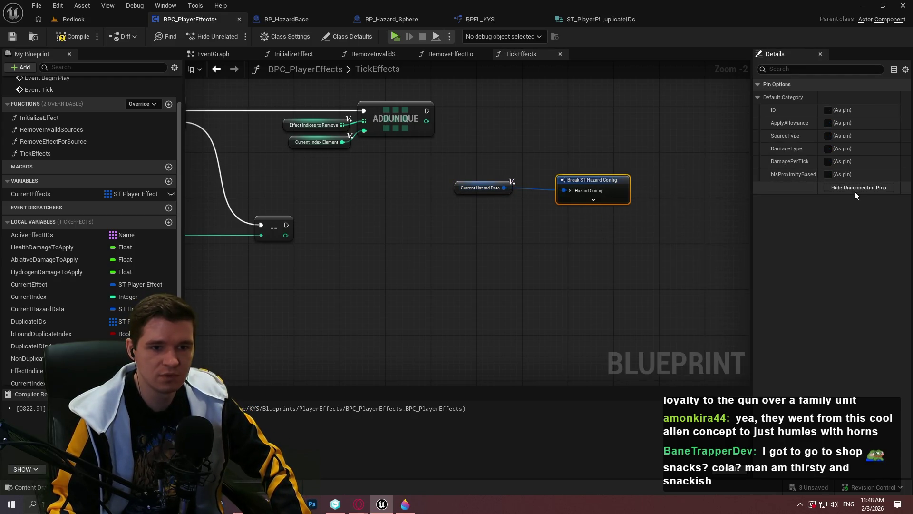
left_click_drag(596, 182, 562, 188)
Expose the hazard config's Is Proximity Based pin and wire it into a new Branch.
left_click_drag(627, 188, 581, 184)
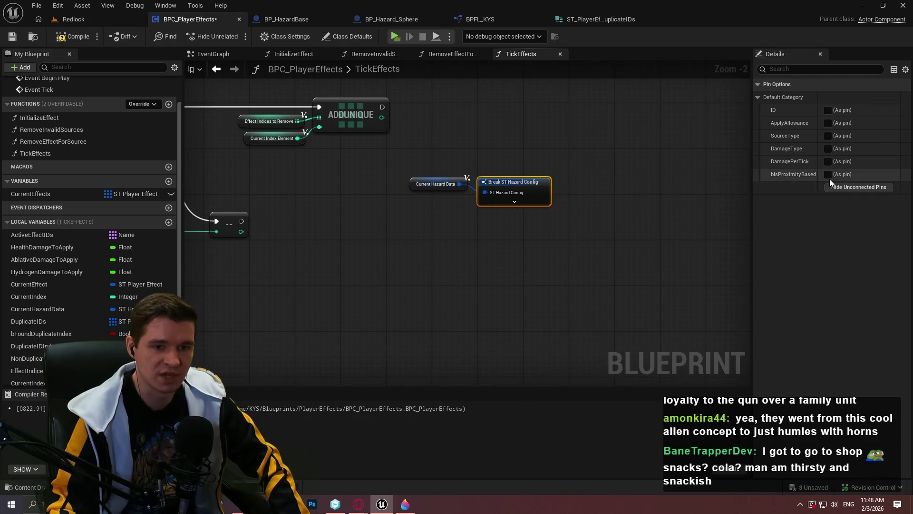
left_click(829, 175)
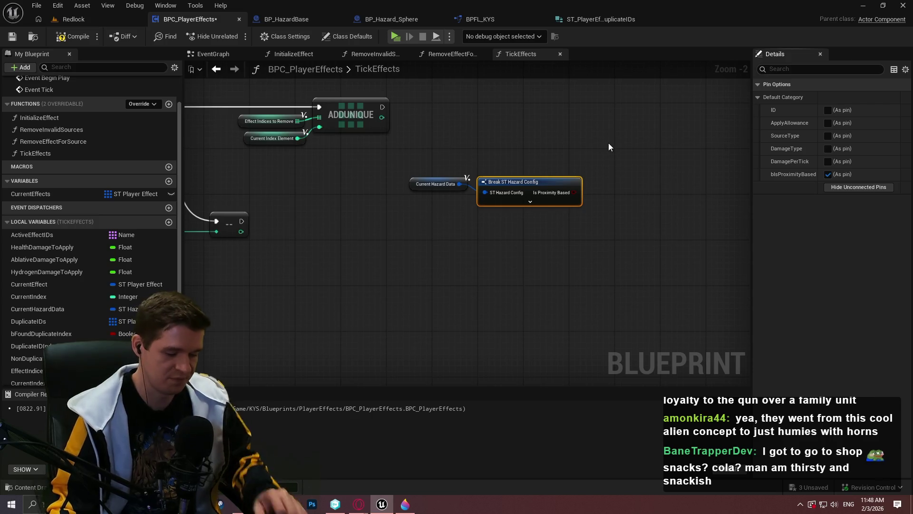
left_click(599, 165)
left_click(600, 164)
mouse_move(607, 187)
left_mouse_down()
mouse_move(569, 192)
mouse_move(383, 108)
left_mouse_up()
Run both ADDUNIQUE and the decrement node into the Branch, aligning the hazard nodes beside it.
mouse_move(622, 166)
left_mouse_down()
mouse_move(629, 127)
mouse_move(661, 97)
left_mouse_up()
left_click_drag(551, 213, 428, 168)
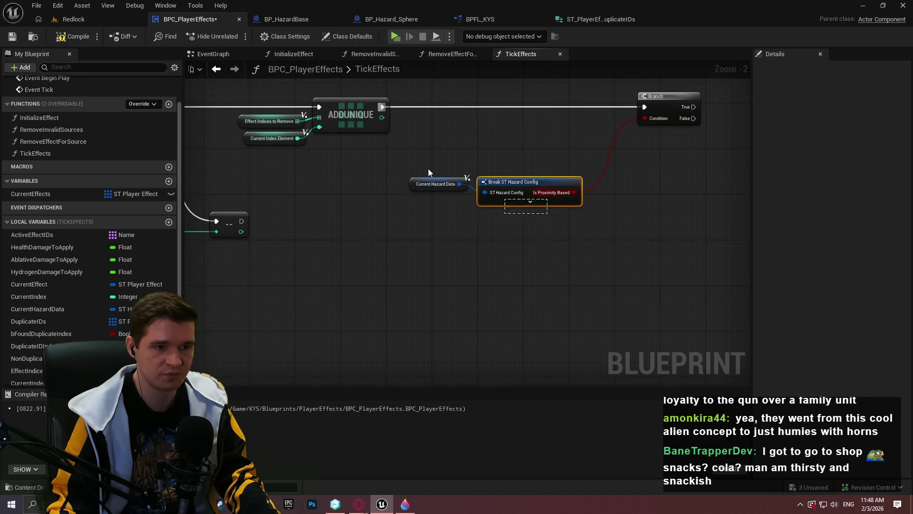
left_click_drag(545, 181, 589, 124)
left_click(581, 175)
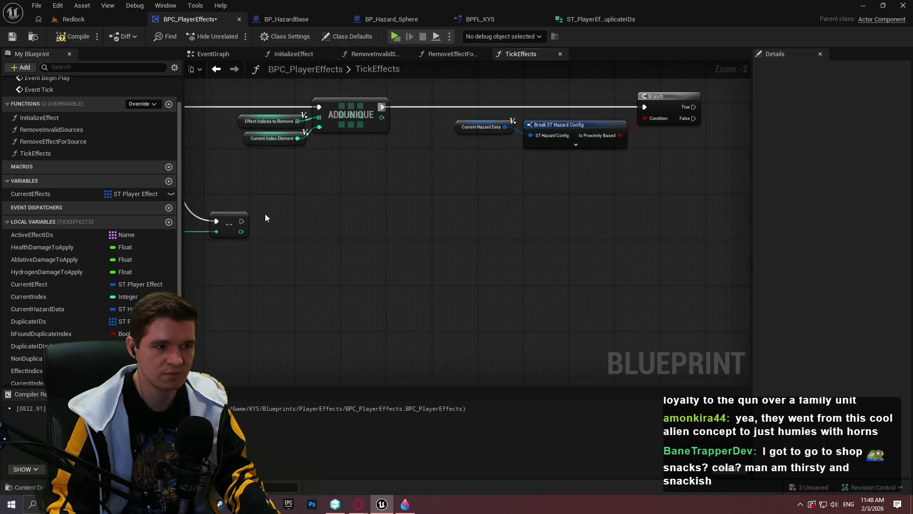
mouse_move(242, 220)
left_mouse_down()
mouse_move(445, 179)
mouse_move(648, 113)
left_mouse_up()
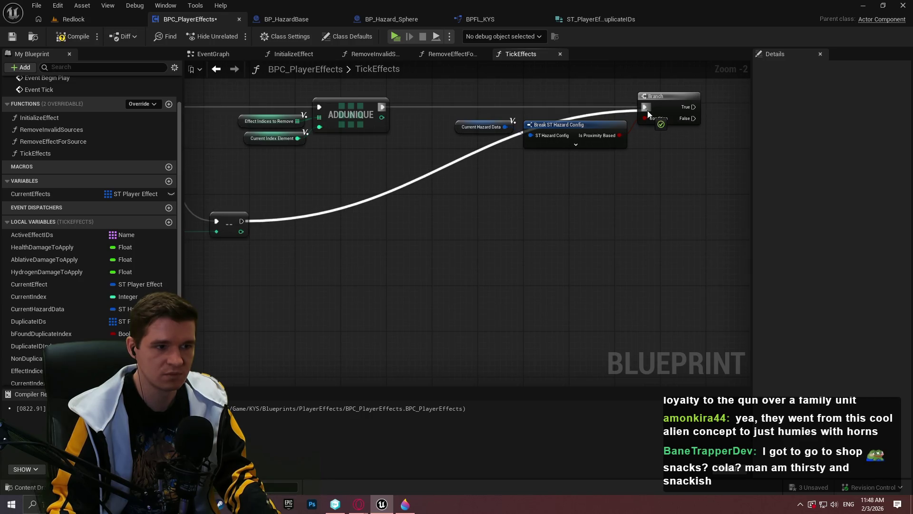
Add reroute points on the ADDUNIQUE and decrement wires and shift ADDUNIQUE slightly left.
double_click(411, 107)
mouse_move(412, 107)
left_mouse_down()
mouse_move(445, 106)
mouse_move(242, 221)
left_mouse_up()
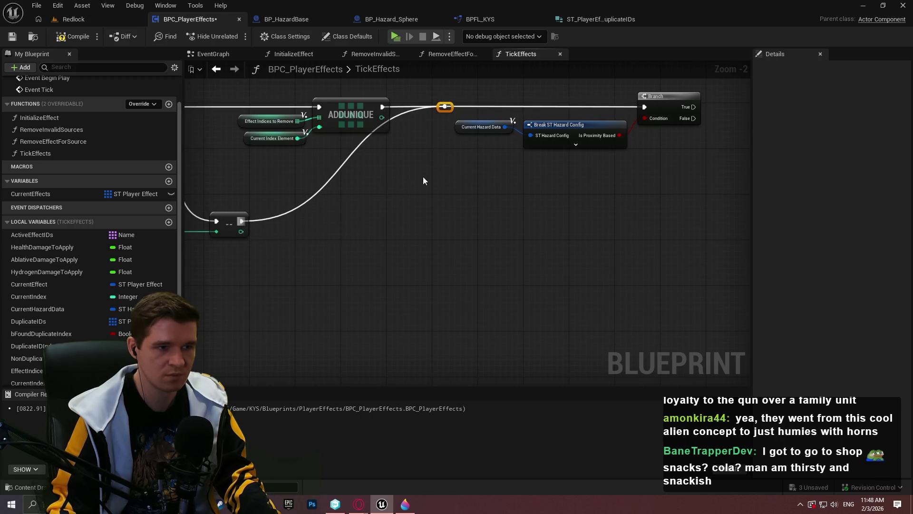
double_click(305, 205)
mouse_move(305, 205)
left_mouse_down()
mouse_move(363, 223)
mouse_move(572, 232)
left_mouse_up()
left_click_drag(381, 143, 542, 200)
left_click_drag(525, 163, 503, 163)
Nudge the proximity Branch nodes into place and save the blueprint.
mouse_move(666, 258)
left_mouse_down()
mouse_move(648, 201)
mouse_move(481, 241)
mouse_move(336, 148)
left_mouse_up()
scroll(481, 242, "up", 2)
left_click_drag(434, 160, 504, 166)
left_click(326, 170)
left_click(12, 36)
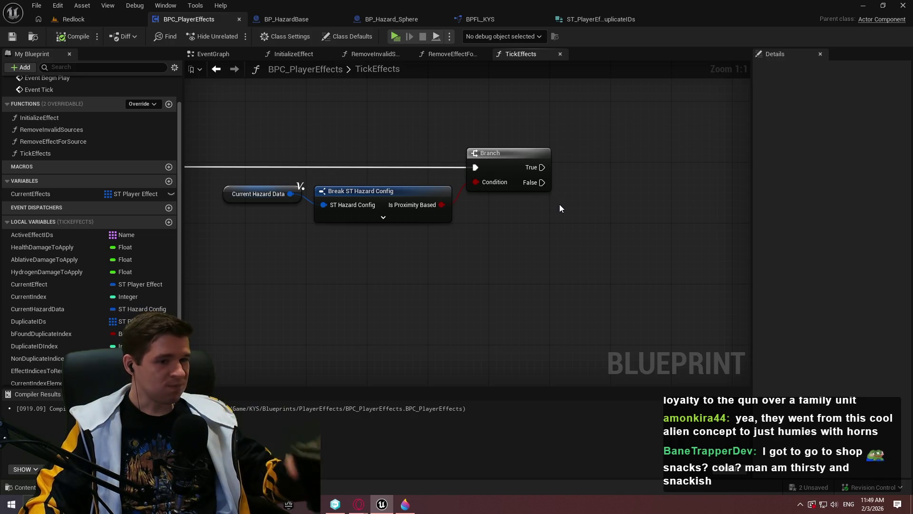
scroll(566, 219, "down", 5)
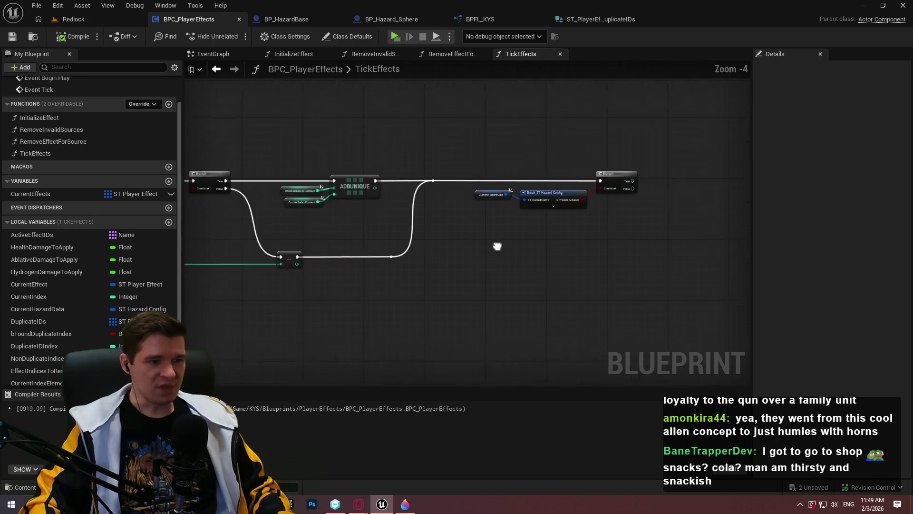
left_click_drag(368, 214, 715, 224)
scroll(536, 204, "up", 1)
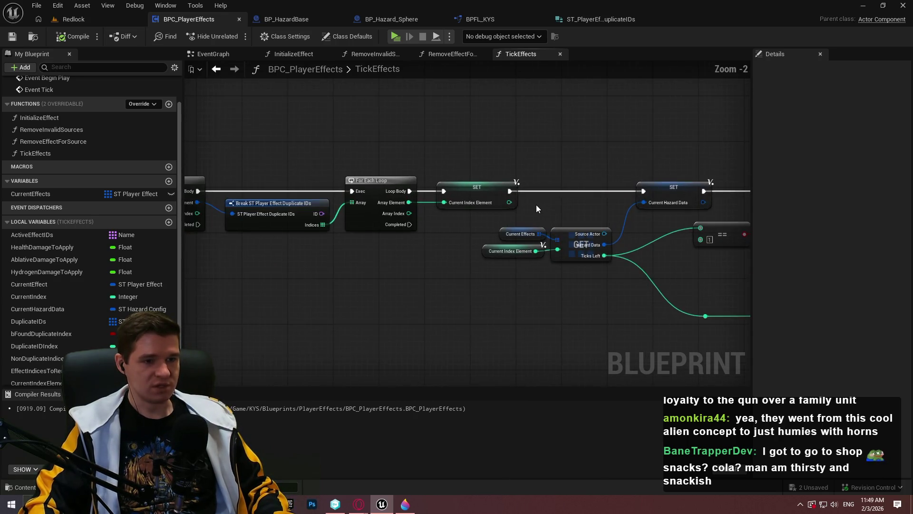
scroll(540, 202, "up", 1)
mouse_move(540, 201)
left_mouse_down()
mouse_move(726, 225)
mouse_move(896, 227)
left_mouse_up()
left_click_drag(808, 224, 571, 269)
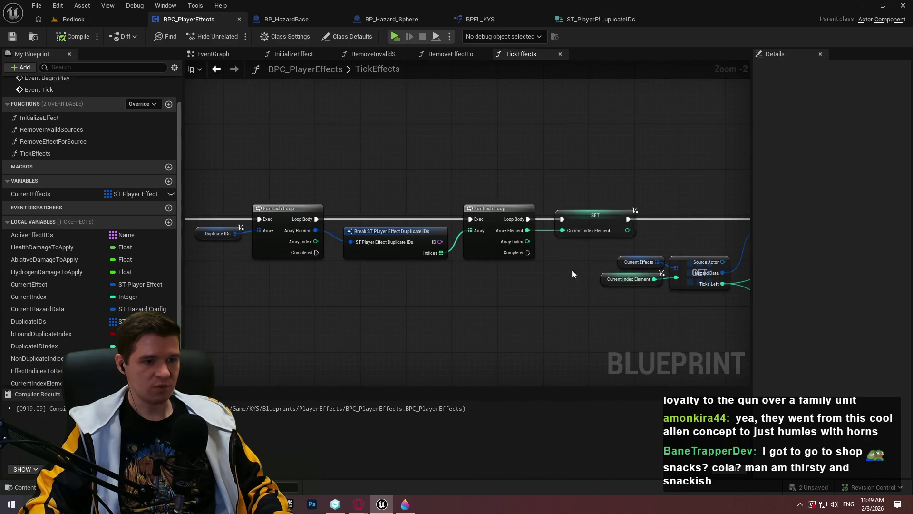
scroll(470, 248, "up", 2)
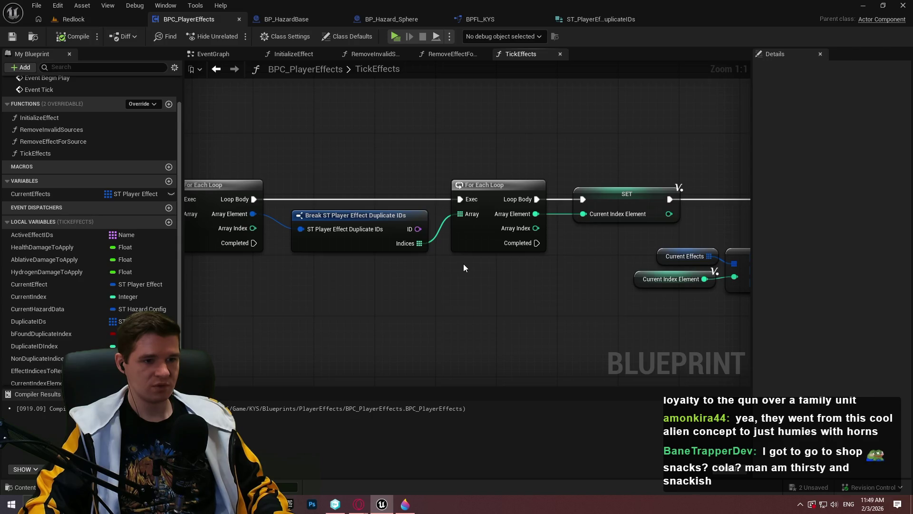
scroll(465, 267, "down", 5)
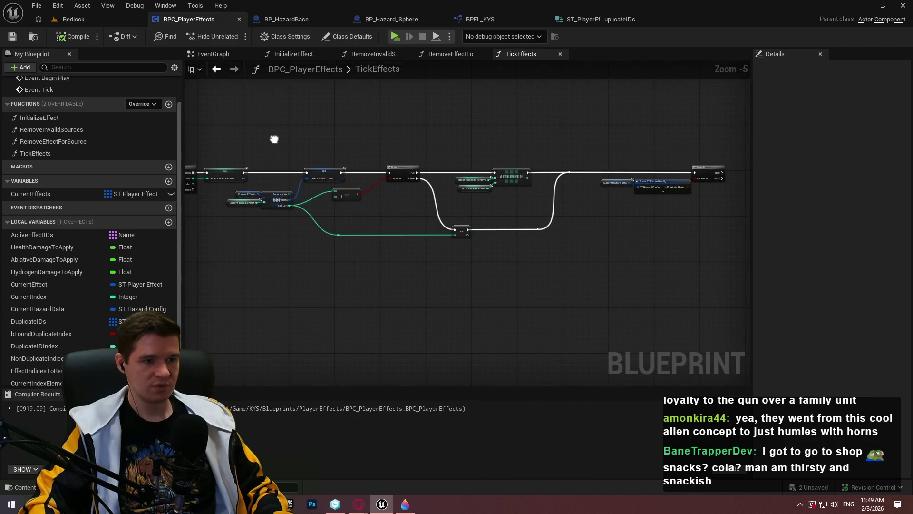
scroll(384, 200, "up", 4)
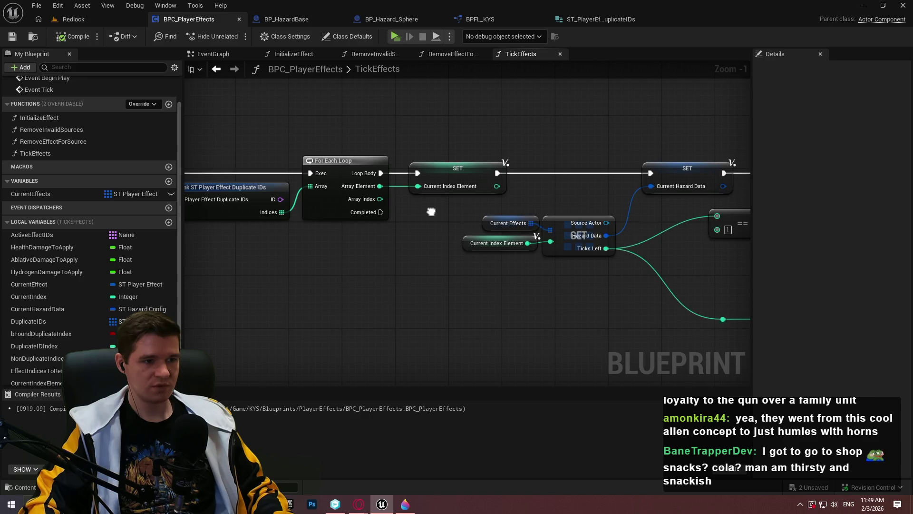
left_click_drag(430, 212, 415, 216)
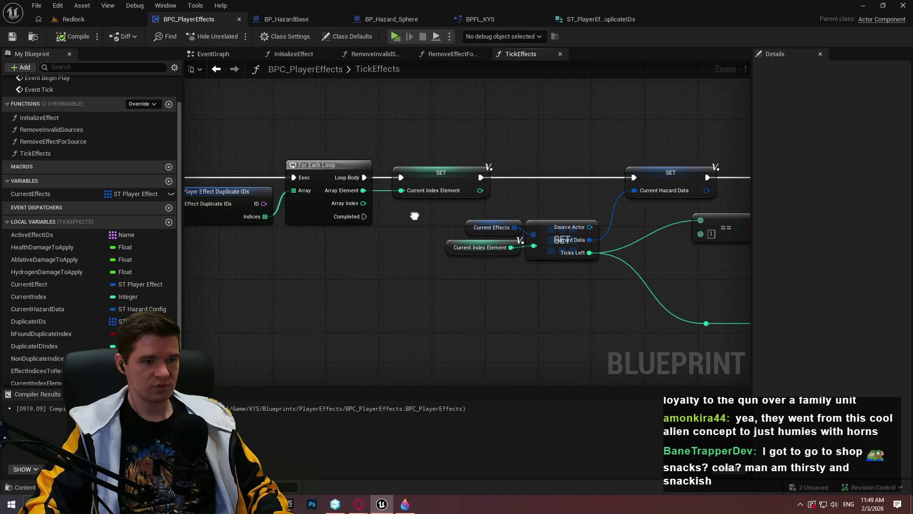
left_click_drag(414, 216, 448, 185)
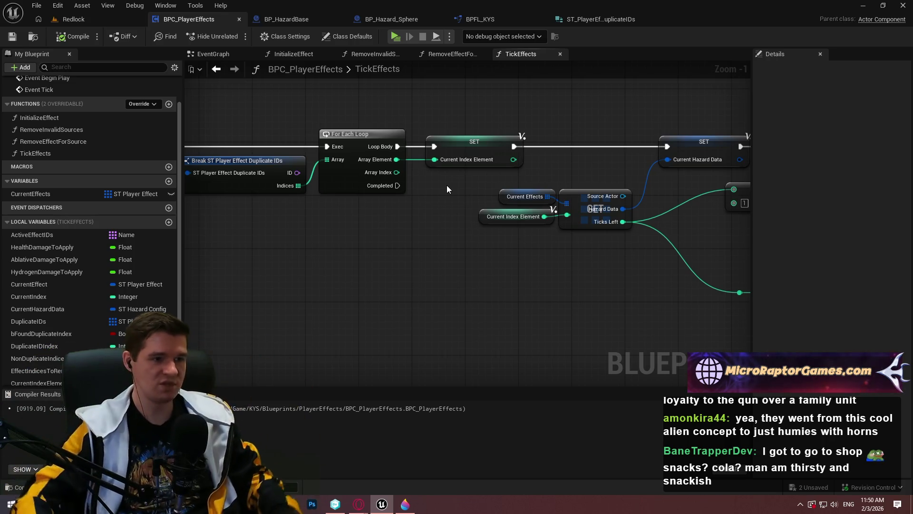
Add a For Each Loop with Break off Indices, driven by the outer Loop Body and feeding SET.
left_click_drag(298, 186, 316, 218)
type("for each")
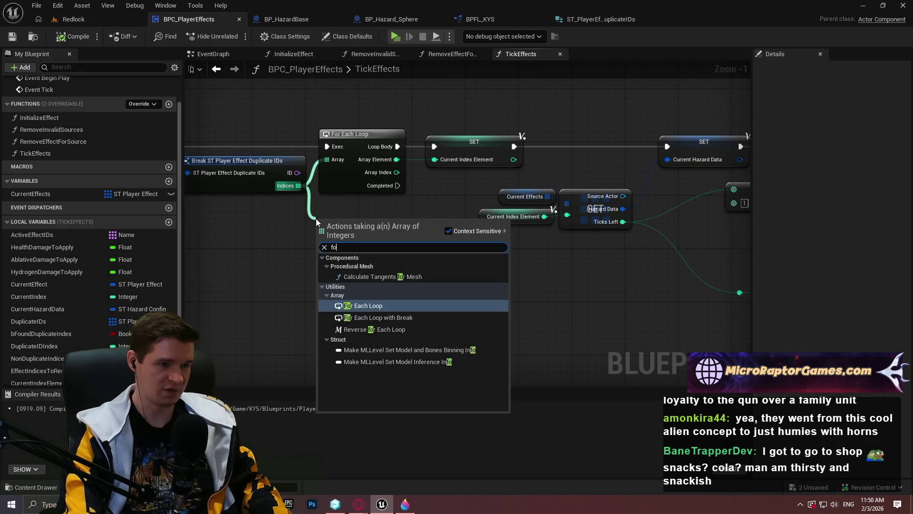
key("Down")
key("Return")
mouse_move(323, 233)
left_mouse_down()
mouse_move(190, 224)
mouse_move(495, 146)
left_mouse_up()
mouse_move(751, 234)
left_mouse_down()
mouse_move(493, 287)
mouse_move(537, 200)
left_mouse_up()
left_click_drag(498, 299, 544, 214)
Delete the redundant plain For Each Loop and line the breakable loop up with SET.
left_click(456, 196)
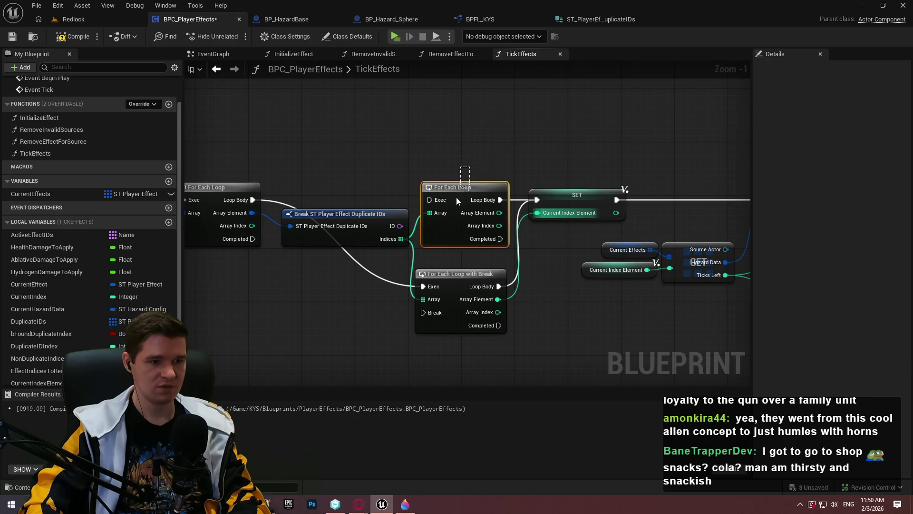
key("Delete")
left_click_drag(457, 269, 459, 191)
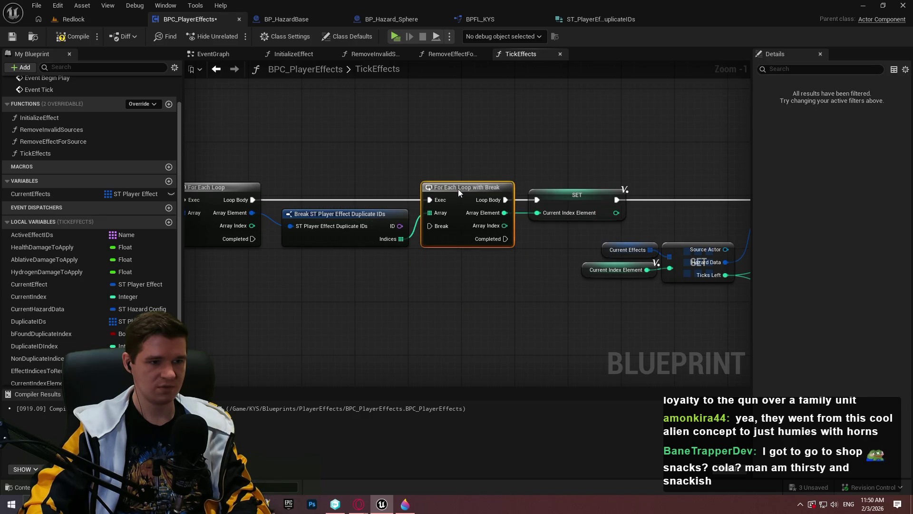
left_click(502, 301)
Rearrange the main node row around the Branch, hazard config and loop nodes.
scroll(528, 274, "down", 5)
scroll(528, 274, "down", 2)
left_click_drag(700, 269, 215, 146)
mouse_move(265, 171)
left_mouse_down()
mouse_move(591, 326)
mouse_move(323, 209)
left_mouse_up()
scroll(323, 209, "up", 5)
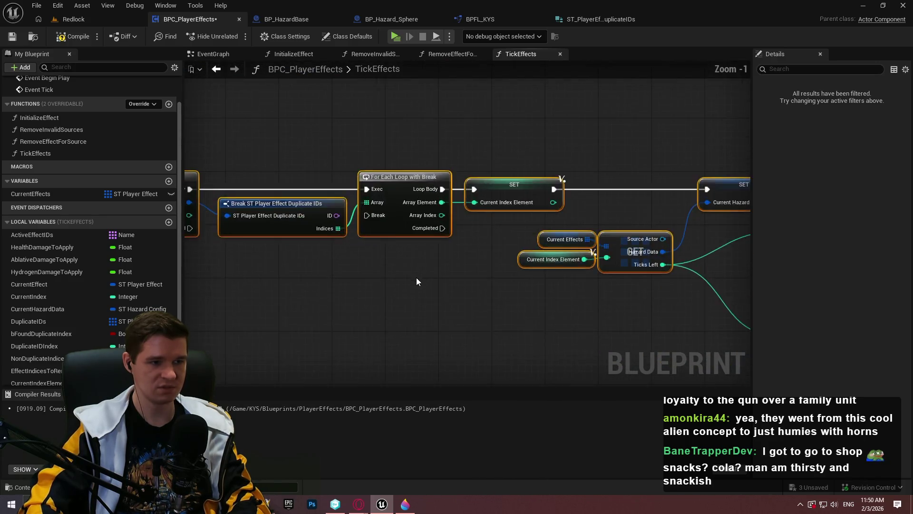
left_click(572, 233)
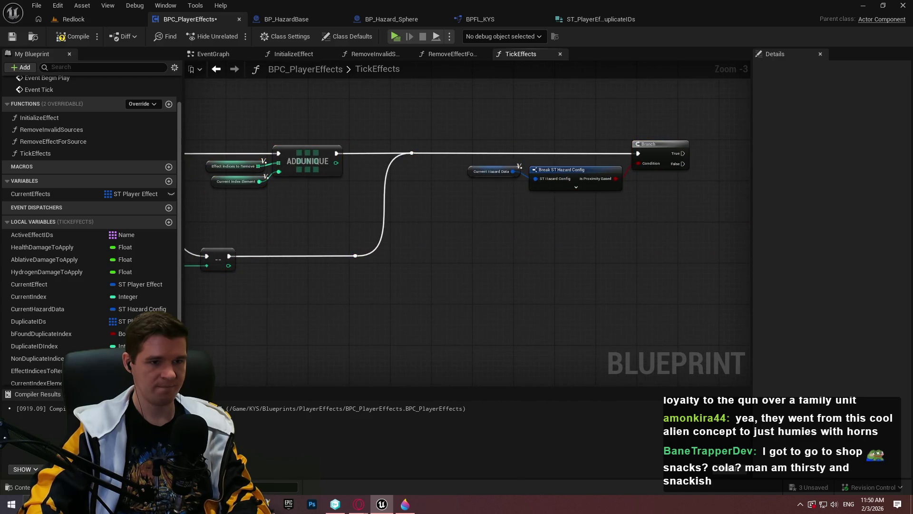
scroll(498, 212, "up", 2)
left_click_drag(497, 212, 407, 250)
mouse_move(253, 322)
left_mouse_down()
mouse_move(658, 295)
mouse_move(539, 297)
left_mouse_up()
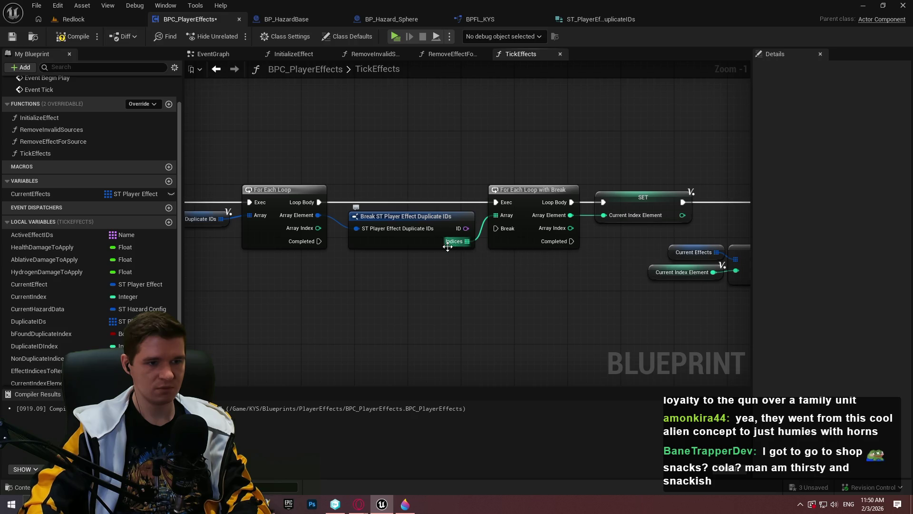
left_click_drag(471, 242, 481, 282)
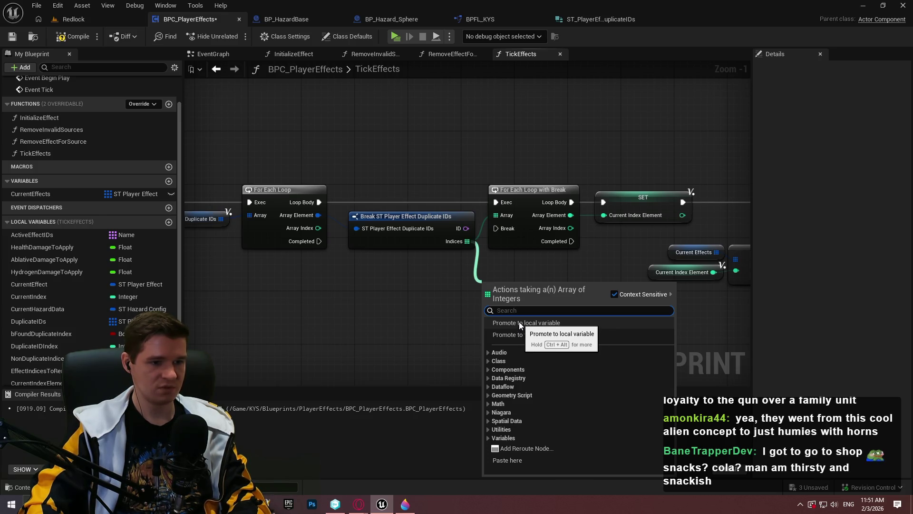
Promote the Indices output to a local variable named CurrentDuplicateIndices.
left_click(519, 321)
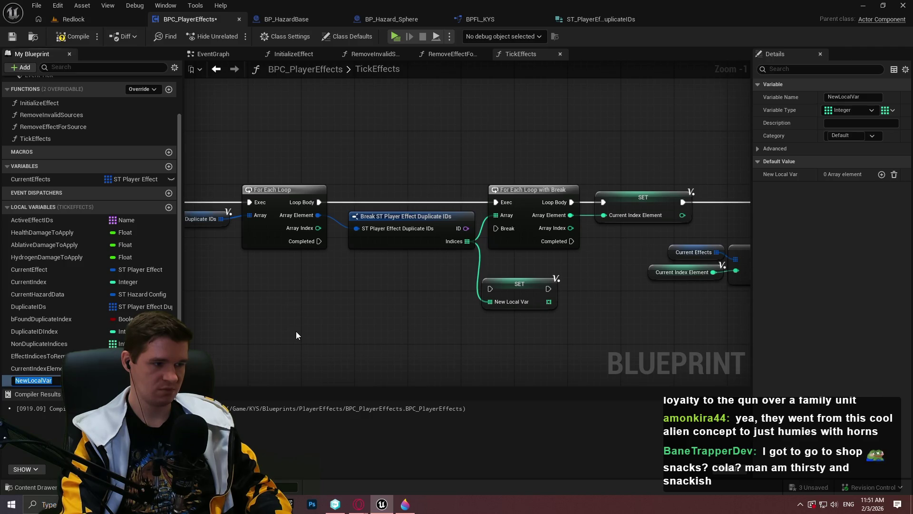
type("Duplicate")
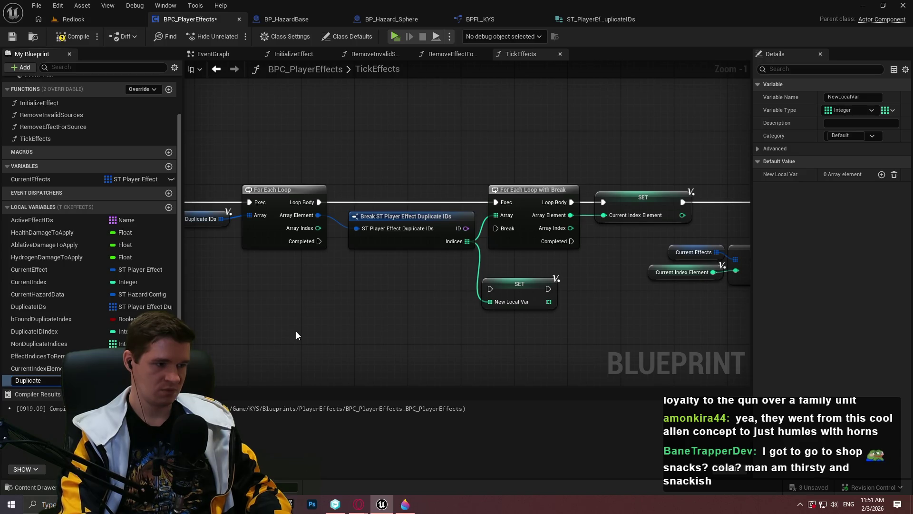
key("ctrl+a")
type("Curren")
type("tDuplicate")
key("Return")
type("Indices")
key("Return")
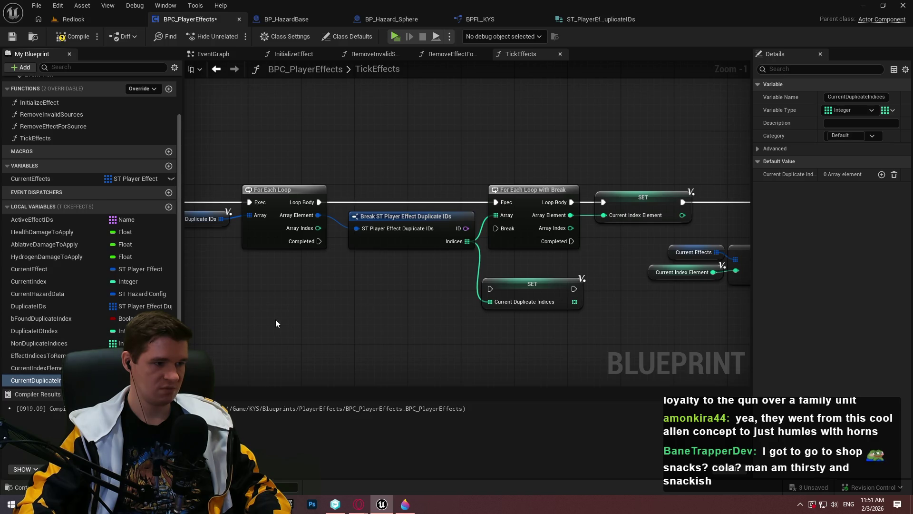
Run the CurrentDuplicateIndices SET from the outer loop into the inner loop, shifting the row right.
left_click_drag(319, 202, 489, 289)
mouse_move(574, 288)
left_mouse_down()
mouse_move(494, 201)
mouse_move(571, 298)
mouse_move(496, 219)
left_mouse_up()
scroll(308, 255, "down", 6)
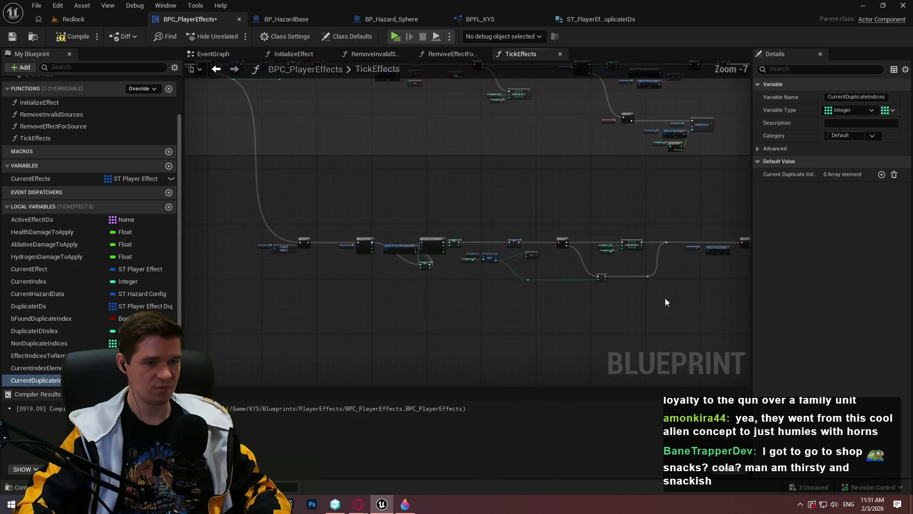
mouse_move(661, 305)
left_mouse_down()
mouse_move(285, 201)
mouse_move(361, 214)
mouse_move(497, 216)
left_mouse_up()
scroll(304, 209, "up", 7)
mouse_move(313, 301)
left_mouse_down()
mouse_move(345, 206)
mouse_move(358, 205)
left_mouse_up()
scroll(306, 301, "down", 2)
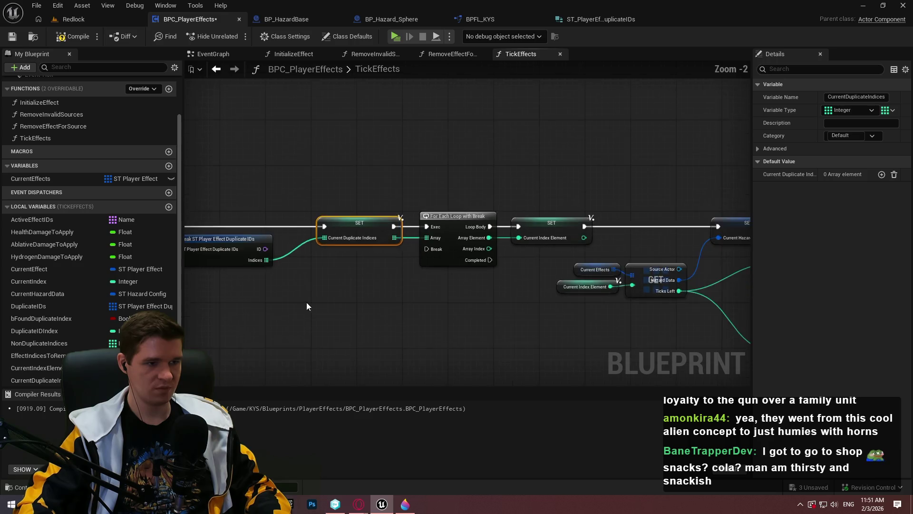
left_click(403, 243)
left_click_drag(608, 312, 366, 263)
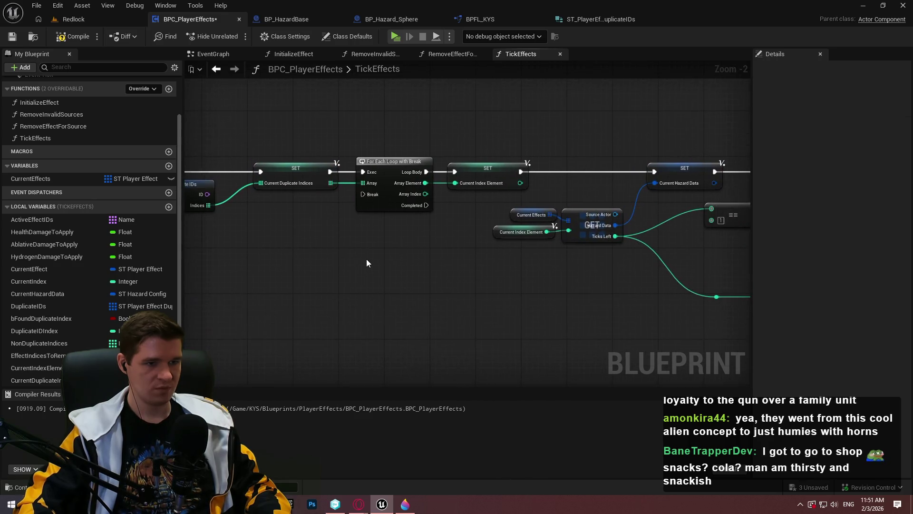
mouse_move(642, 285)
left_mouse_down()
mouse_move(379, 287)
mouse_move(213, 275)
left_mouse_up()
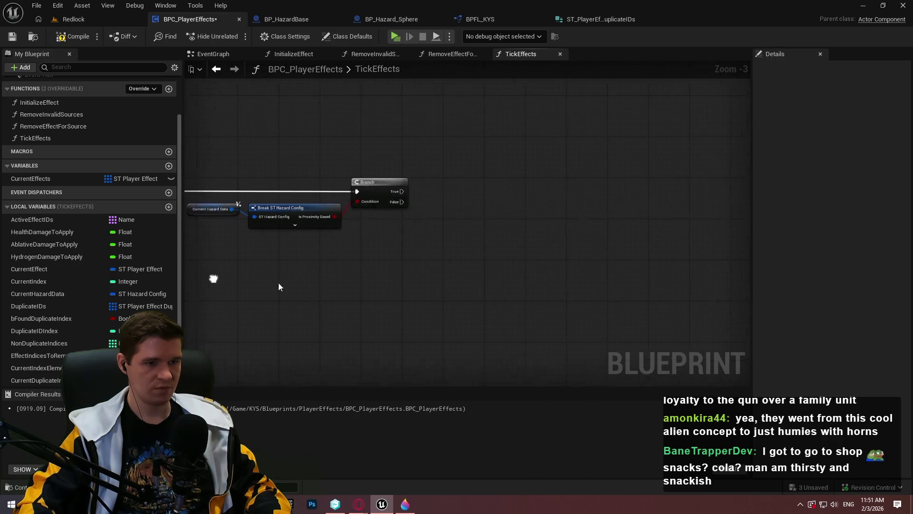
Loop over a CurrentDuplicateIndices getter with a For Each Loop run from the Branch's True output.
left_click_drag(346, 291, 352, 294)
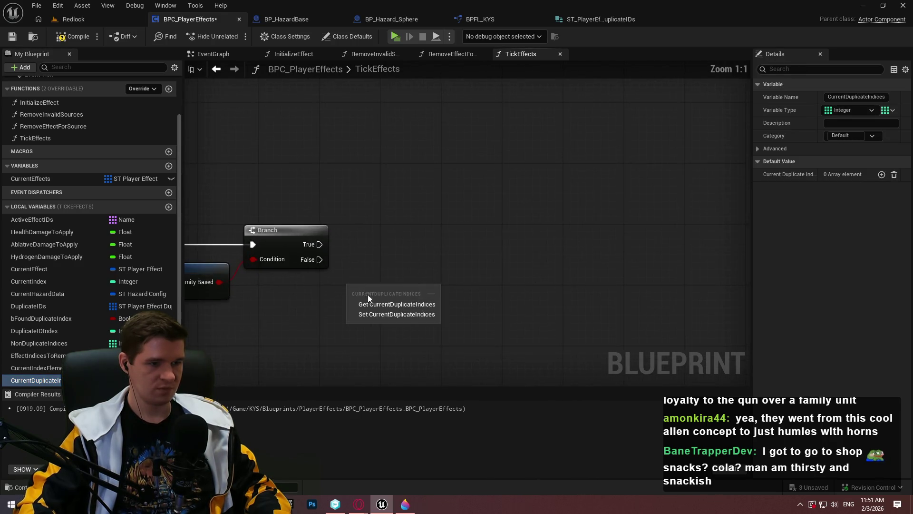
left_click(369, 302)
scroll(378, 284, "up", 2)
left_click_drag(420, 294, 495, 253)
type("for each")
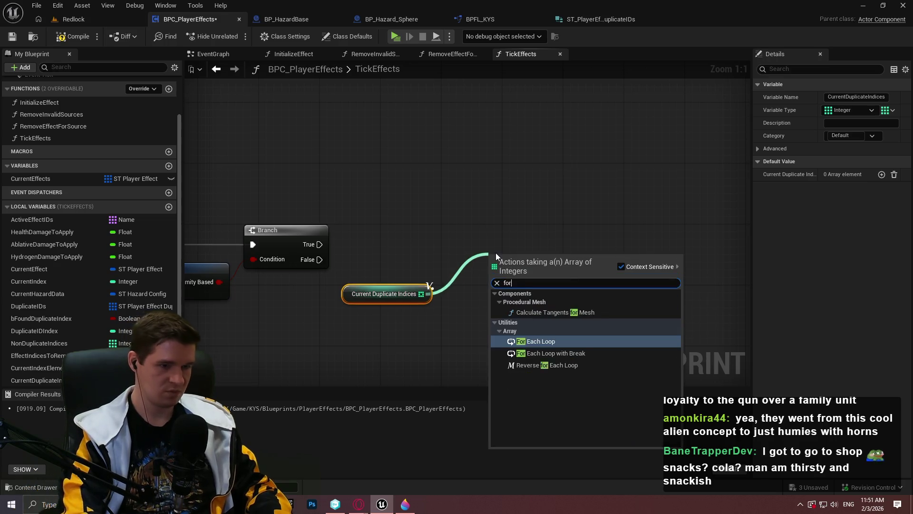
key("Return")
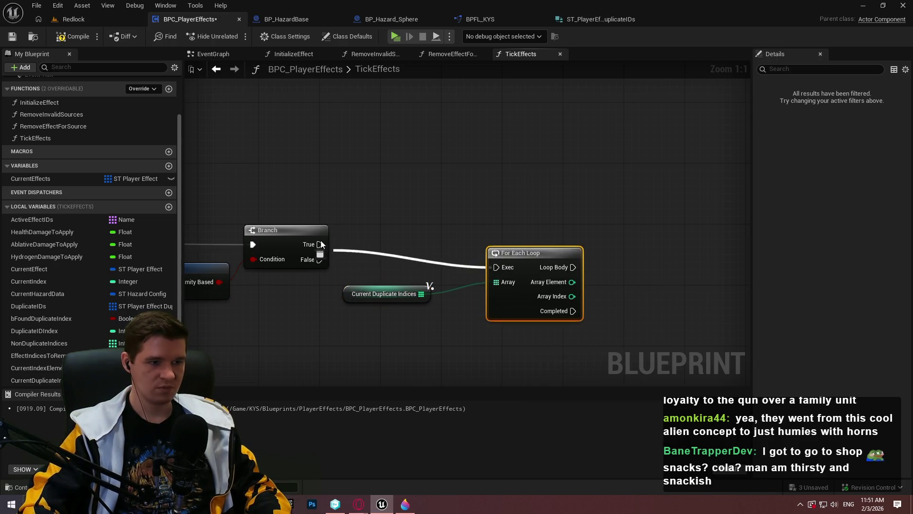
left_click_drag(518, 255, 549, 232)
left_click(420, 294)
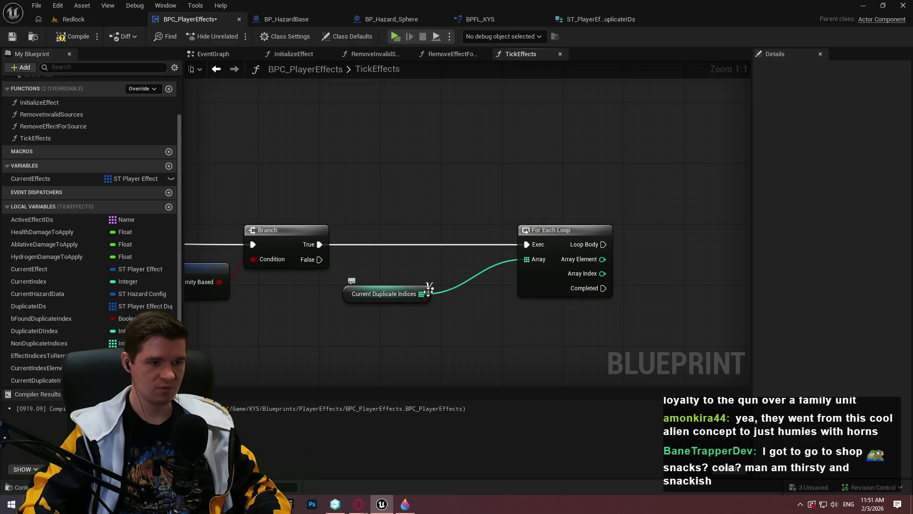
left_click_drag(429, 291, 509, 265)
left_click_drag(609, 322, 503, 318)
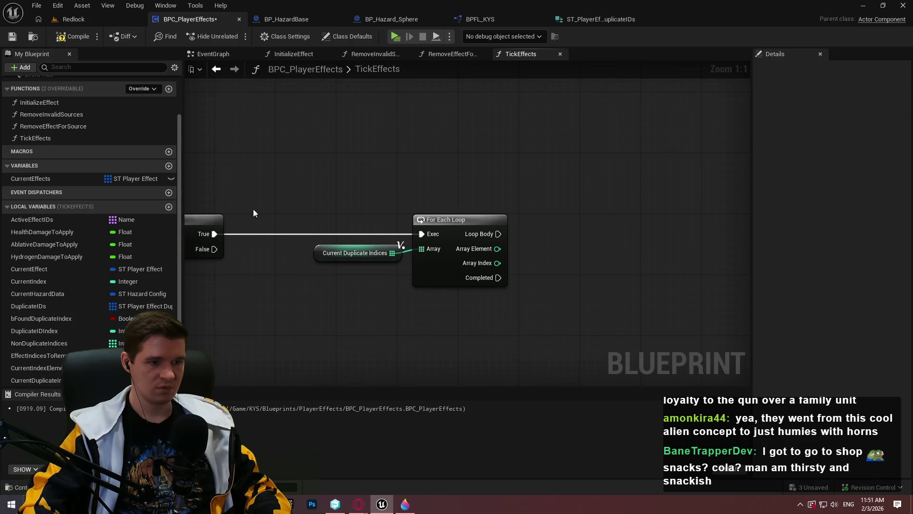
Get a copy of a CurrentEffects entry and split its struct into fields.
left_click(34, 178)
mouse_move(203, 198)
left_mouse_down()
mouse_move(549, 268)
mouse_move(607, 265)
left_mouse_up()
left_click(558, 275)
type("ge")
left_click(656, 345)
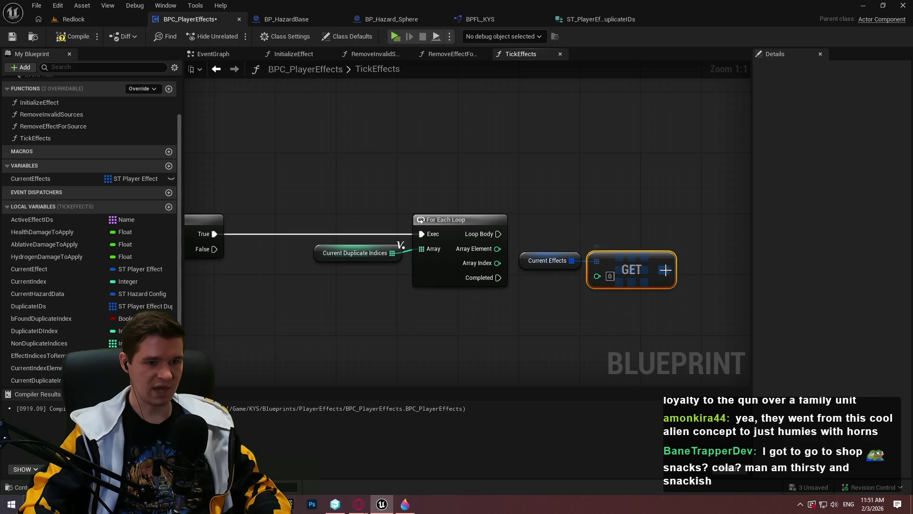
right_click(664, 272)
left_click(696, 322)
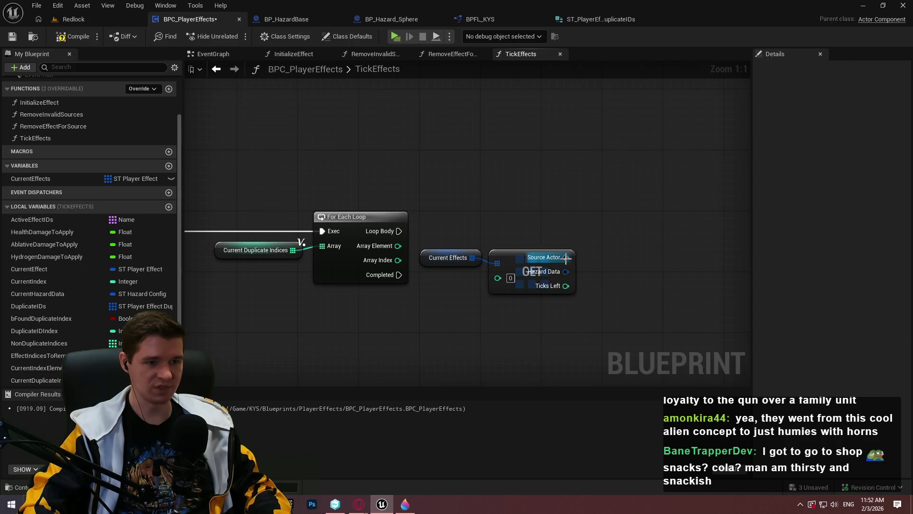
Call Get Player Proximity on the effect's Source Actor from the loop body and tidy the nodes.
left_click_drag(566, 257, 627, 242)
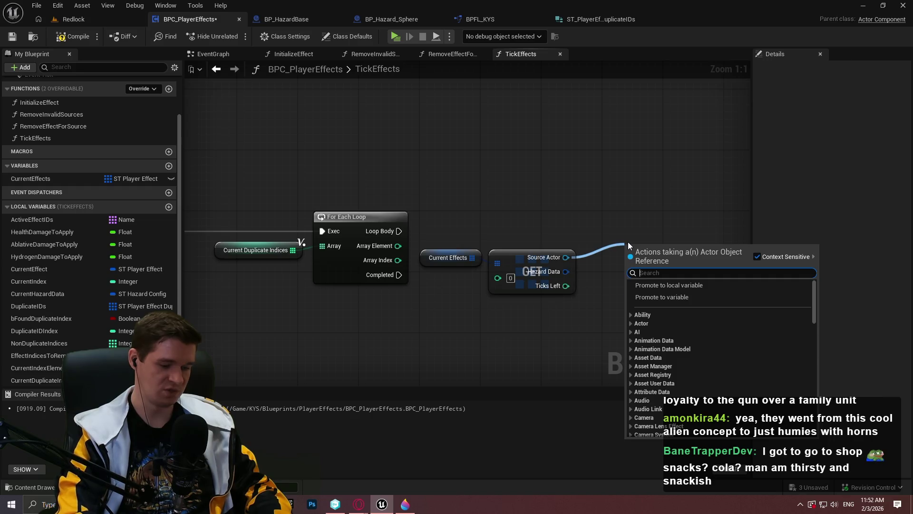
type("proximity")
key("Return")
left_click_drag(627, 269, 399, 231)
left_click_drag(649, 257, 626, 219)
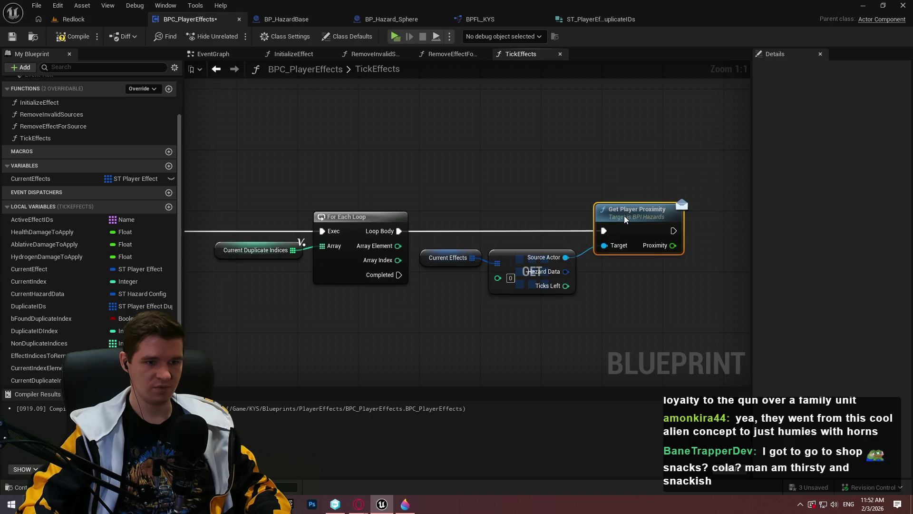
left_click_drag(579, 304, 418, 244)
left_click_drag(652, 231, 675, 230)
left_click_drag(648, 316, 516, 305)
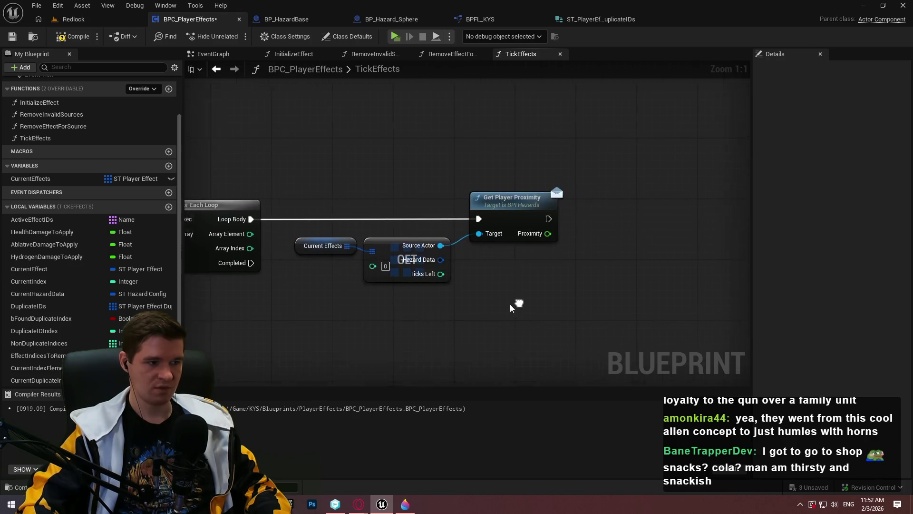
left_click(168, 206)
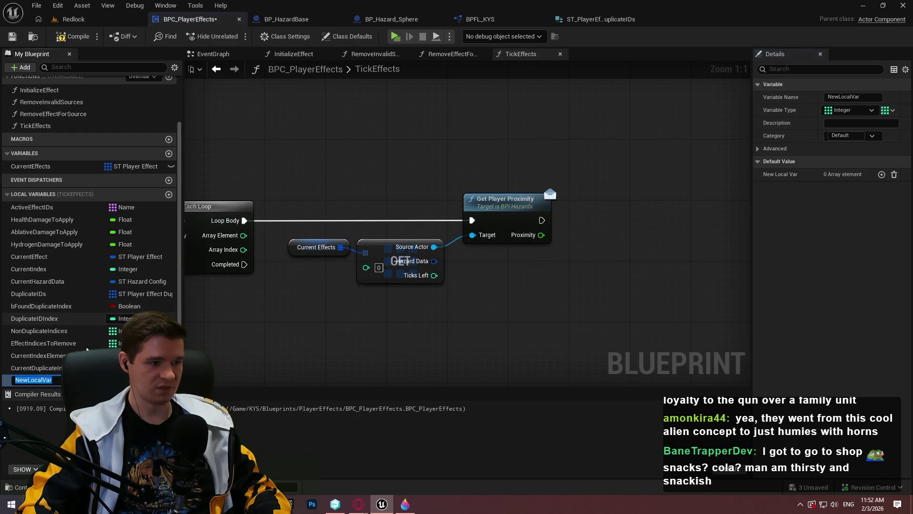
Make the new local variable a single Float named MaxPlayerProximity.
left_click(113, 380)
left_click(131, 236)
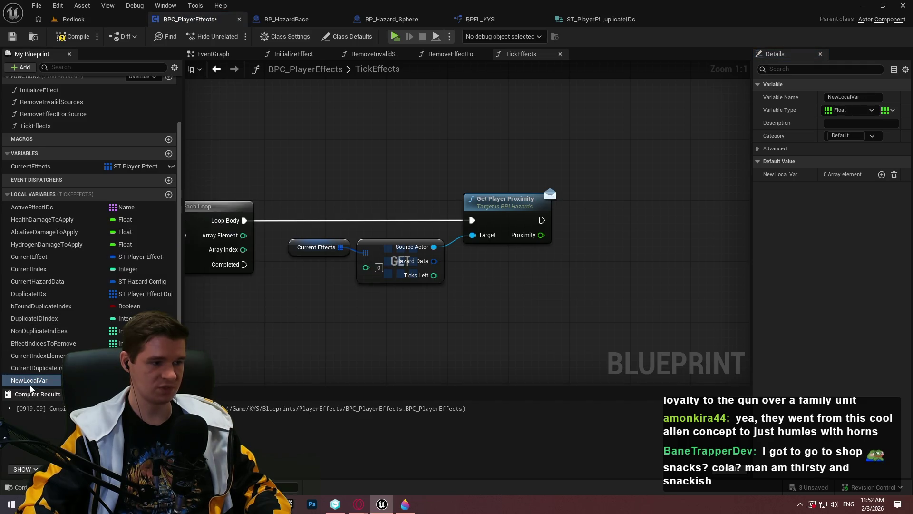
left_click(892, 111)
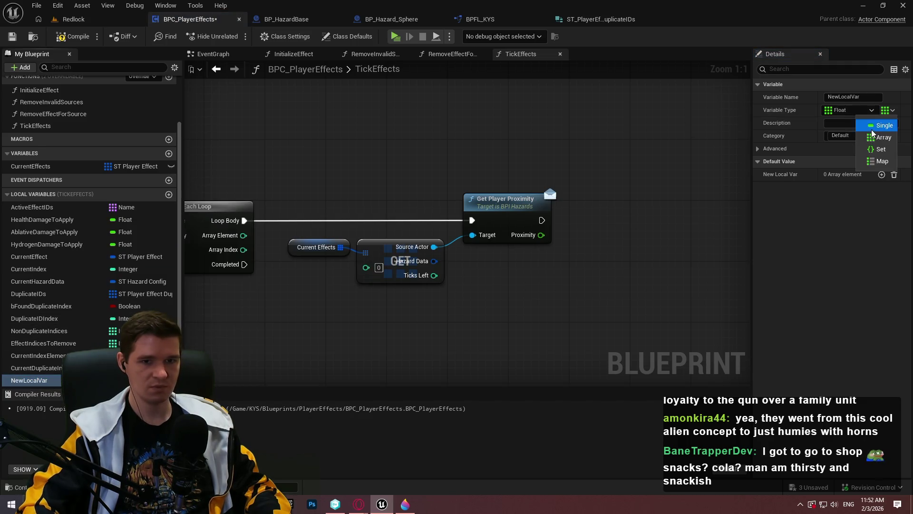
left_click(865, 126)
key("F2")
type("Madx")
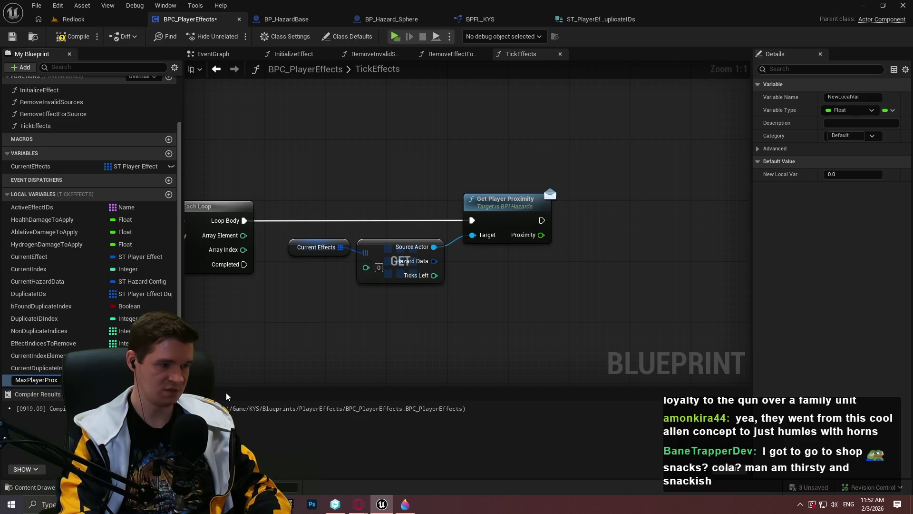
key("Return")
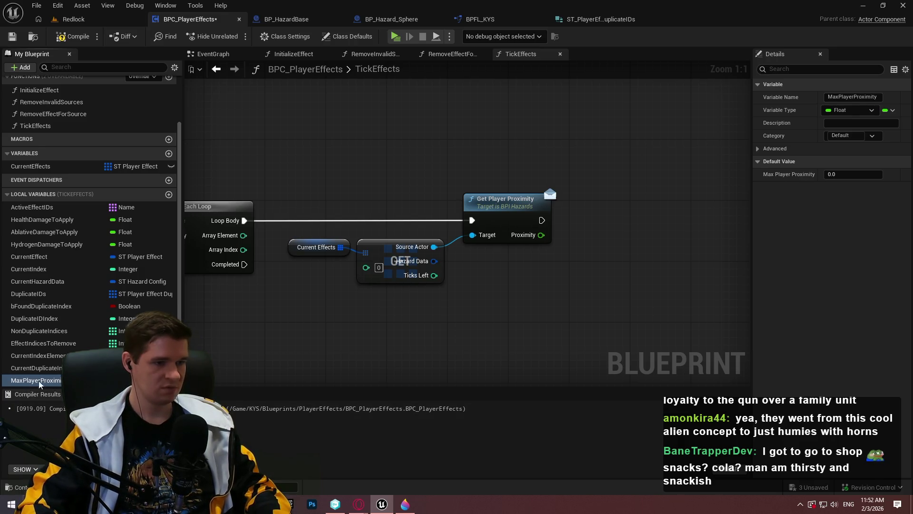
Store the MAX of Proximity and MaxPlayerProximity back into MaxPlayerProximity.
left_click_drag(614, 226, 612, 223)
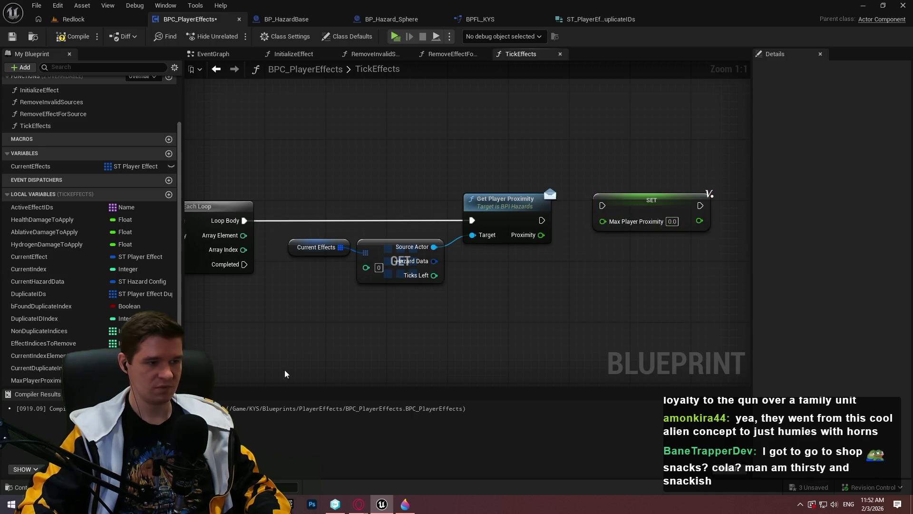
left_click_drag(31, 383, 503, 288)
left_click(519, 303)
mouse_move(541, 235)
left_mouse_down()
mouse_move(594, 250)
mouse_move(555, 285)
mouse_move(567, 283)
mouse_move(532, 261)
left_mouse_up()
type("max")
key("Return")
mouse_move(629, 253)
left_mouse_down()
mouse_move(598, 238)
mouse_move(631, 238)
left_mouse_up()
mouse_move(542, 220)
left_mouse_down()
mouse_move(602, 206)
mouse_move(713, 212)
mouse_move(682, 225)
mouse_move(690, 223)
left_mouse_up()
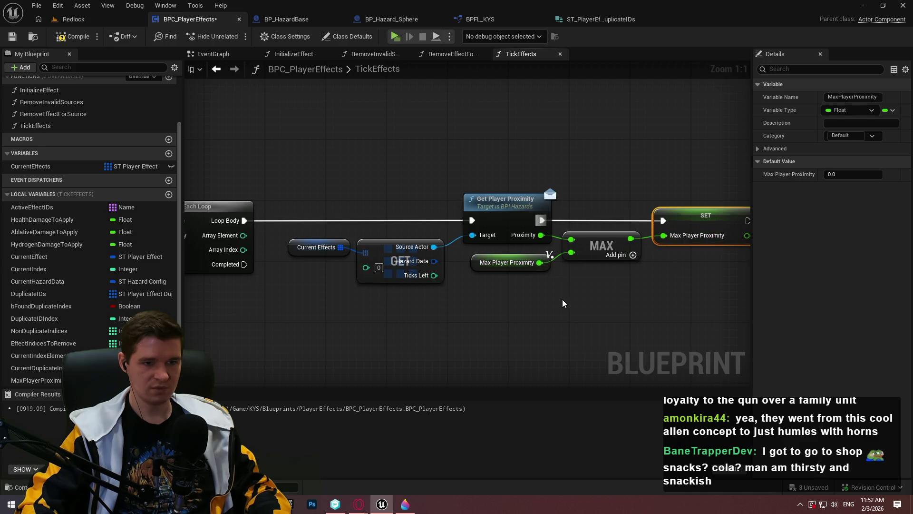
Wire the proximity loop's Completed output to the For Each Loop with Break's Break input.
scroll(562, 303, "down", 3)
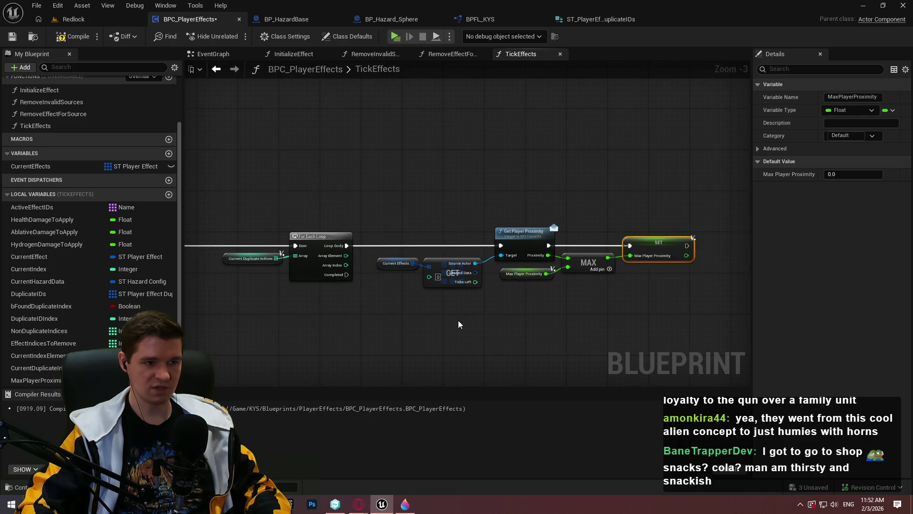
mouse_move(435, 310)
left_mouse_down()
mouse_move(369, 320)
mouse_move(431, 223)
left_mouse_up()
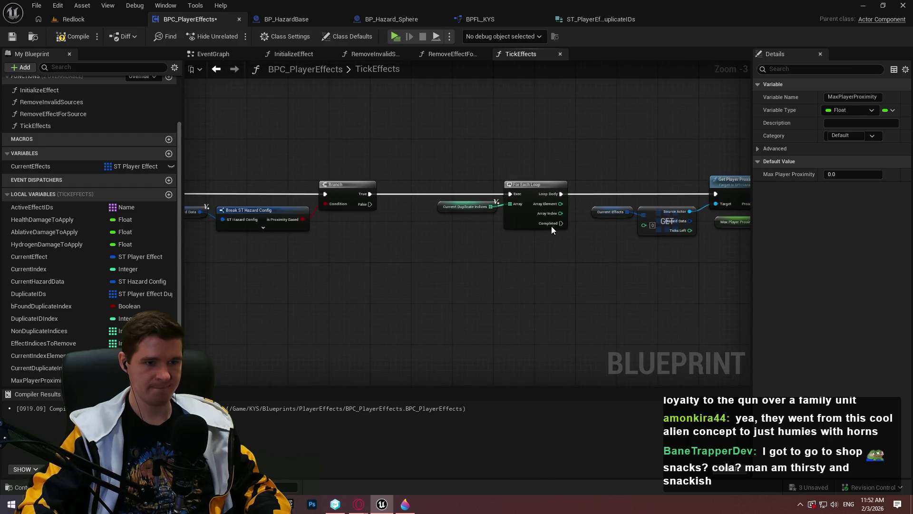
mouse_move(561, 223)
left_mouse_down()
mouse_move(465, 266)
mouse_move(466, 183)
mouse_move(347, 174)
mouse_move(229, 182)
mouse_move(472, 201)
mouse_move(570, 257)
mouse_move(678, 273)
mouse_move(541, 270)
mouse_move(612, 301)
mouse_move(499, 277)
left_mouse_up()
scroll(497, 271, "down", 2)
scroll(584, 225, "up", 3)
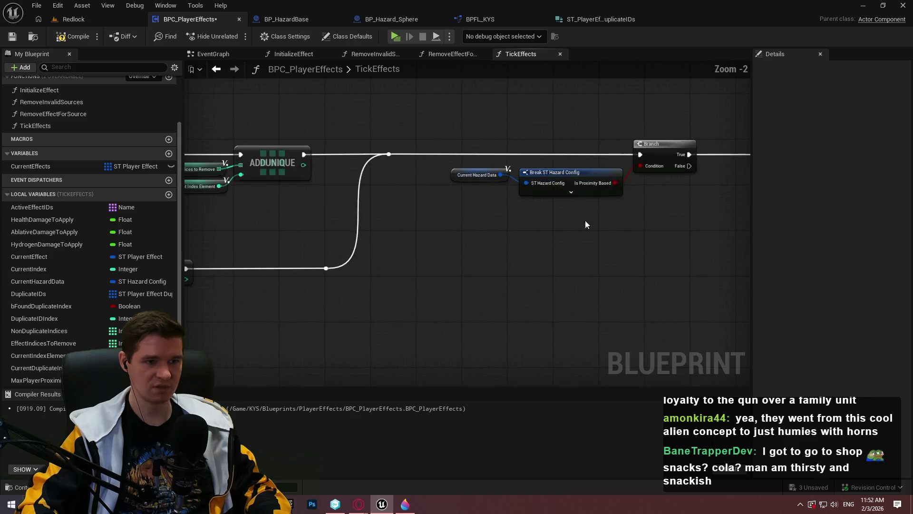
scroll(314, 261, "down", 2)
left_click_drag(589, 295, 188, 202)
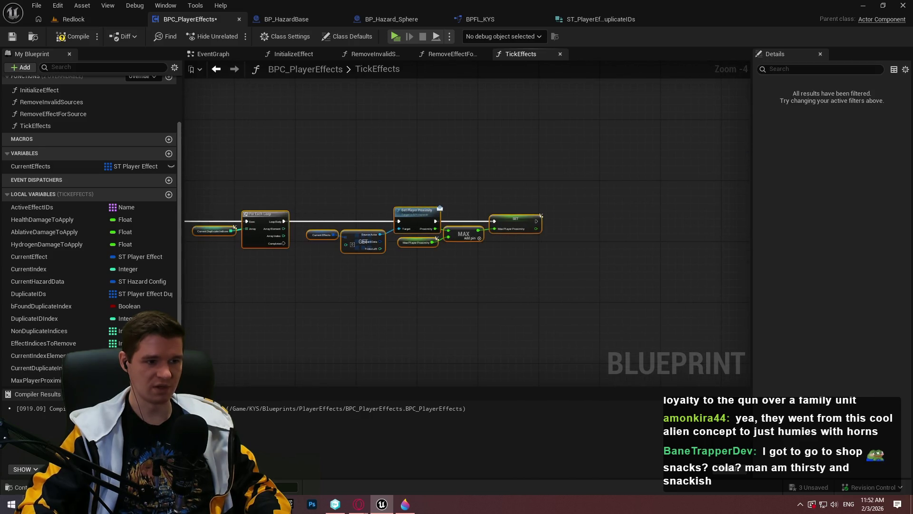
left_click_drag(438, 204, 457, 238)
left_click_drag(520, 261, 529, 175)
mouse_move(456, 214)
left_mouse_down()
mouse_move(675, 214)
mouse_move(546, 220)
left_mouse_up()
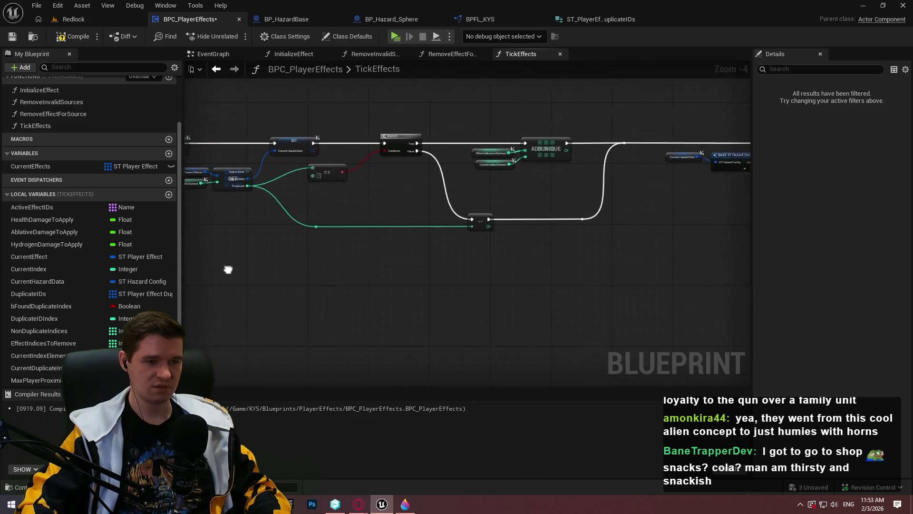
scroll(585, 233, "up", 2)
mouse_move(559, 230)
left_mouse_down()
mouse_move(490, 219)
mouse_move(537, 203)
mouse_move(480, 201)
mouse_move(393, 220)
mouse_move(531, 218)
left_mouse_up()
left_click(675, 219)
Position the wire's reroute point above the Branch row to tidy the connection.
mouse_move(681, 220)
left_mouse_down()
mouse_move(554, 134)
mouse_move(537, 158)
mouse_move(547, 158)
mouse_move(537, 156)
left_mouse_up()
scroll(512, 144, "down", 4)
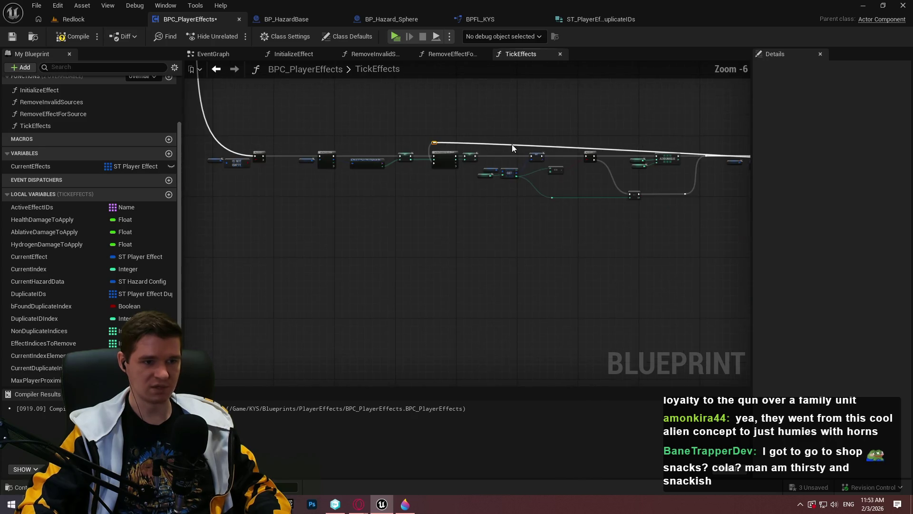
left_click_drag(508, 144, 649, 149)
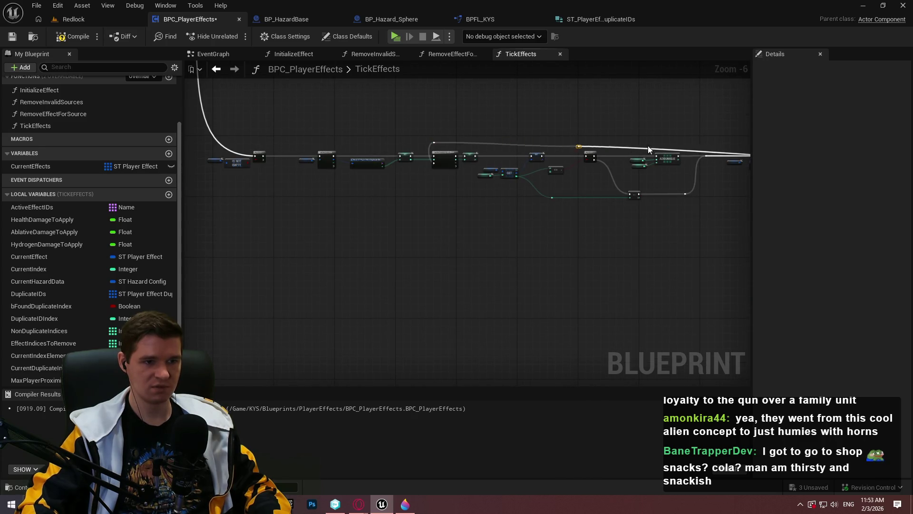
mouse_move(740, 148)
left_mouse_down()
mouse_move(424, 157)
mouse_move(649, 143)
mouse_move(421, 139)
mouse_move(628, 151)
left_mouse_up()
scroll(486, 158, "up", 6)
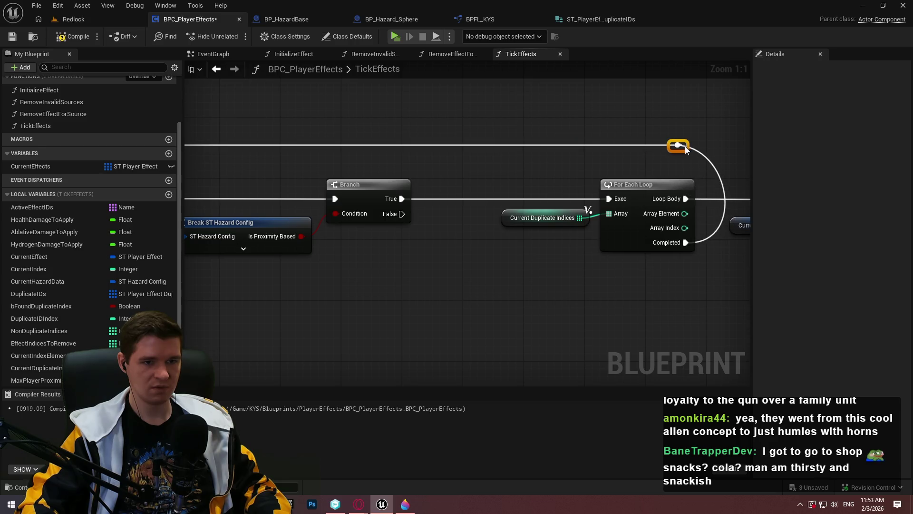
scroll(699, 210, "down", 9)
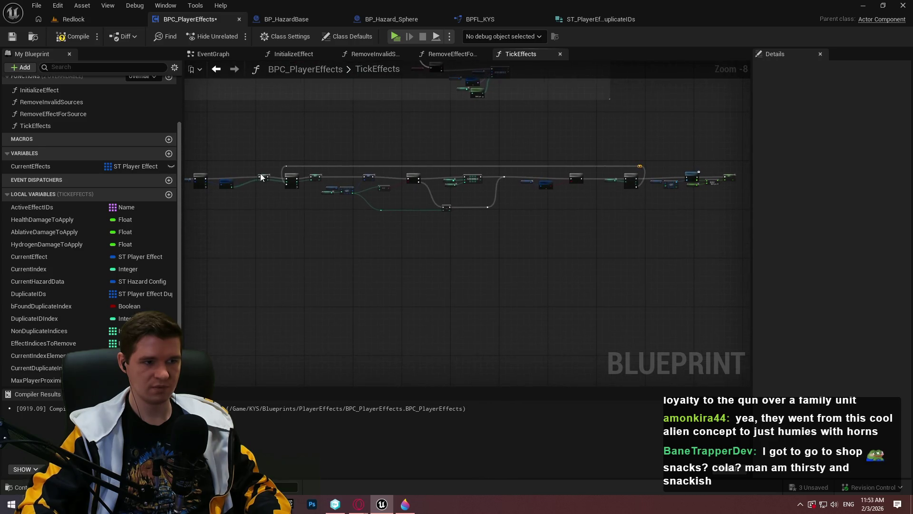
scroll(261, 176, "up", 4)
scroll(413, 210, "down", 2)
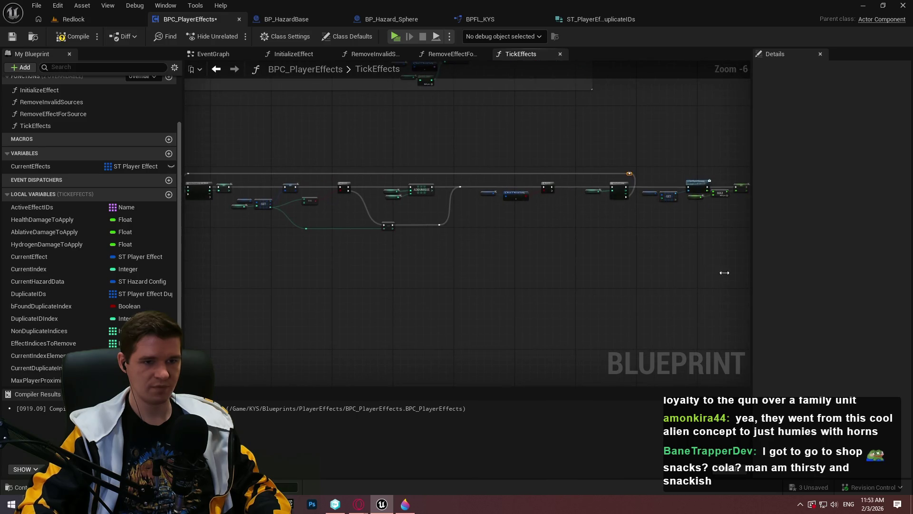
scroll(213, 148, "up", 3)
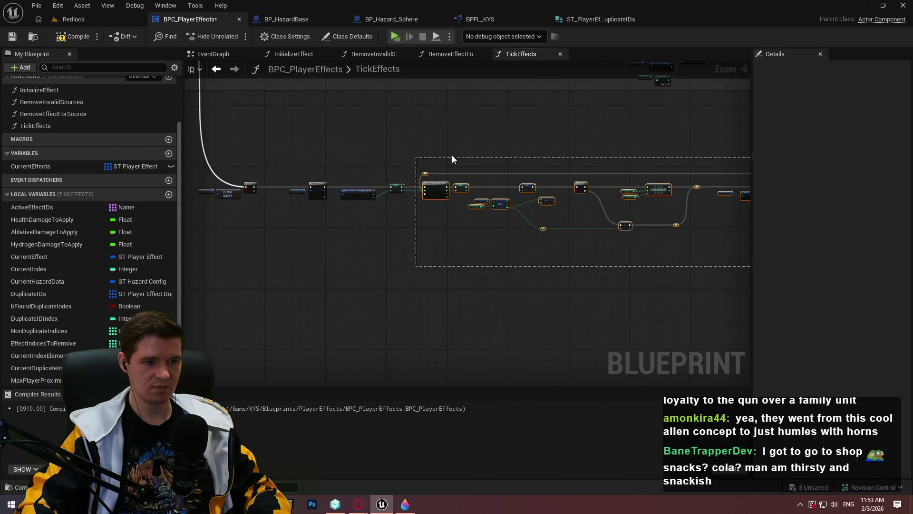
Shift the For Each Loop chain and its reroute point right to make room.
left_click_drag(415, 175, 408, 176)
left_click_drag(433, 235, 479, 235)
left_click(532, 286)
scroll(433, 269, "down", 1)
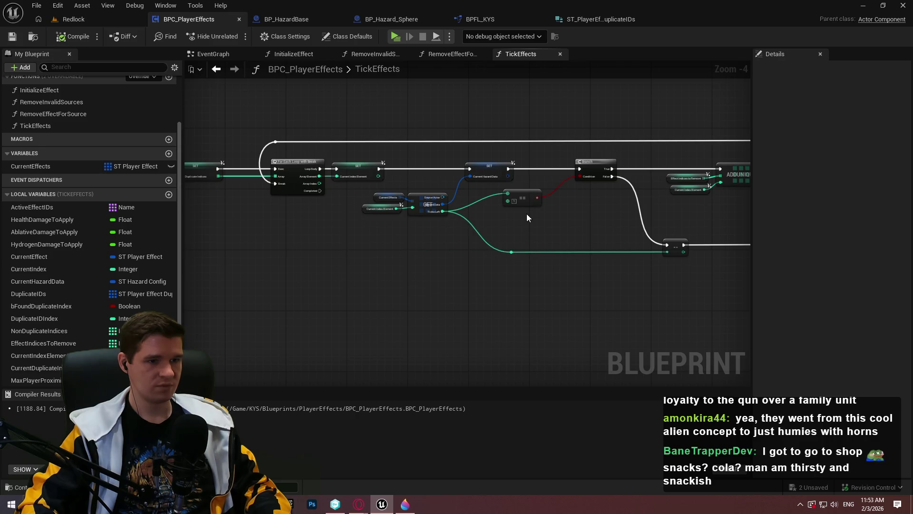
scroll(491, 273, "up", 3)
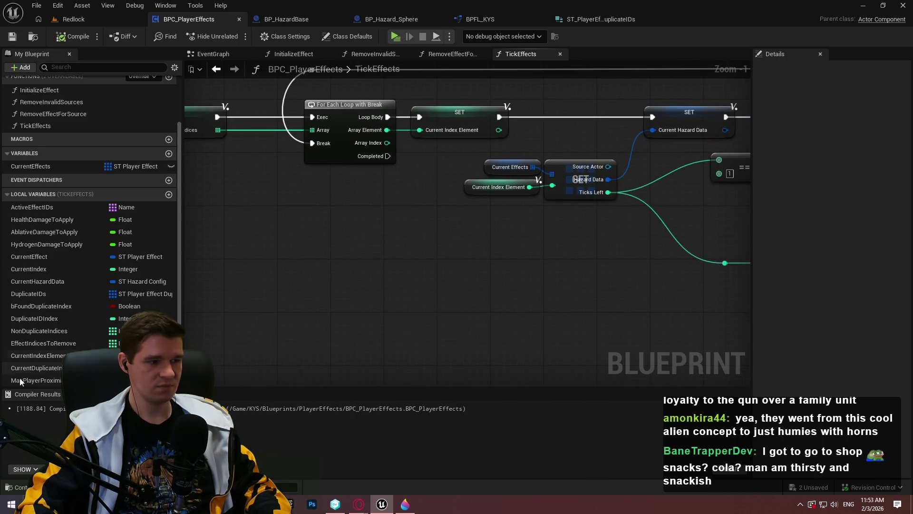
Wire a SET Proximity Based node between the Max Player Proximity and Current Duplicate Indices setters.
left_click_drag(35, 387, 254, 259)
left_click(254, 273)
mouse_move(470, 280)
left_mouse_down()
mouse_move(442, 157)
mouse_move(428, 183)
mouse_move(415, 173)
left_mouse_up()
left_click_drag(544, 280, 490, 167)
left_click_drag(565, 163, 613, 166)
mouse_move(512, 282)
left_mouse_down()
mouse_move(498, 166)
mouse_move(480, 169)
left_mouse_up()
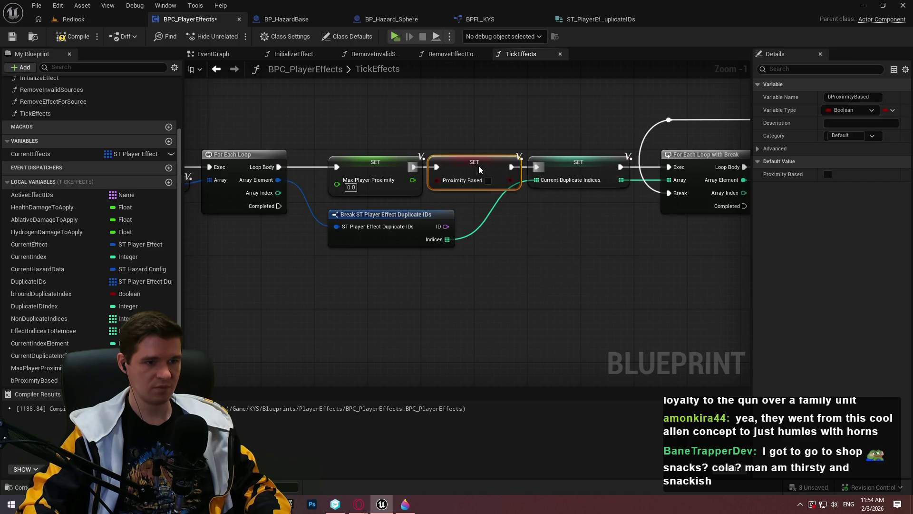
left_click_drag(383, 157, 370, 158)
left_click_drag(462, 166, 456, 168)
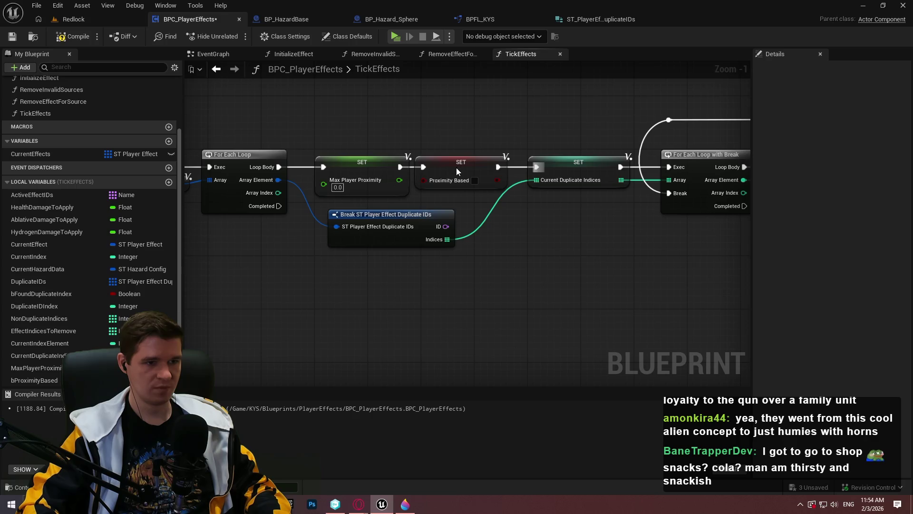
Add a reroute on the Indices wire and hide the Break node's unused ID pin.
left_click_drag(409, 214, 394, 221)
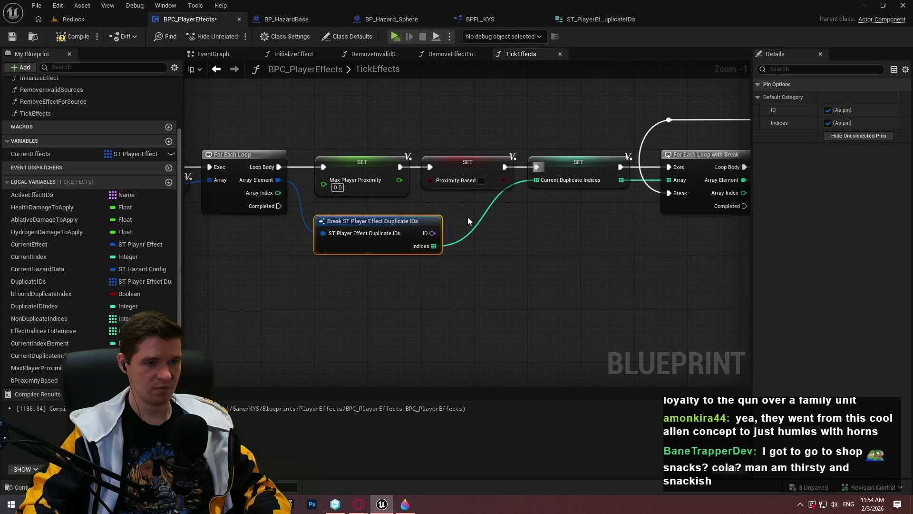
left_click(468, 217)
double_click(464, 235)
mouse_move(464, 233)
left_mouse_down()
mouse_move(507, 252)
mouse_move(509, 232)
left_mouse_up()
left_click(413, 232)
left_click(846, 137)
left_click(514, 248)
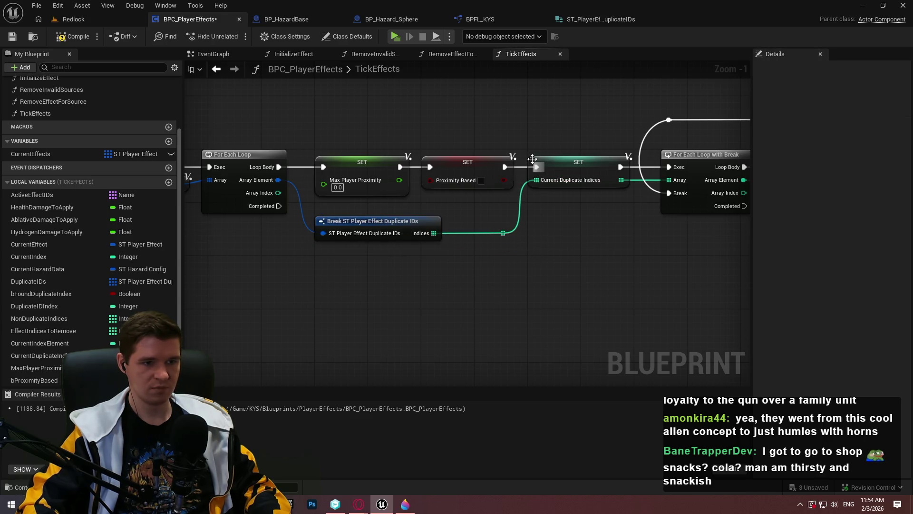
scroll(466, 217, "down", 2)
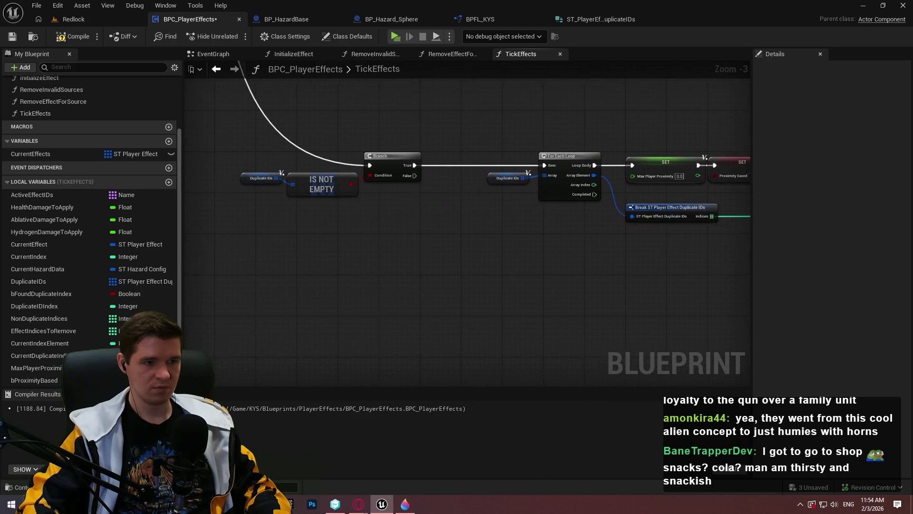
Compile BPC_PlayerEffects and Save All, cancelling the Check Out Assets prompt.
scroll(467, 238, "down", 4)
scroll(349, 236, "up", 3)
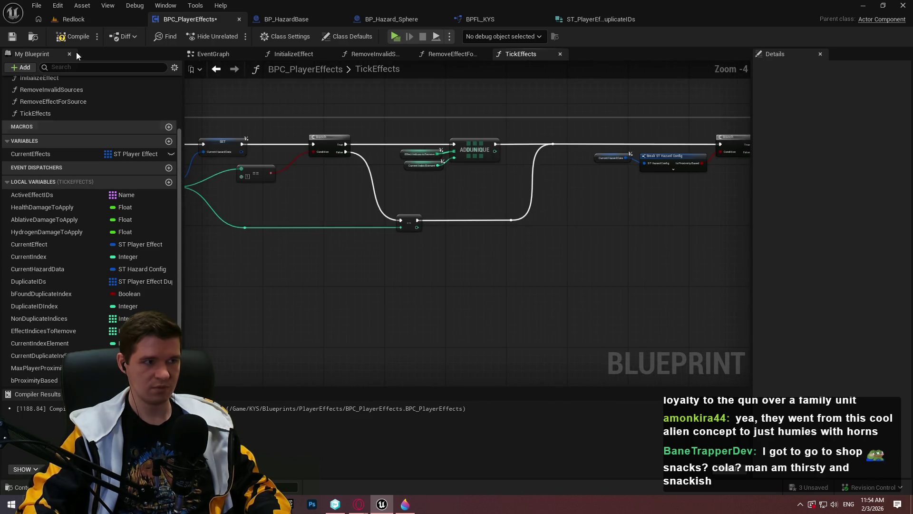
left_click(12, 37)
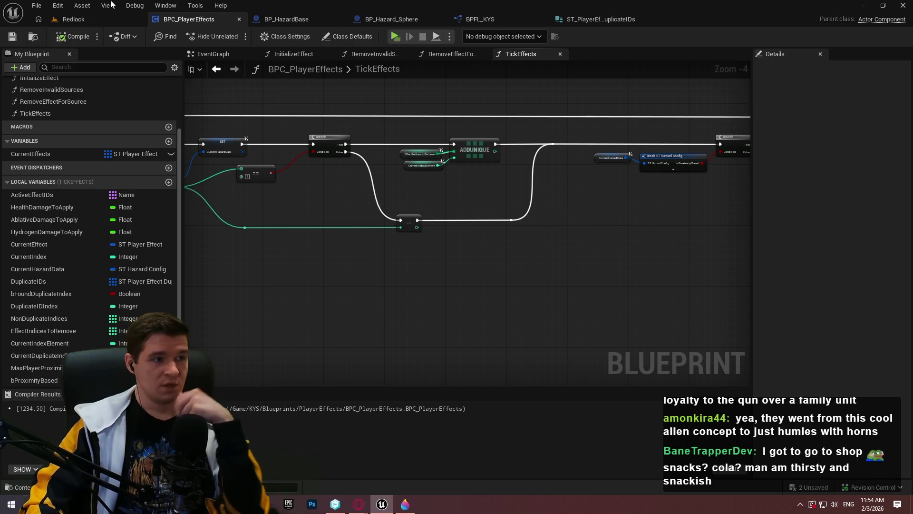
left_click(36, 6)
left_click(52, 71)
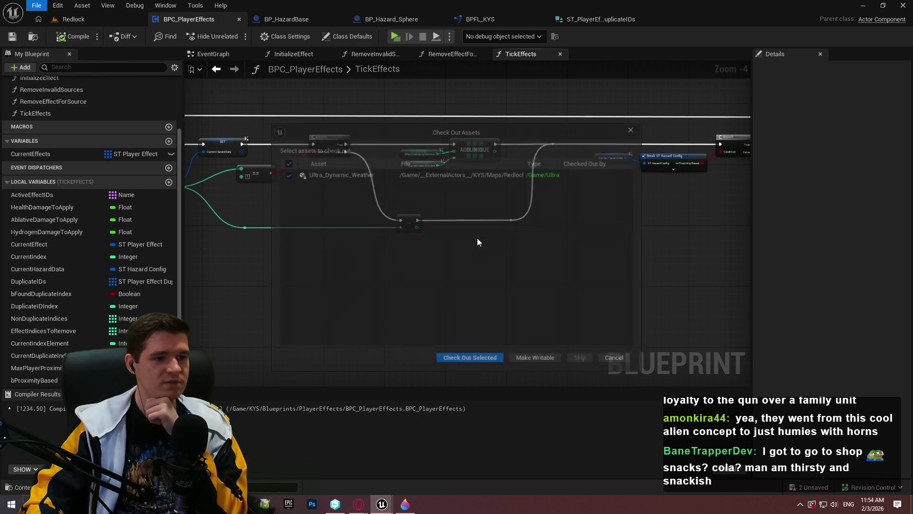
left_click(607, 357)
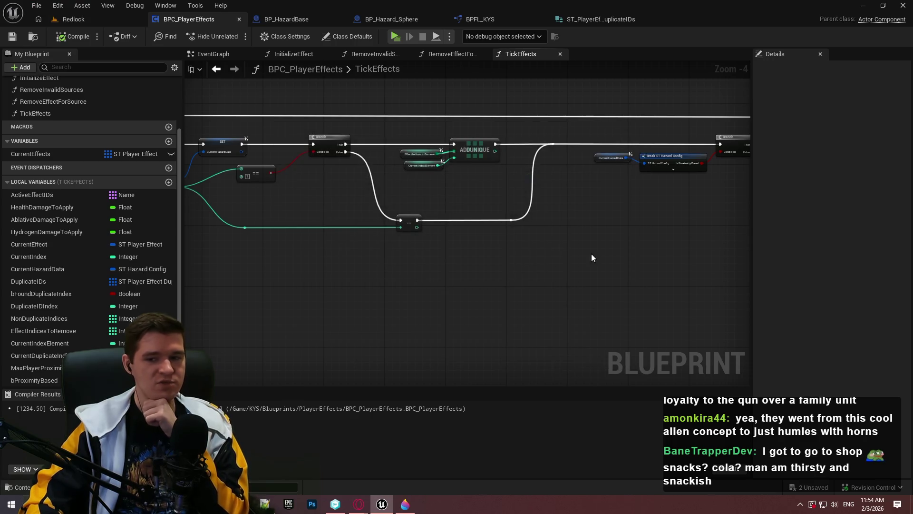
Shift the GET, Get Player Proximity, MAX and SET proximity nodes slightly right and save with Ctrl+S.
scroll(548, 208, "down", 7)
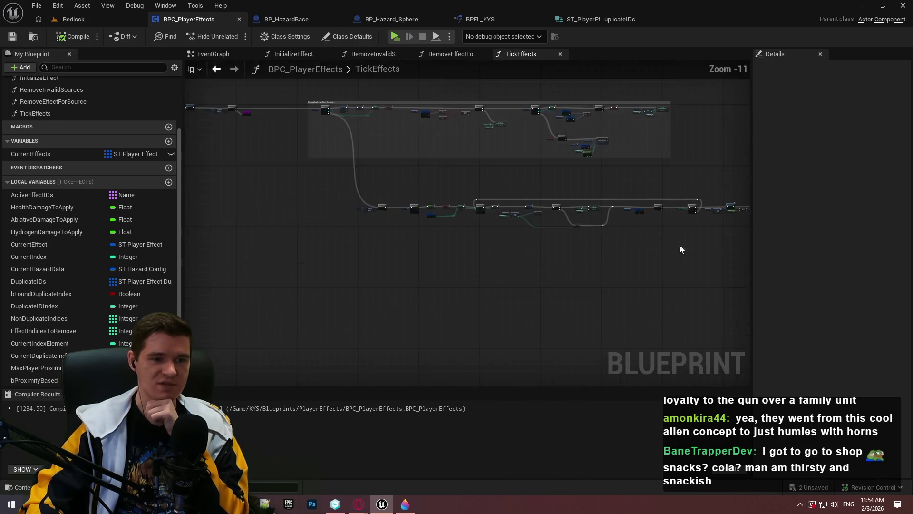
left_click_drag(490, 243, 496, 247)
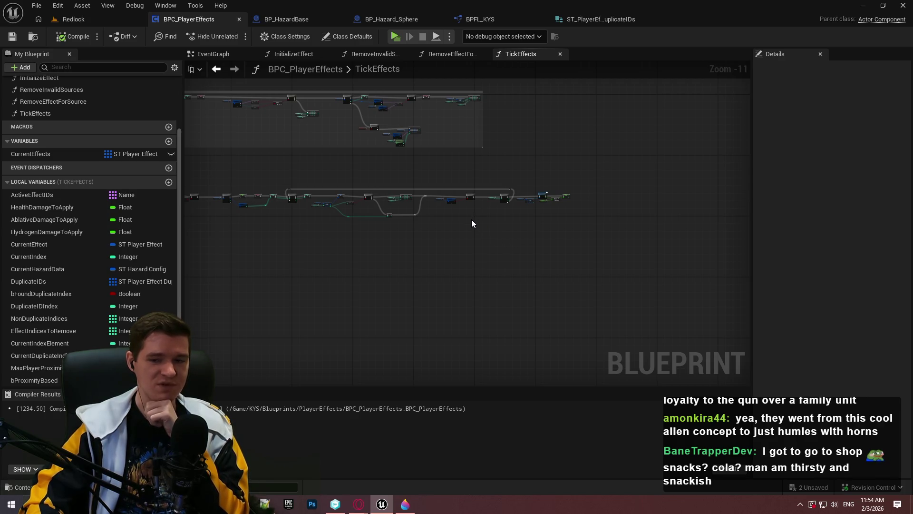
scroll(547, 186, "up", 9)
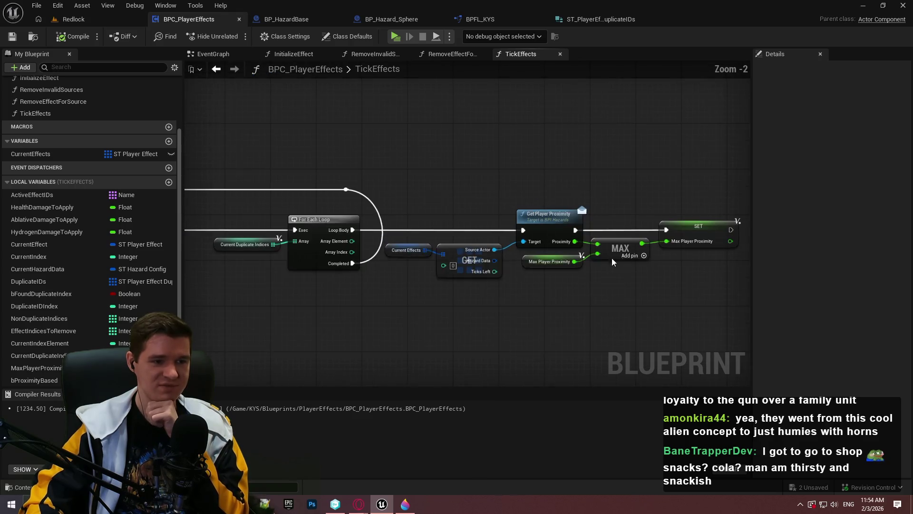
mouse_move(619, 290)
left_mouse_down()
mouse_move(238, 161)
mouse_move(255, 172)
left_mouse_up()
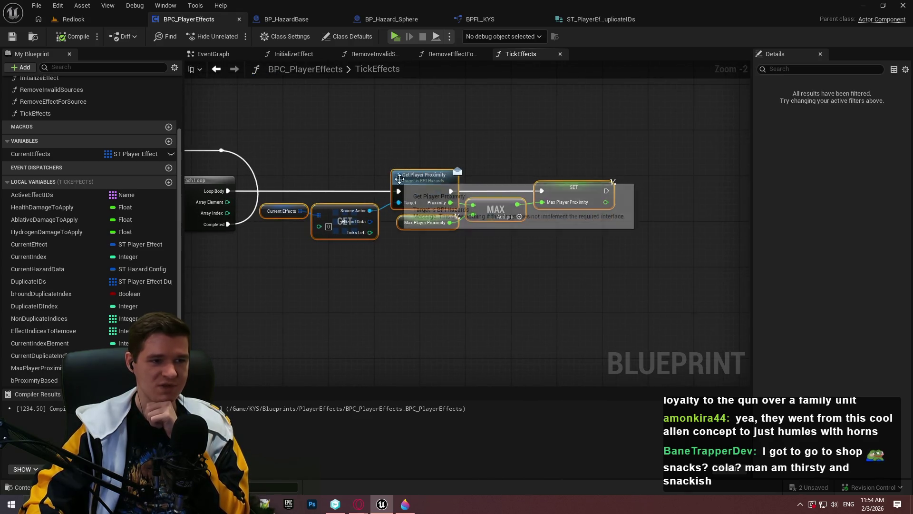
left_click_drag(424, 174, 452, 175)
scroll(537, 313, "down", 2)
left_click_drag(538, 314, 631, 266)
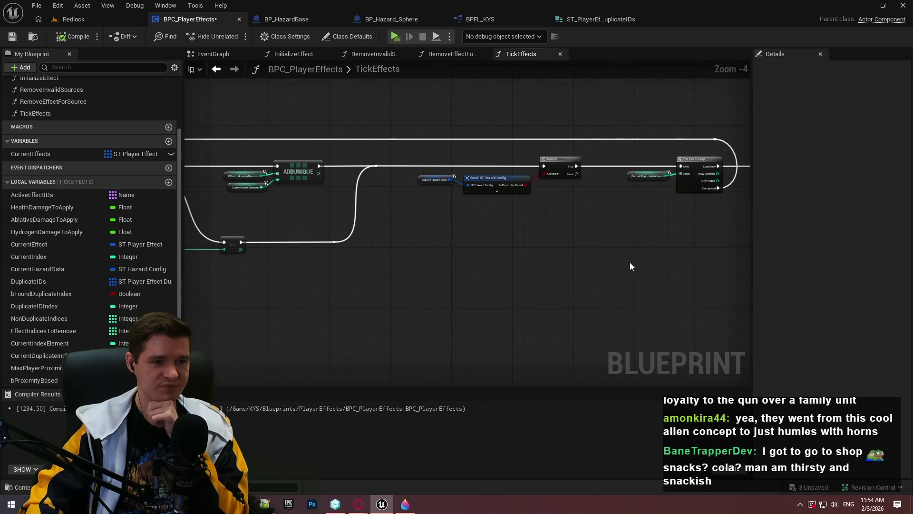
key("ctrl+s")
mouse_move(604, 216)
left_mouse_down()
mouse_move(361, 197)
mouse_move(756, 224)
left_mouse_up()
left_click_drag(467, 216, 680, 214)
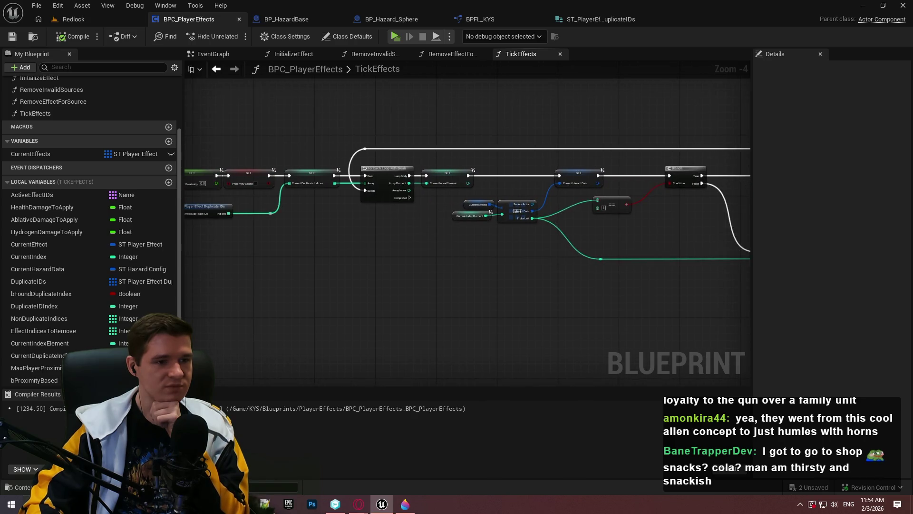
mouse_move(655, 246)
left_mouse_down()
mouse_move(575, 227)
mouse_move(456, 230)
mouse_move(457, 212)
mouse_move(405, 198)
mouse_move(479, 230)
left_mouse_up()
left_click_drag(569, 224, 445, 203)
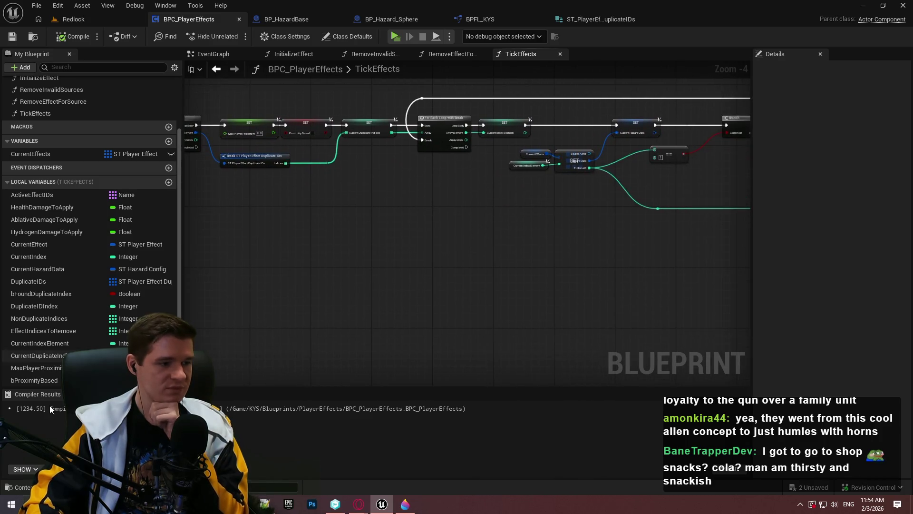
Add a Branch on a Proximity Based getter, fed by the loop's Completed output.
left_click_drag(41, 376, 494, 254)
scroll(509, 257, "up", 4)
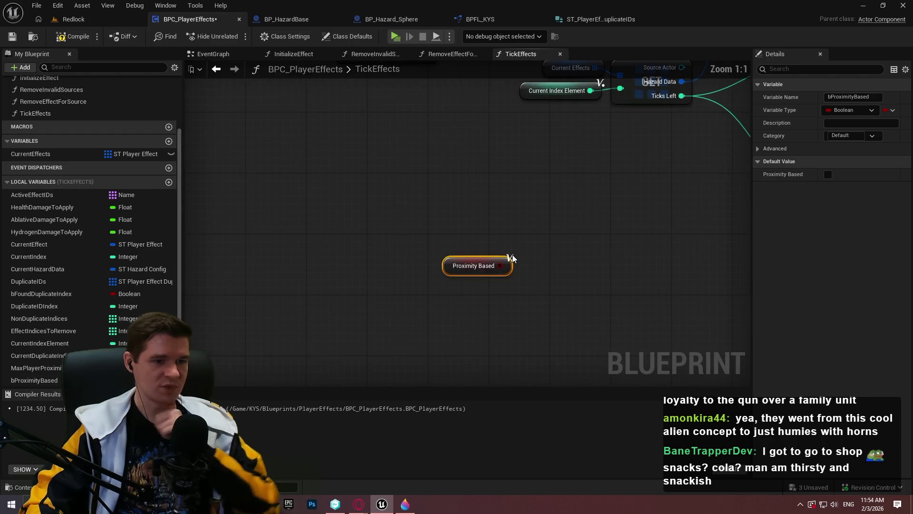
left_click(530, 242)
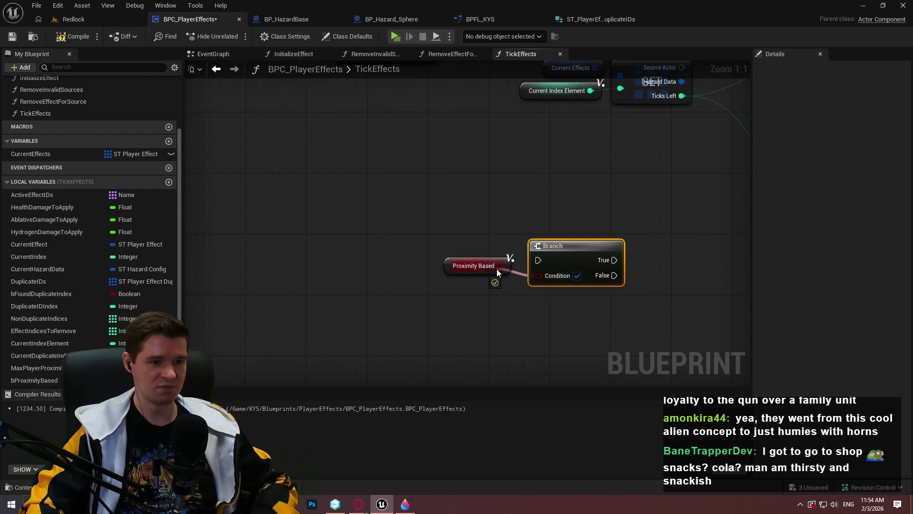
mouse_move(538, 260)
left_mouse_down()
mouse_move(459, 107)
mouse_move(438, 217)
mouse_move(427, 227)
left_mouse_up()
mouse_move(419, 428)
left_mouse_down()
mouse_move(417, 212)
mouse_move(378, 206)
left_mouse_up()
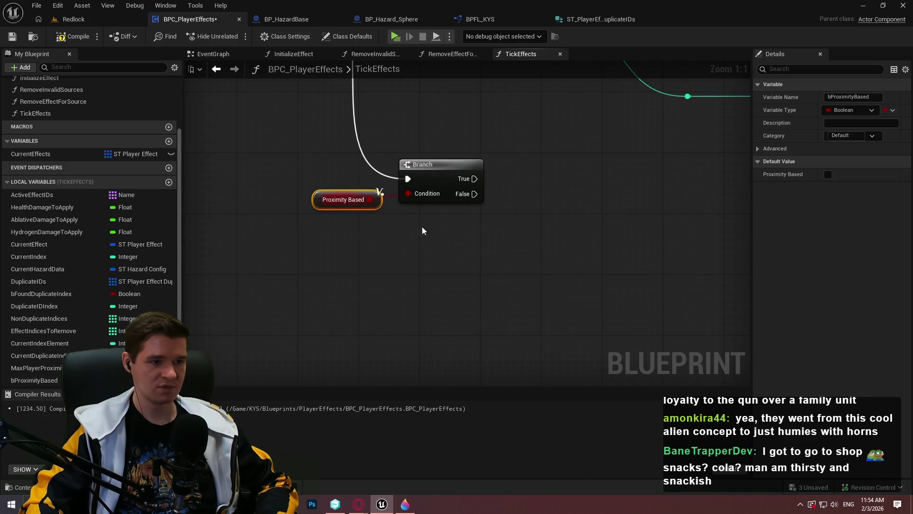
Paste a copy of the SET Current Hazard Data node beside the new Branch.
mouse_move(464, 237)
left_mouse_down()
mouse_move(532, 372)
mouse_move(519, 273)
mouse_move(646, 323)
left_mouse_up()
mouse_move(575, 304)
left_mouse_down()
mouse_move(360, 303)
mouse_move(186, 227)
left_mouse_up()
mouse_move(484, 258)
left_mouse_down()
mouse_move(515, 275)
mouse_move(542, 258)
mouse_move(520, 207)
left_mouse_up()
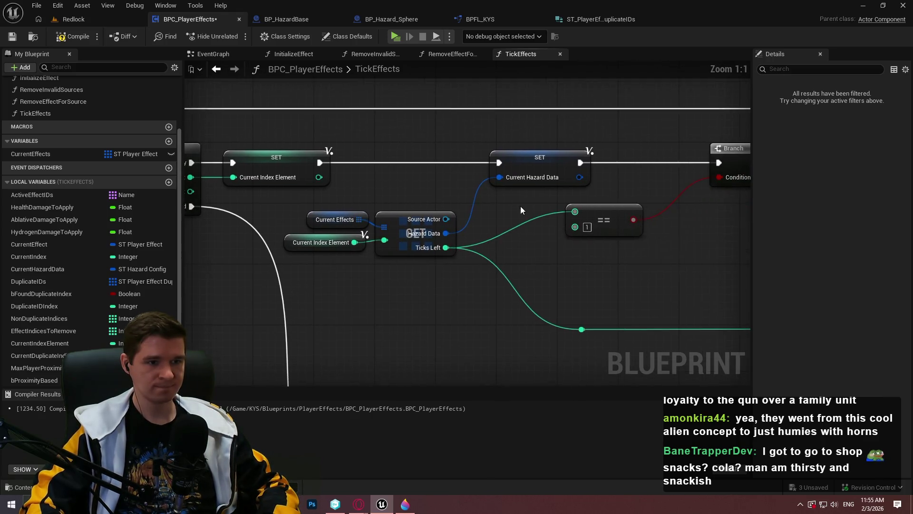
left_click(542, 181)
key("ctrl+x")
left_click_drag(539, 264, 432, 205)
key("ctrl+v")
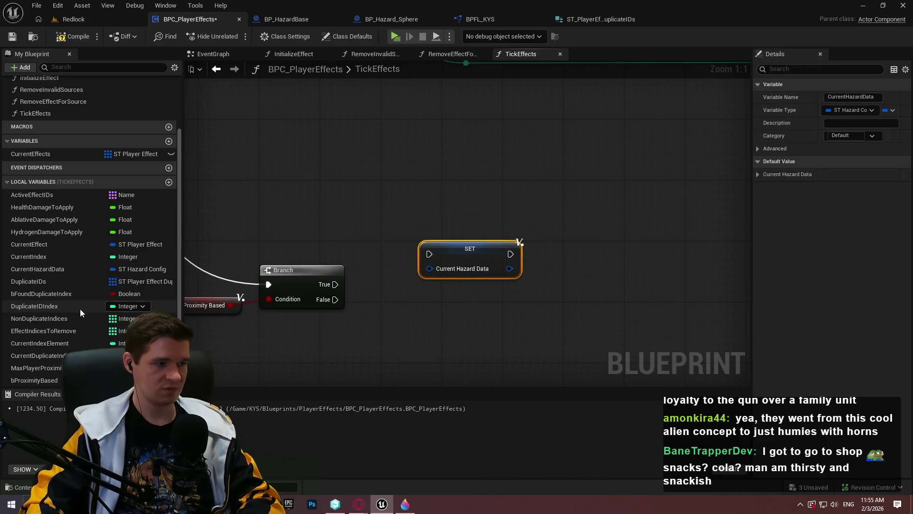
Delete the stray SET node and add getters for Max Player Proximity and Current Hazard Data.
key("Delete")
mouse_move(36, 368)
left_mouse_down()
mouse_move(507, 278)
mouse_move(485, 279)
left_mouse_up()
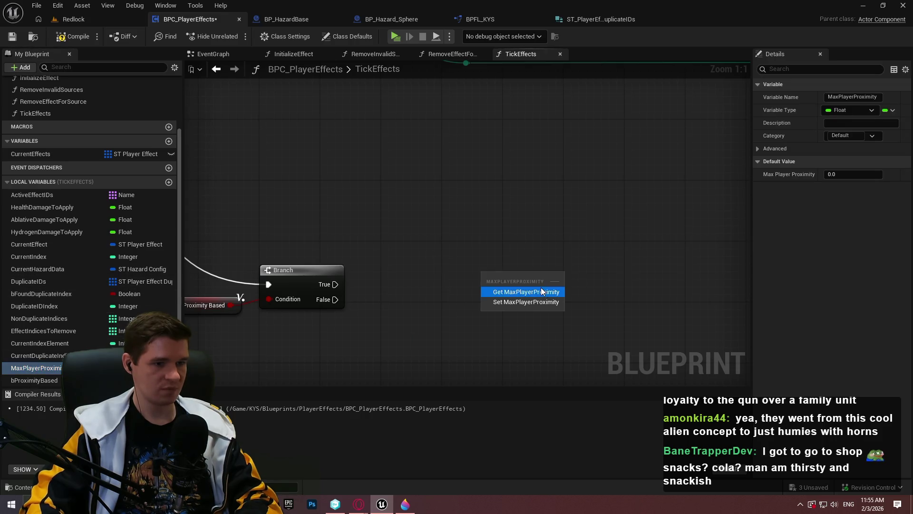
left_click(541, 287)
left_click_drag(47, 269, 393, 162)
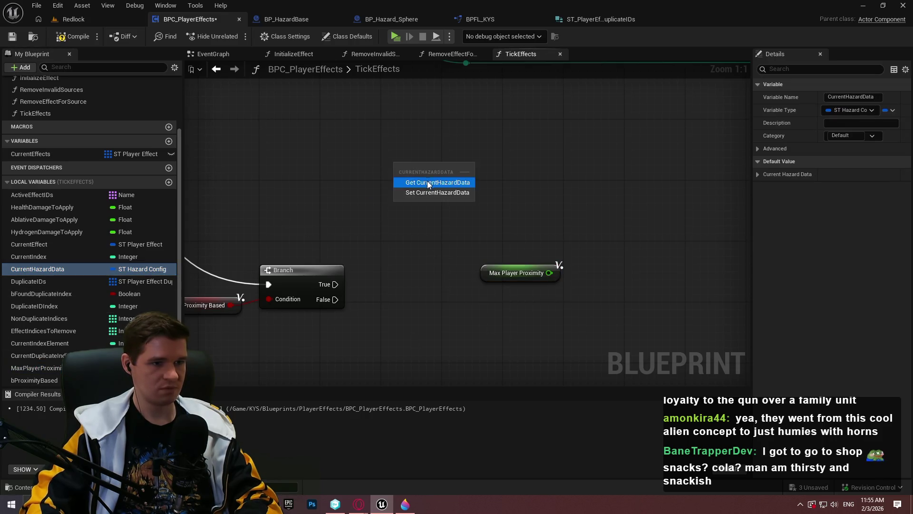
left_click(427, 181)
Split the Current Hazard Data pin into its members, then recombine it.
left_click_drag(455, 166, 518, 175)
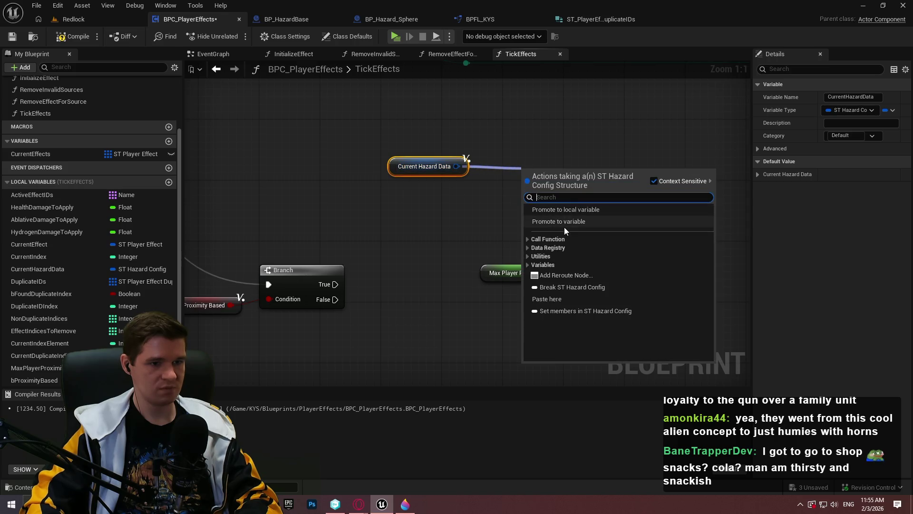
key("Escape")
right_click(459, 166)
left_click(487, 216)
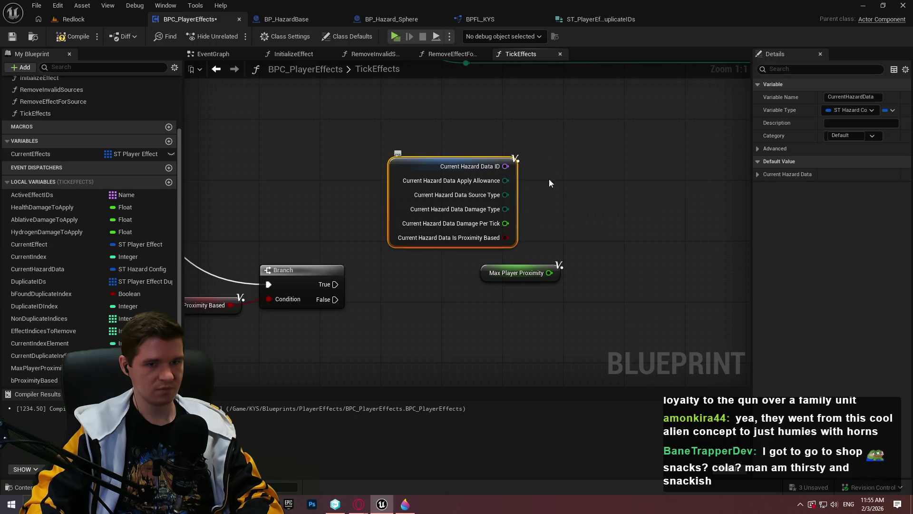
left_click(656, 181)
right_click(441, 181)
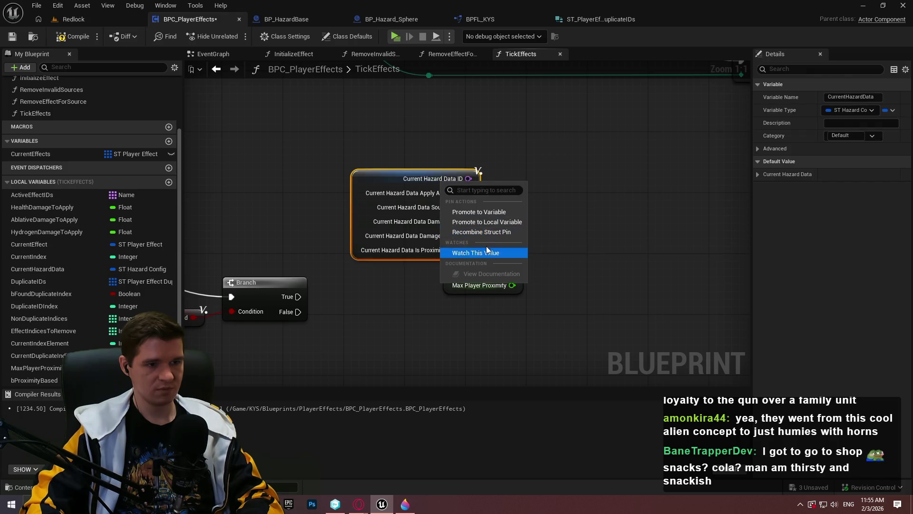
left_click(481, 231)
Add a Break ST Hazard Config node and a Switch on E_HazardDamageType from Damage Type.
type("reak")
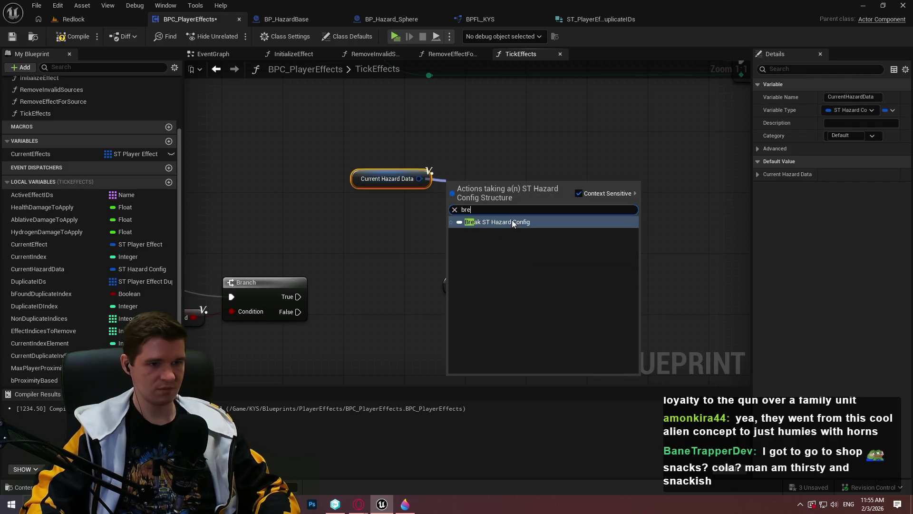
left_click(512, 220)
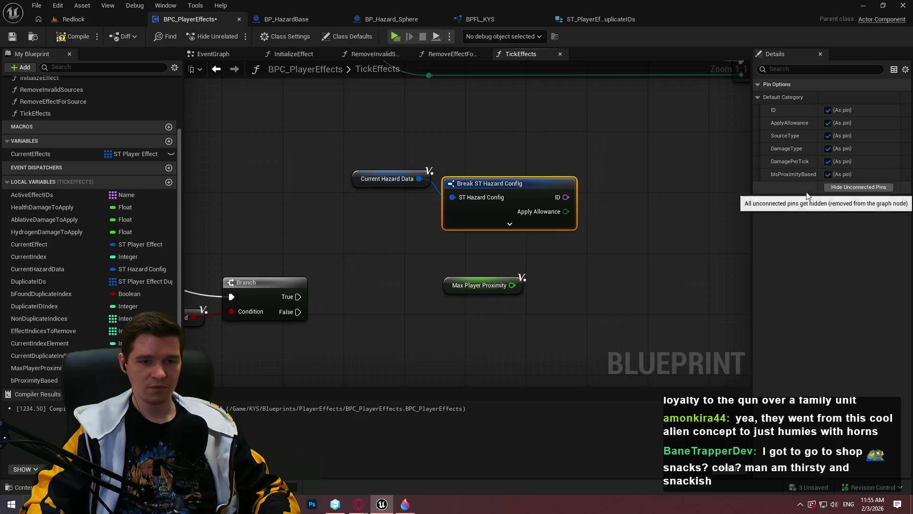
left_click(545, 224)
left_click_drag(523, 183, 538, 153)
left_click(653, 194)
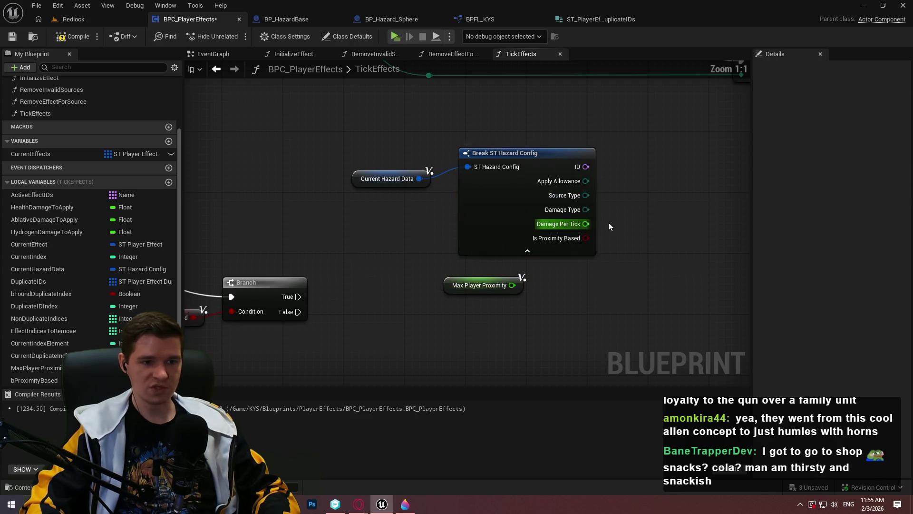
left_click_drag(474, 215, 505, 214)
type("sw")
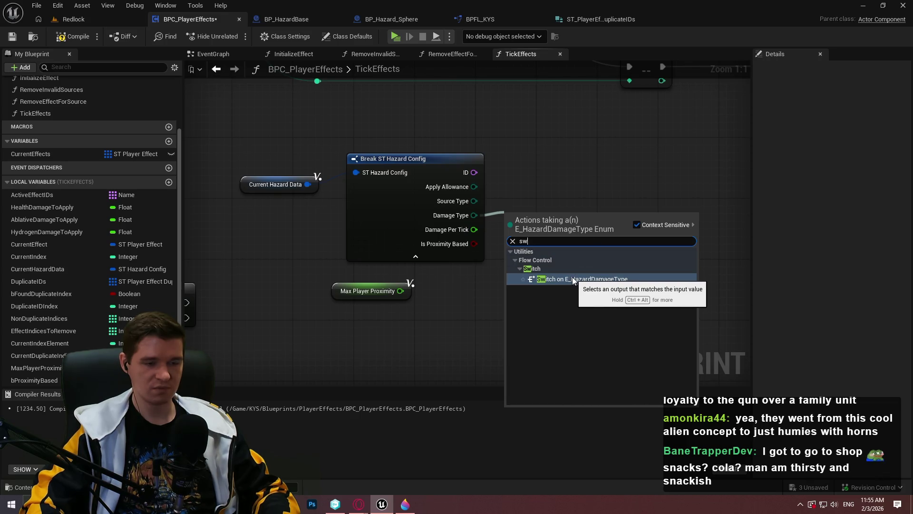
left_click(572, 278)
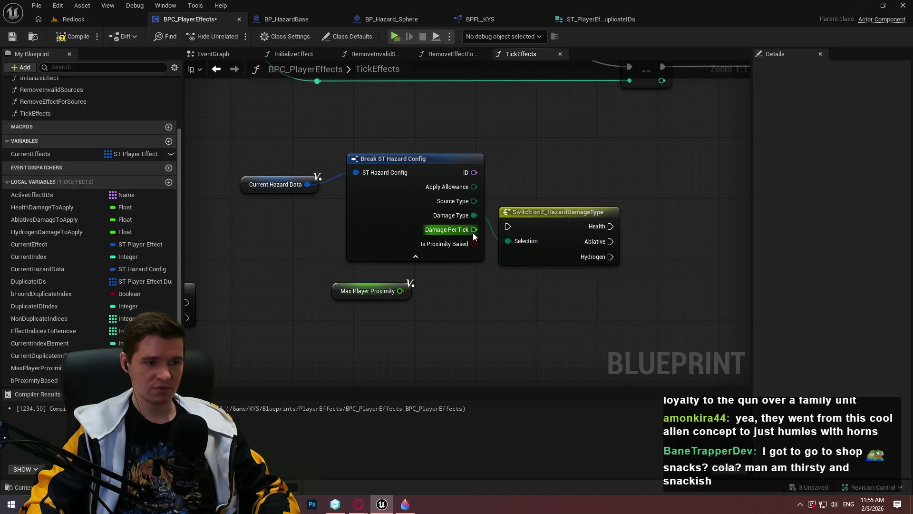
Hide the breakout node's unconnected pins, keeping Damage Type and Damage Per Tick.
left_click(394, 206)
left_click(859, 187)
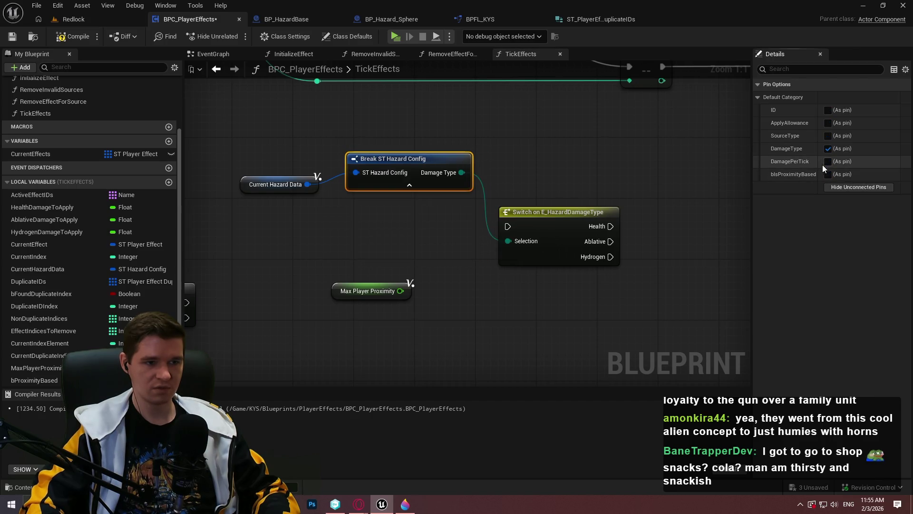
left_click(828, 161)
left_click(472, 270)
Multiply Damage Per Tick by Max Player Proximity.
left_click_drag(473, 186, 474, 285)
type("ma")
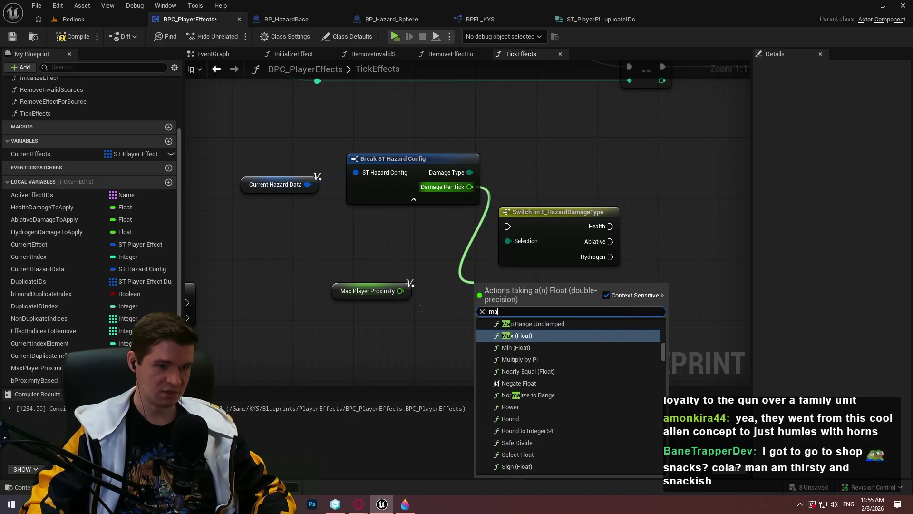
key("BackSpace")
type("ul")
left_click(531, 333)
left_click_drag(401, 290, 478, 305)
Connect Branch True to the switch and rearrange the hazard data, breakout, switch and multiply nodes.
mouse_move(540, 227)
left_mouse_down()
mouse_move(555, 142)
mouse_move(208, 293)
mouse_move(264, 307)
left_mouse_up()
mouse_move(498, 157)
left_mouse_down()
mouse_move(529, 161)
mouse_move(514, 165)
left_mouse_up()
left_click_drag(400, 182, 438, 166)
left_click_drag(719, 271, 368, 125)
left_click_drag(653, 141, 691, 300)
mouse_move(361, 172)
left_mouse_down()
mouse_move(528, 224)
mouse_move(575, 271)
mouse_move(594, 326)
mouse_move(583, 287)
left_mouse_up()
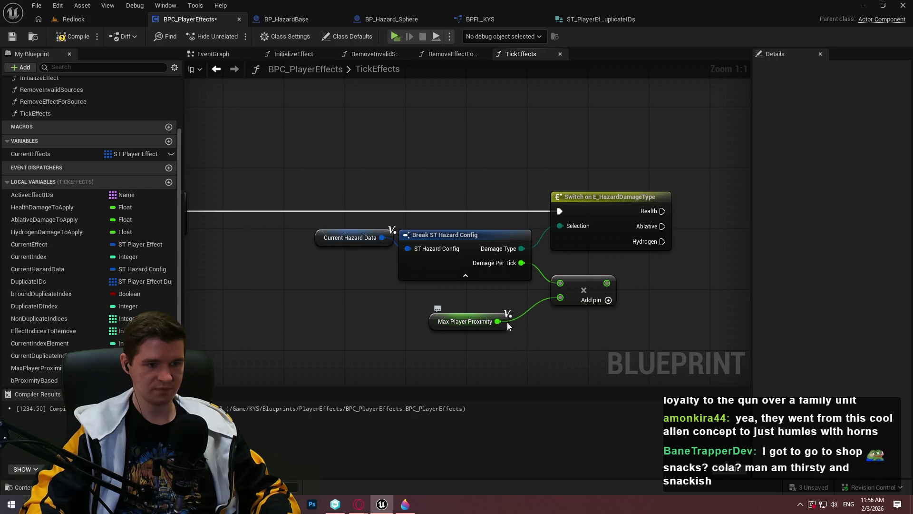
left_click_drag(507, 321, 529, 306)
left_click_drag(451, 336, 300, 313)
mouse_move(508, 301)
left_mouse_down()
mouse_move(589, 290)
mouse_move(647, 306)
mouse_move(644, 259)
mouse_move(463, 242)
left_mouse_up()
left_click_drag(742, 333, 577, 315)
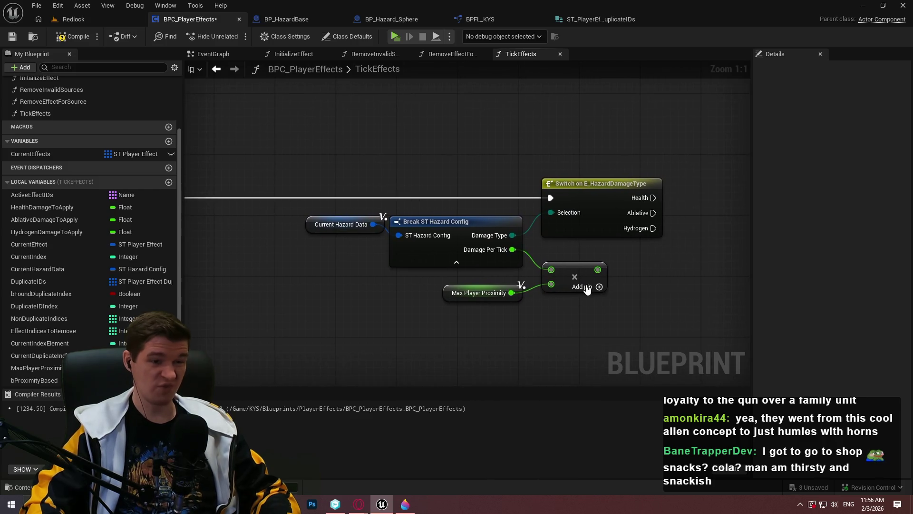
left_click_drag(690, 261, 527, 243)
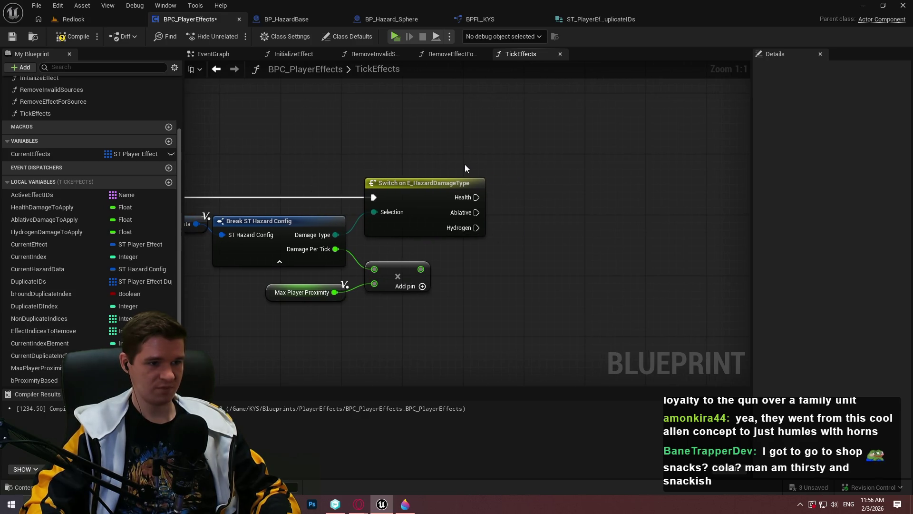
Delete the Switch on E_HazardDamageType node.
left_click(420, 196)
left_click_drag(420, 196, 500, 196)
key("Delete")
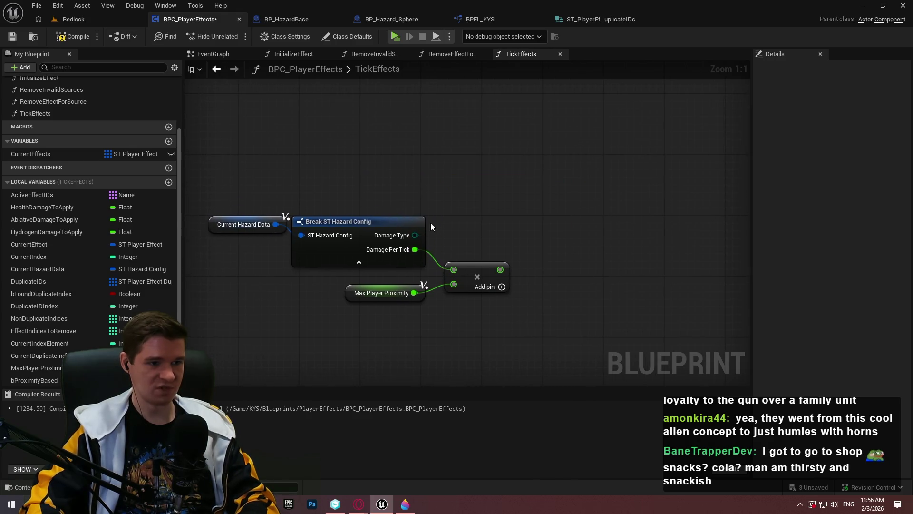
left_click_drag(415, 235, 553, 199)
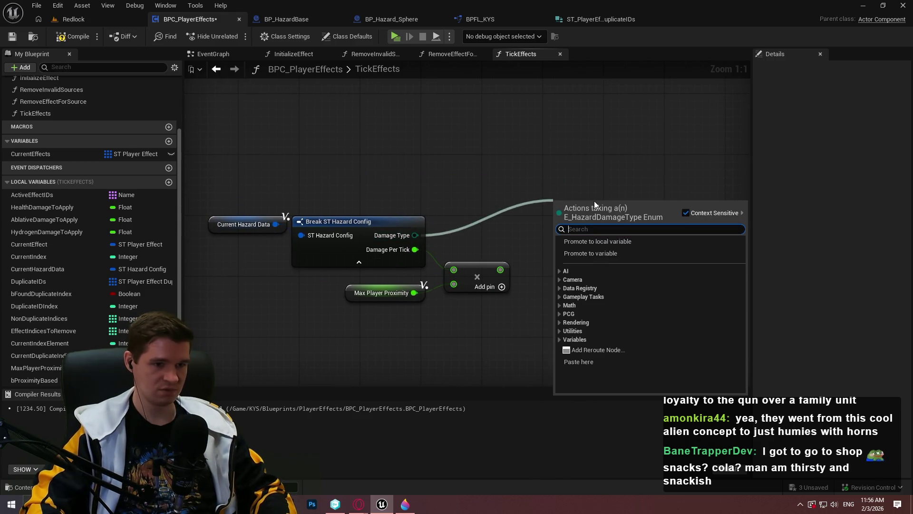
type("select")
left_click(595, 247)
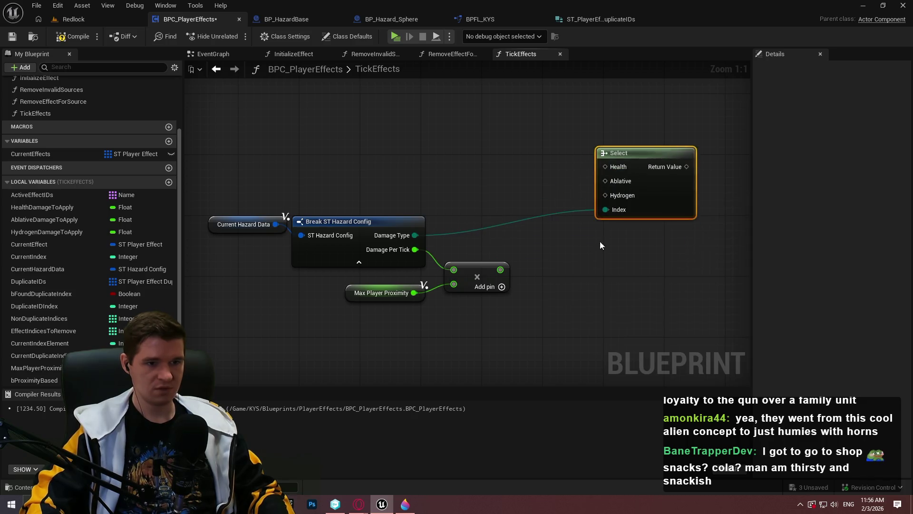
left_click_drag(39, 206, 584, 186)
left_click_drag(58, 222, 573, 202)
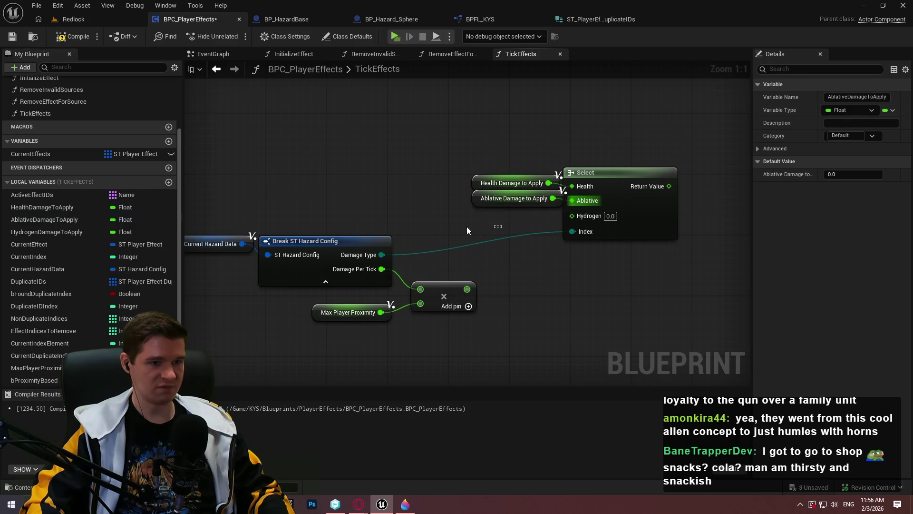
left_click_drag(47, 232, 573, 216)
left_click_drag(476, 213, 478, 221)
left_click_drag(477, 187, 478, 180)
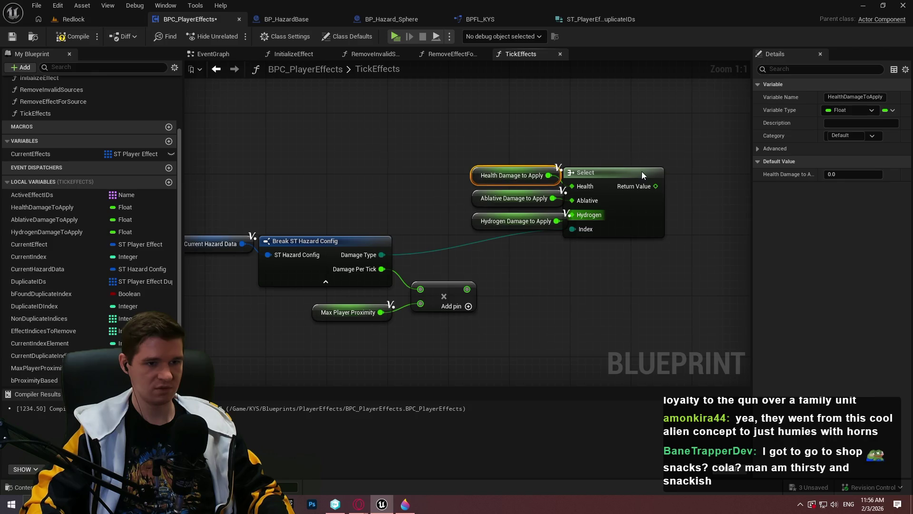
left_click_drag(642, 175, 673, 175)
left_click_drag(620, 286, 567, 299)
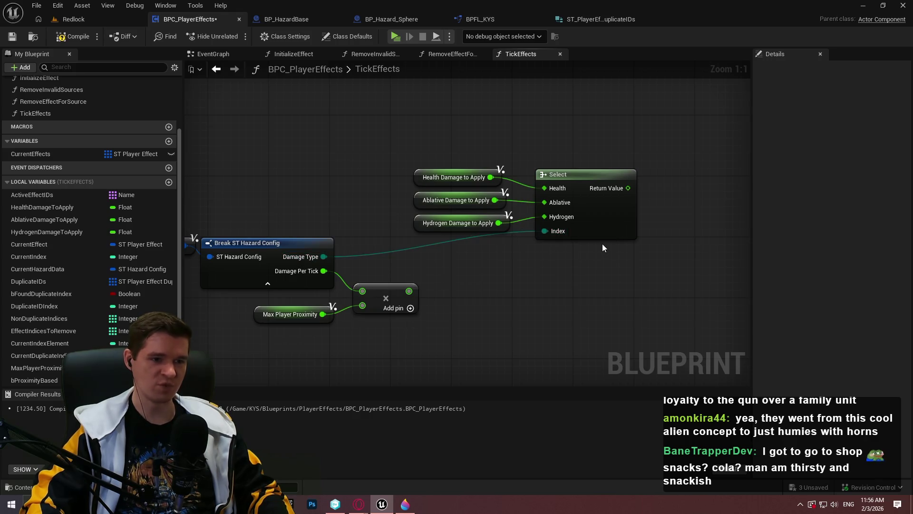
mouse_move(613, 253)
left_mouse_down()
mouse_move(541, 152)
mouse_move(472, 151)
left_mouse_up()
key("Delete")
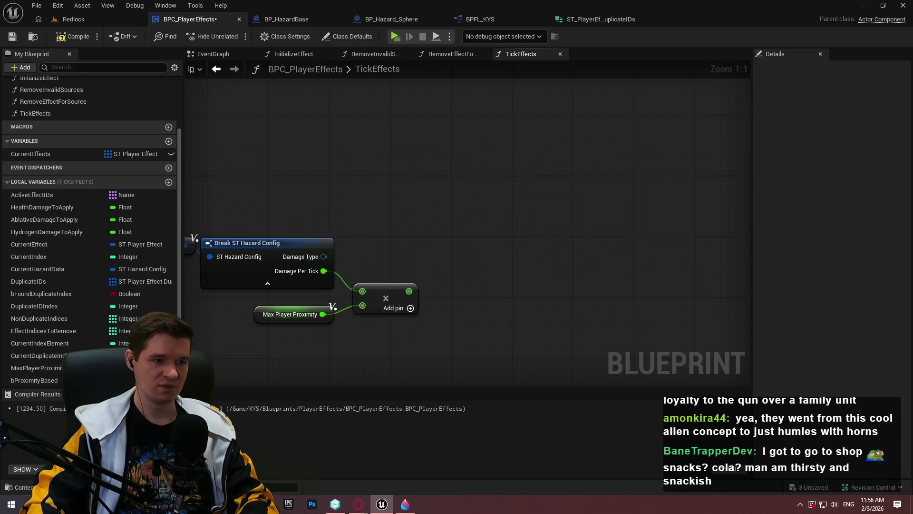
Add a Switch on E_HazardDamageType from Damage Type, driven by Branch True.
left_click_drag(243, 222, 561, 221)
left_click_drag(640, 256, 687, 259)
type("sw")
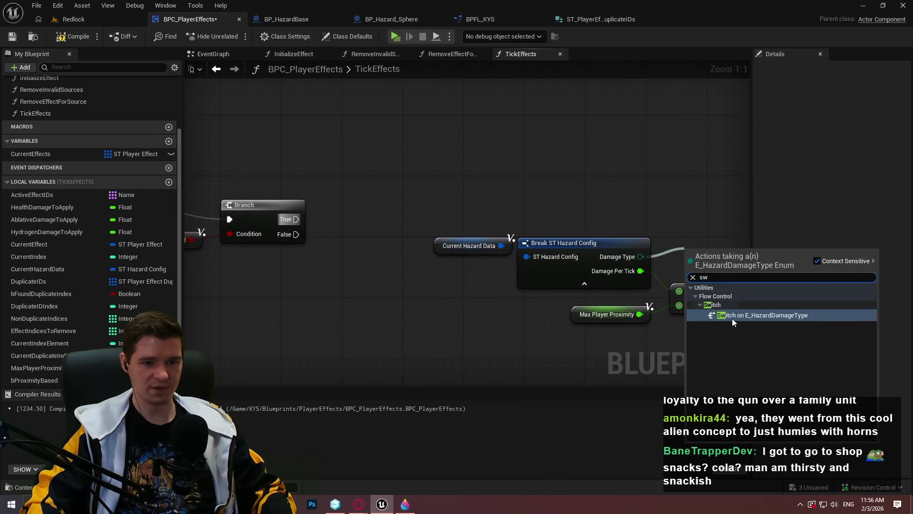
left_click(732, 315)
left_click_drag(679, 219, 298, 221)
mouse_move(432, 238)
left_mouse_down()
mouse_move(293, 265)
mouse_move(109, 192)
left_mouse_up()
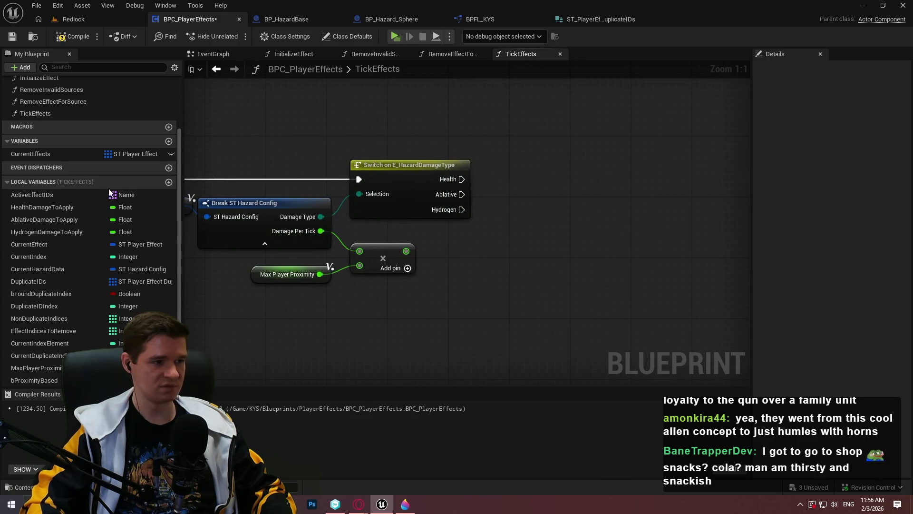
Add and line up setters for Health, Ablative and Hydrogen Damage to Apply.
left_click_drag(45, 209, 552, 167)
left_click(571, 168)
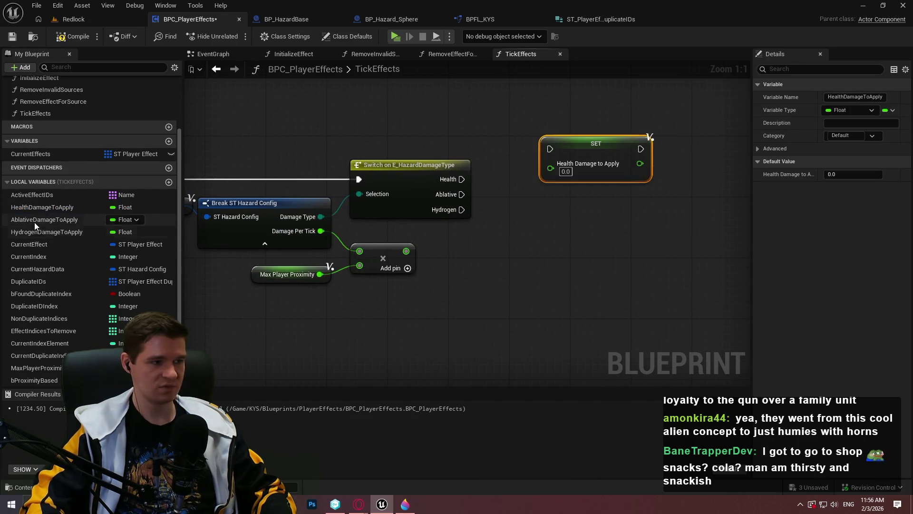
left_click_drag(44, 220, 528, 218)
left_click(547, 220)
left_click_drag(58, 233, 574, 257)
left_click(658, 270)
mouse_move(597, 149)
left_mouse_down()
mouse_move(580, 152)
mouse_move(680, 283)
left_mouse_up()
left_click(565, 136)
left_click_drag(617, 163, 684, 158)
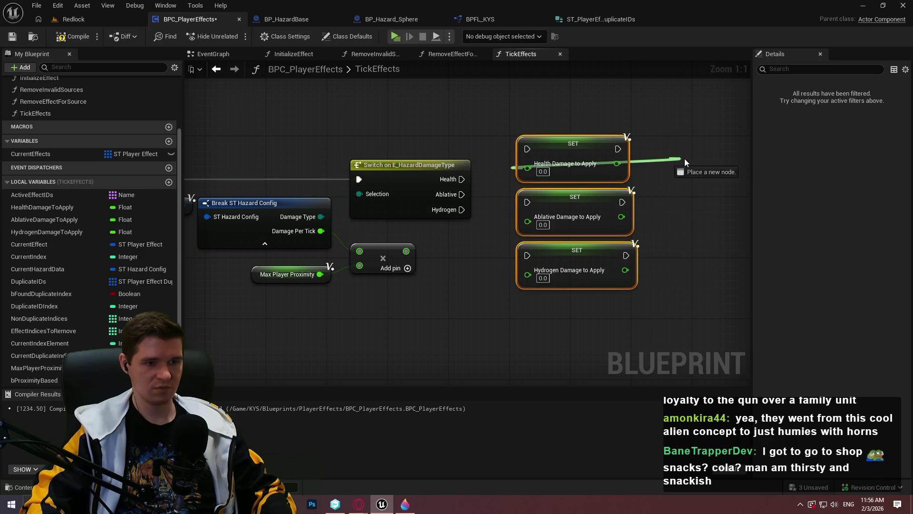
key("Escape")
left_click_drag(580, 152, 648, 155)
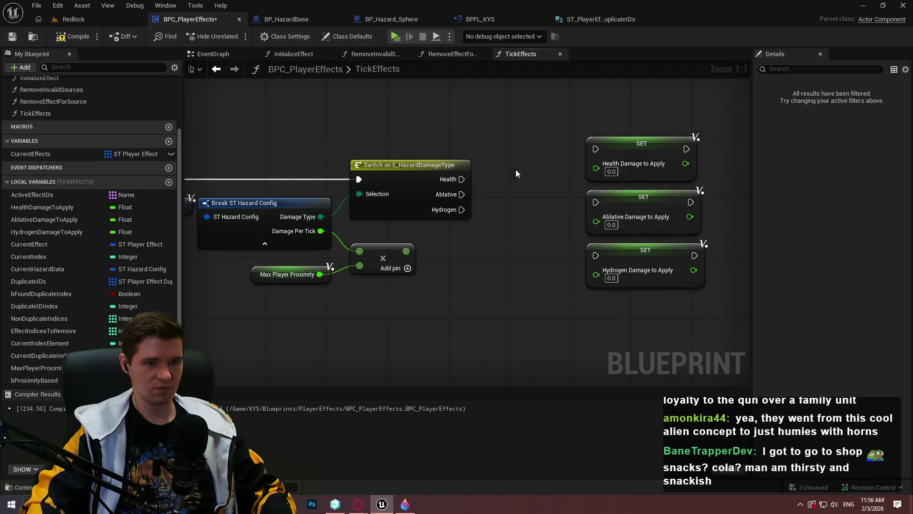
Add a Select node driven by Damage Type.
left_click(516, 170)
left_click_drag(347, 202, 470, 240)
type("sw")
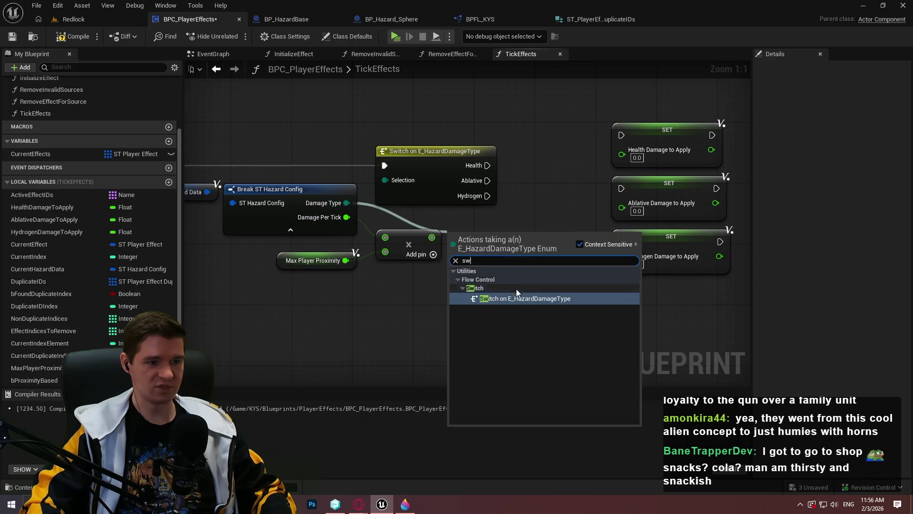
key("Escape")
left_click_drag(346, 203, 491, 228)
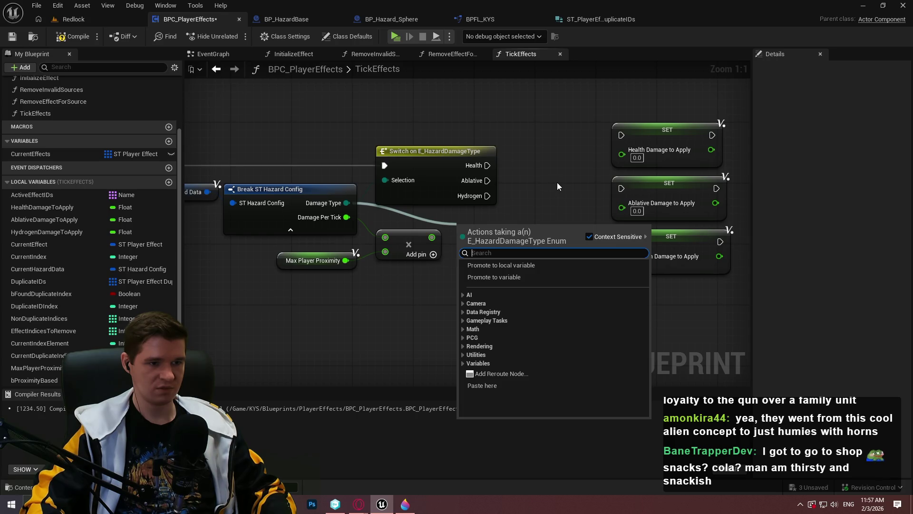
type("select")
left_click(493, 271)
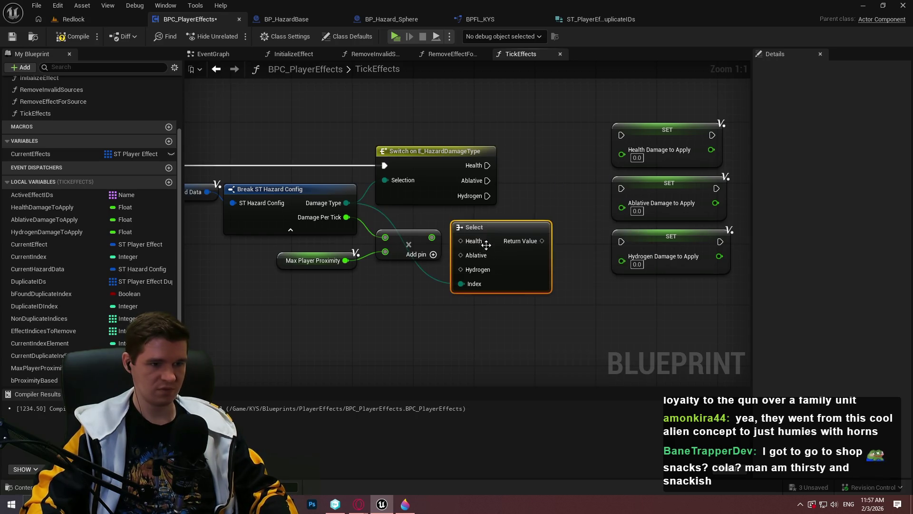
Move Max Player Proximity and the multiply node down-left and reposition the Damage Type Select.
left_click_drag(421, 299, 342, 242)
left_click_drag(395, 252, 365, 320)
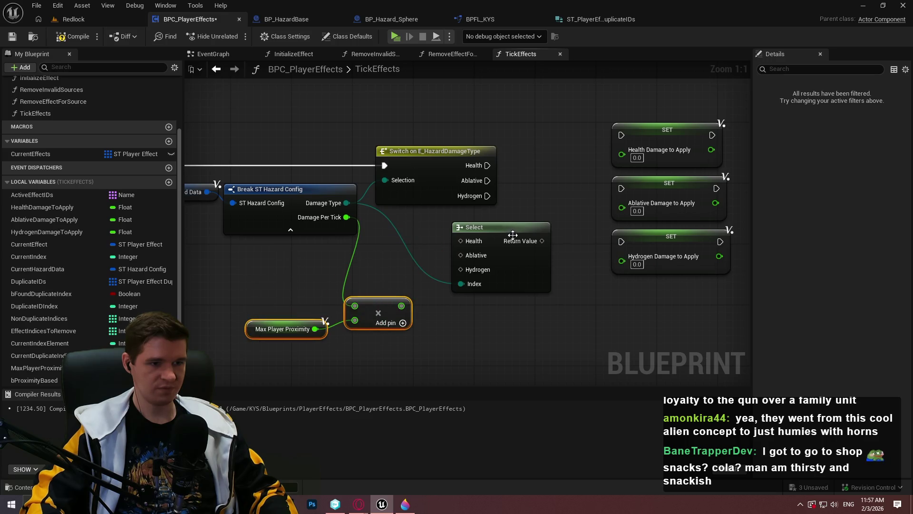
left_click_drag(513, 235, 549, 207)
left_click_drag(294, 229, 605, 249)
mouse_move(323, 259)
left_mouse_down()
mouse_move(558, 339)
mouse_move(292, 118)
mouse_move(398, 357)
mouse_move(686, 201)
mouse_move(344, 183)
left_mouse_up()
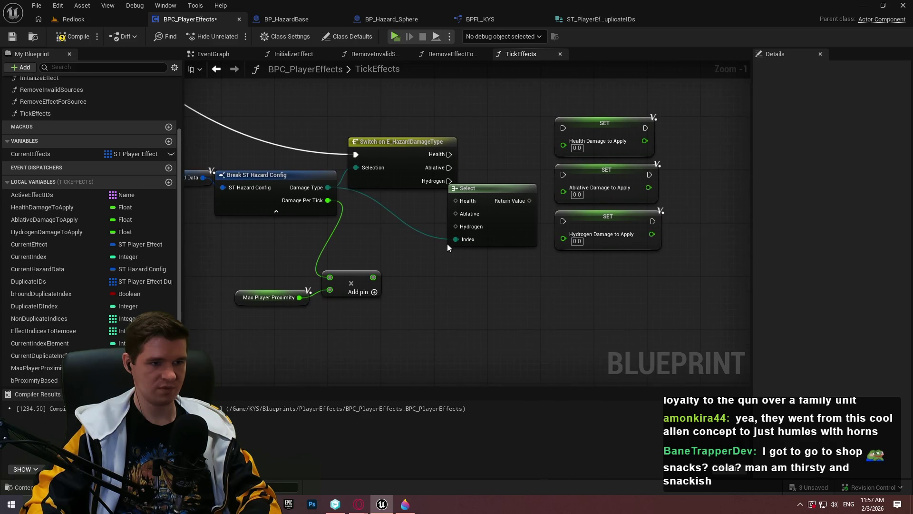
scroll(413, 250, "up", 1)
mouse_move(475, 238)
left_mouse_down()
mouse_move(473, 288)
mouse_move(474, 264)
mouse_move(512, 232)
left_mouse_up()
Add a second Select indexed by Proximity Based, with the multiplied damage on True.
right_click(471, 275)
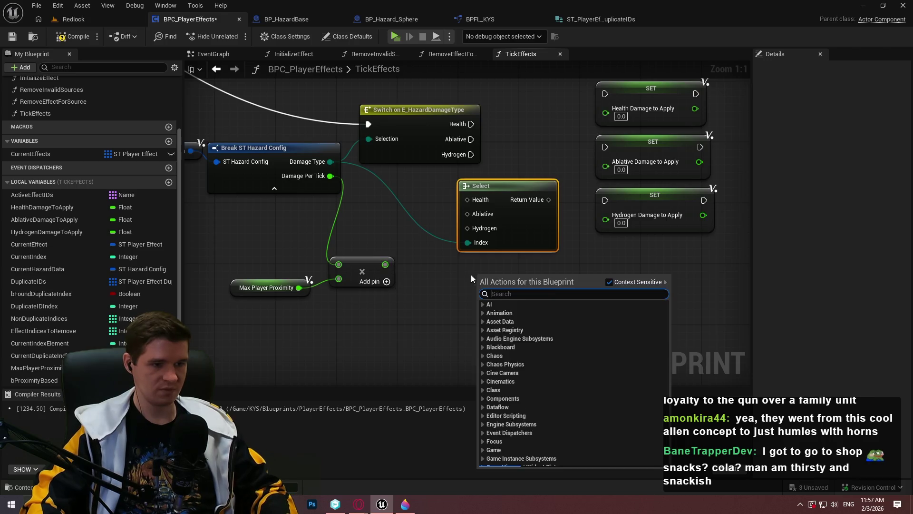
type("selec")
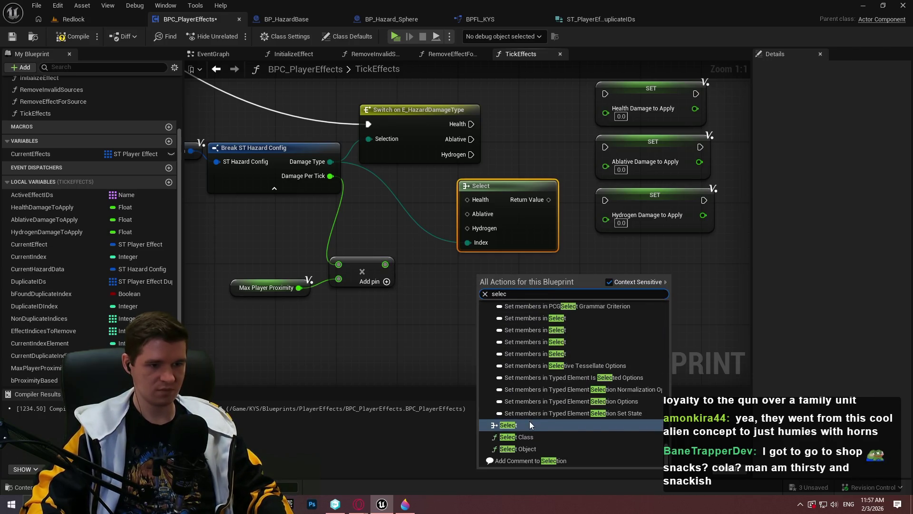
left_click(529, 424)
left_click_drag(34, 380, 483, 325)
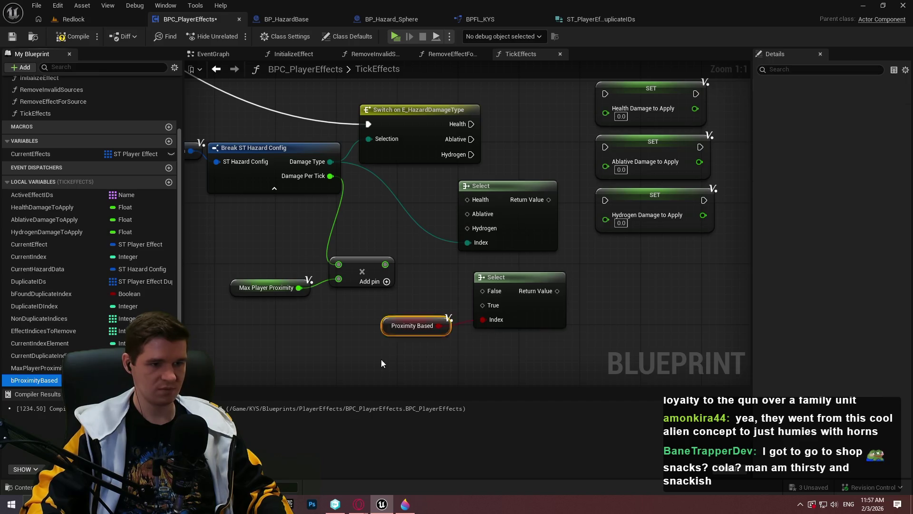
mouse_move(385, 264)
left_mouse_down()
mouse_move(483, 306)
mouse_move(309, 180)
left_mouse_up()
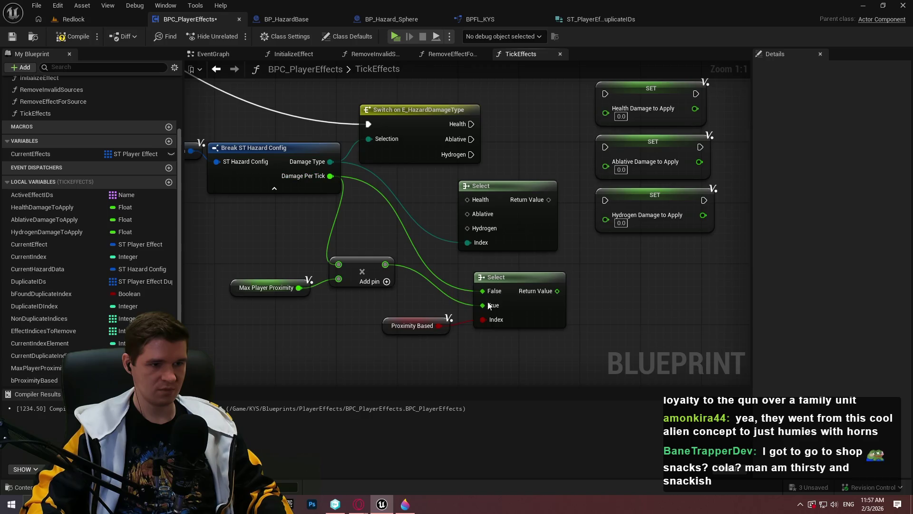
left_click_drag(569, 288, 545, 325)
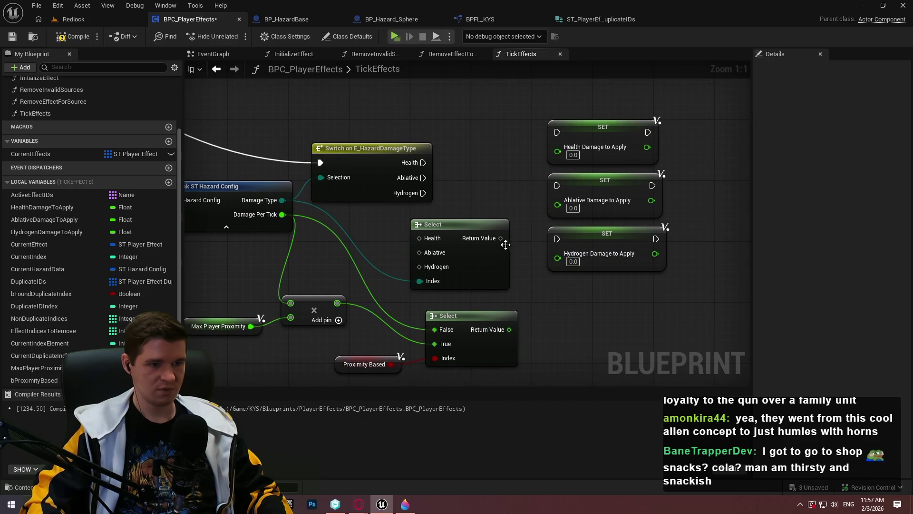
Add an Add node from the first Select into Health Damage to Apply, then delete it and the conversion node.
mouse_move(501, 238)
left_mouse_down()
mouse_move(546, 296)
mouse_move(541, 303)
left_mouse_up()
type("+")
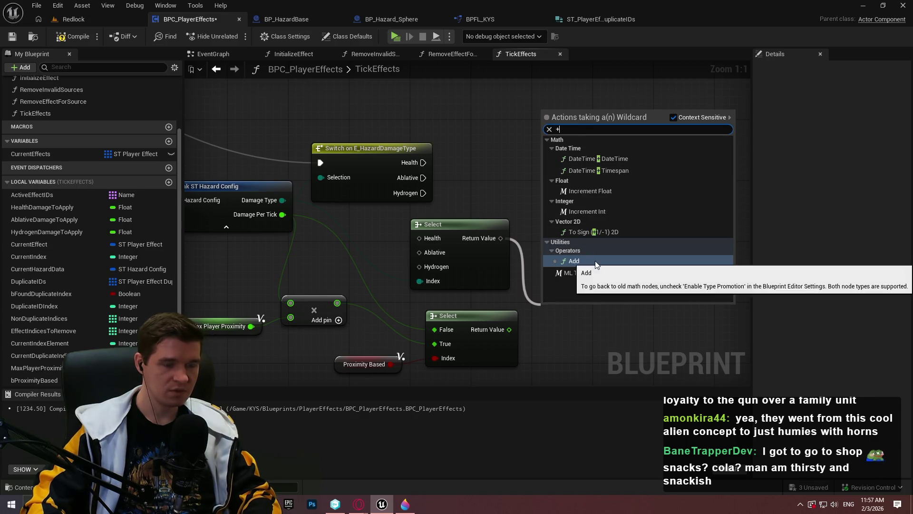
left_click(576, 261)
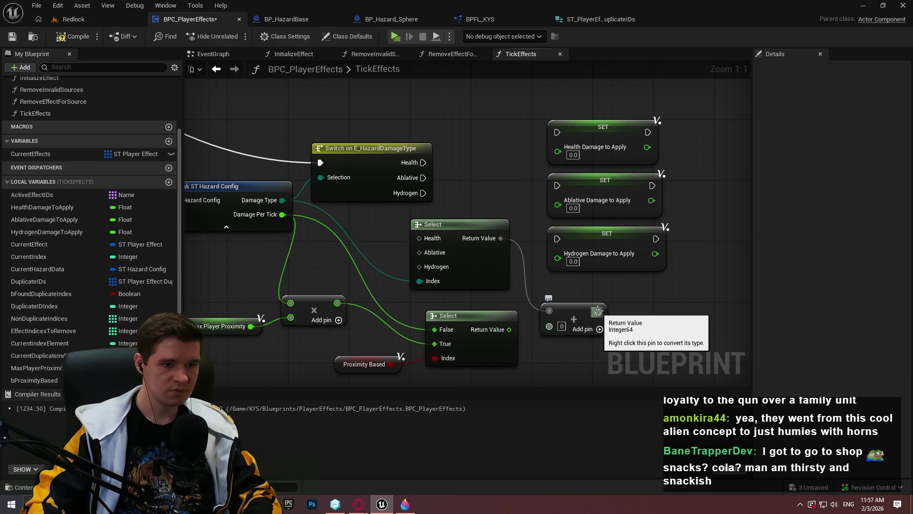
left_click_drag(598, 311, 558, 147)
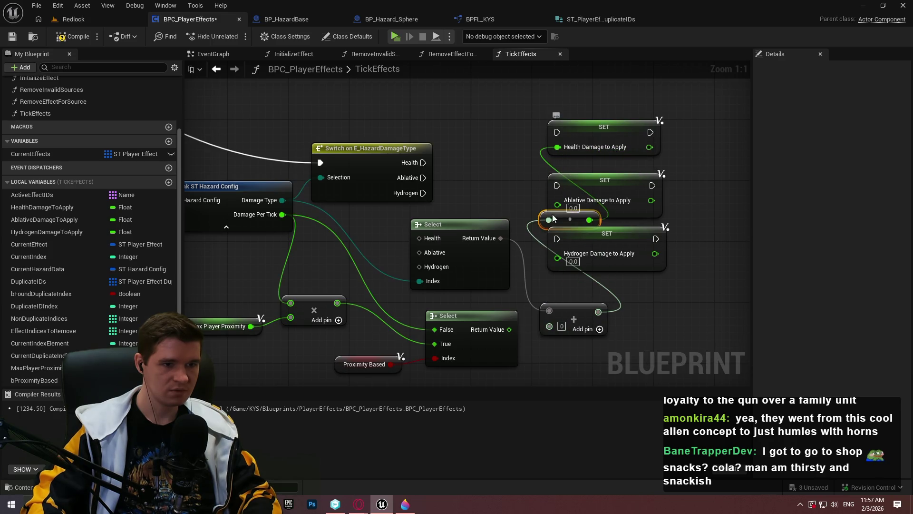
key("Delete")
left_click(573, 314)
key("Delete")
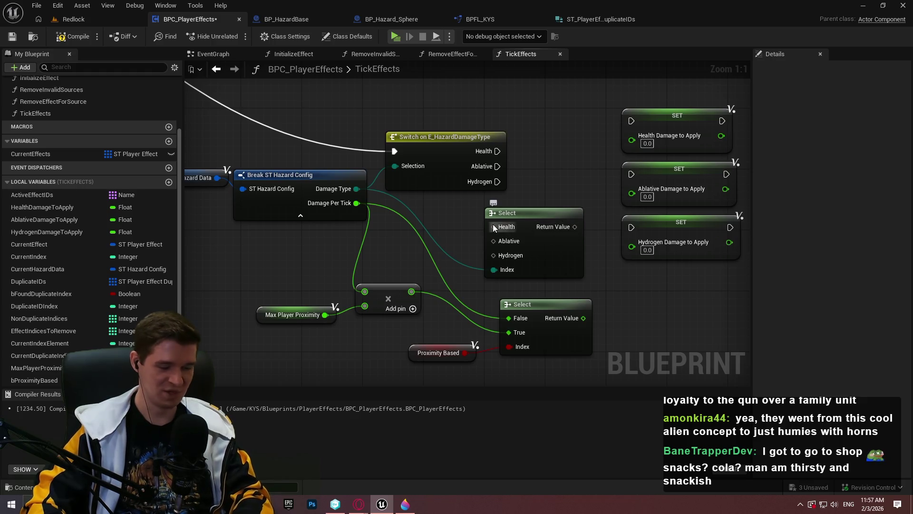
Wire the Health, Ablative and Hydrogen Damage to Apply getters into the first Select's matching options.
mouse_move(571, 220)
left_mouse_down()
mouse_move(541, 208)
mouse_move(513, 217)
left_mouse_up()
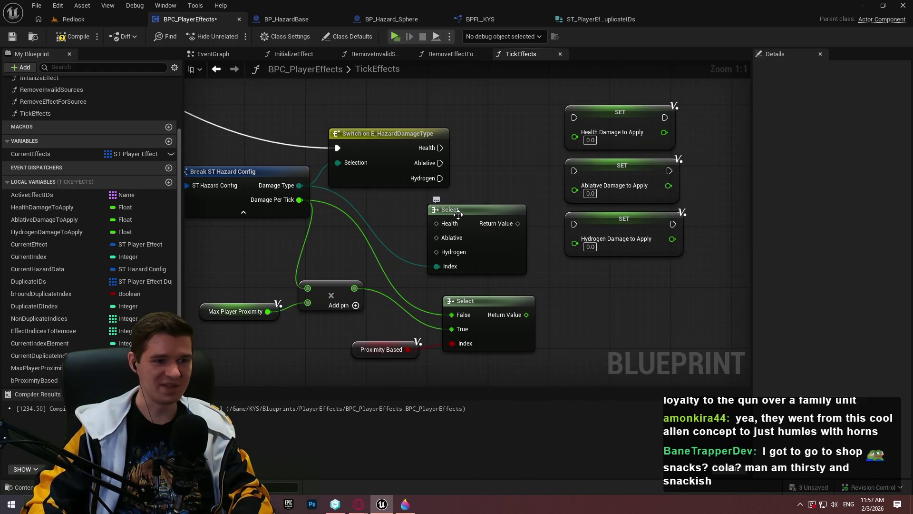
left_click_drag(29, 207, 441, 227)
left_click_drag(73, 219, 464, 239)
left_click_drag(24, 231, 453, 252)
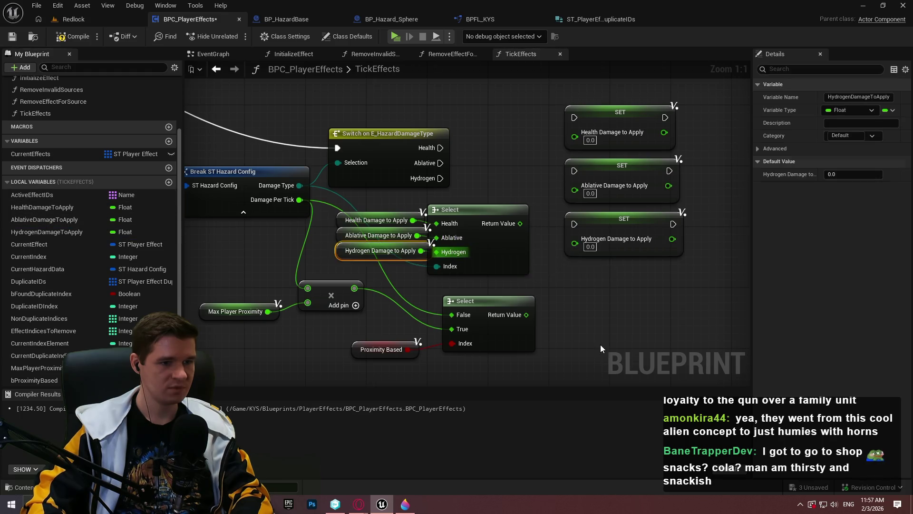
Add an Add node summing the first Select's result with the proximity-adjusted damage.
mouse_move(520, 223)
left_mouse_down()
mouse_move(607, 290)
mouse_move(571, 324)
mouse_move(526, 314)
left_mouse_up()
type("+")
left_click(648, 368)
mouse_move(658, 295)
left_mouse_down()
mouse_move(584, 195)
mouse_move(584, 145)
left_mouse_up()
Feed the sum into the Health, Ablative and Hydrogen SETs and wire each Switch execution pin.
mouse_move(659, 296)
left_mouse_down()
mouse_move(574, 189)
mouse_move(628, 249)
mouse_move(575, 244)
left_mouse_up()
mouse_move(441, 178)
left_mouse_down()
mouse_move(574, 223)
mouse_move(570, 173)
left_mouse_up()
left_click_drag(440, 148, 574, 118)
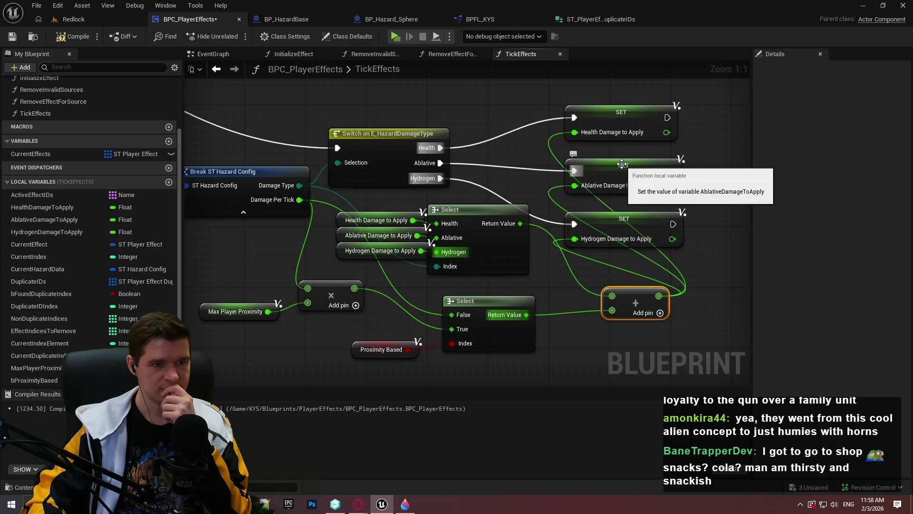
Rearrange the SET nodes, Add node, lower Select and damage getters into a cleaner layout.
mouse_move(714, 259)
left_mouse_down()
mouse_move(587, 110)
mouse_move(694, 110)
left_mouse_up()
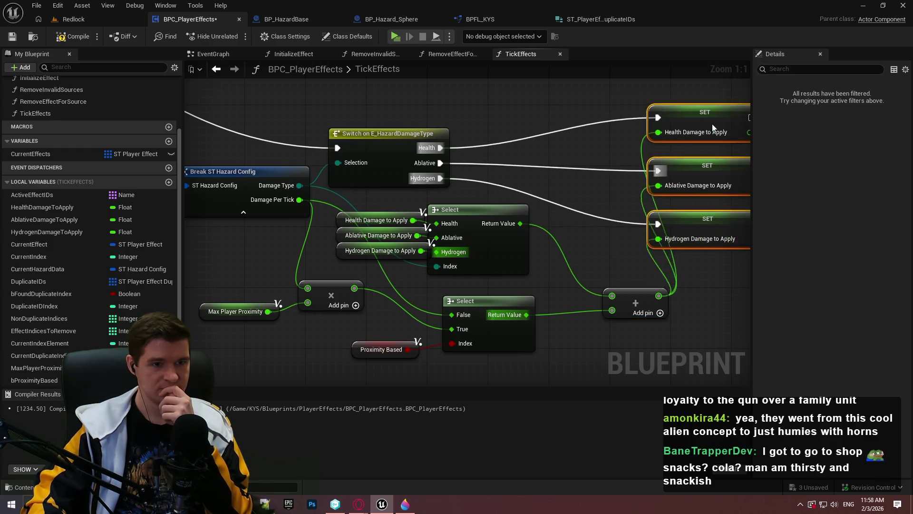
mouse_move(639, 296)
left_mouse_down()
mouse_move(586, 218)
mouse_move(598, 261)
mouse_move(572, 218)
mouse_move(579, 213)
mouse_move(593, 280)
left_mouse_up()
left_click_drag(525, 351, 517, 350)
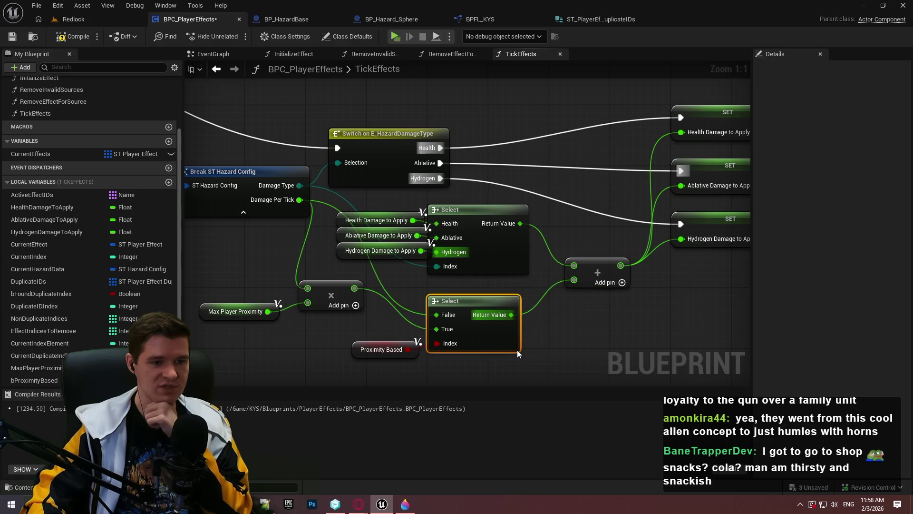
left_click(400, 255)
scroll(607, 328, "down", 2)
mouse_move(601, 279)
left_mouse_down()
mouse_move(272, 184)
mouse_move(301, 173)
left_mouse_up()
left_click_drag(485, 259, 515, 316)
scroll(522, 204, "up", 2)
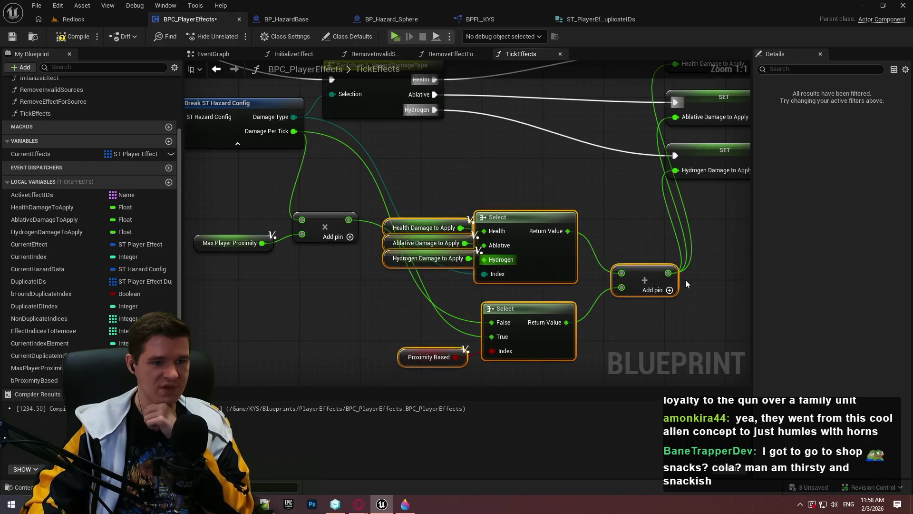
left_click_drag(686, 285, 701, 212)
mouse_move(410, 151)
left_mouse_down()
mouse_move(402, 143)
mouse_move(399, 195)
left_mouse_up()
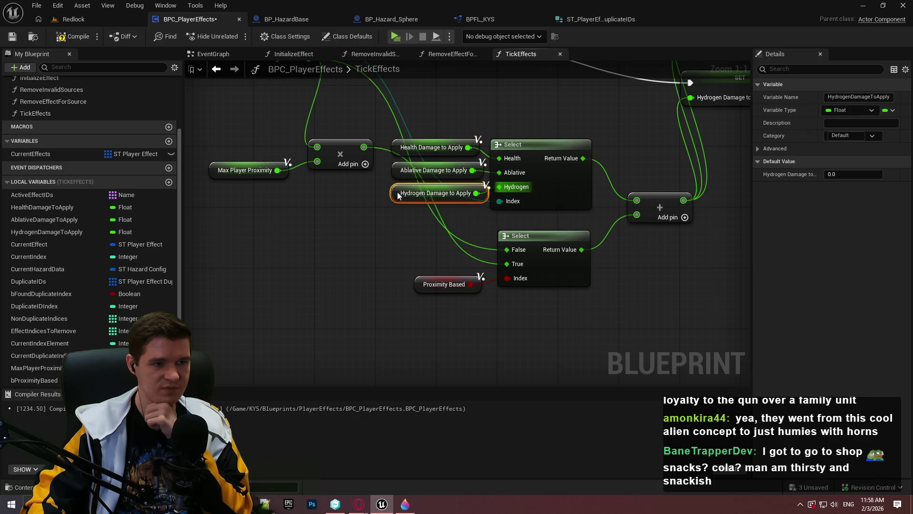
left_click(453, 258)
Move Max Player Proximity and its multiply node beside Proximity Based, and nudge the damage getters.
mouse_move(454, 232)
left_mouse_down()
mouse_move(566, 242)
mouse_move(490, 264)
left_mouse_up()
left_click_drag(423, 224, 309, 181)
mouse_move(386, 190)
left_mouse_down()
mouse_move(468, 290)
mouse_move(451, 305)
mouse_move(424, 301)
mouse_move(437, 301)
mouse_move(434, 295)
left_mouse_up()
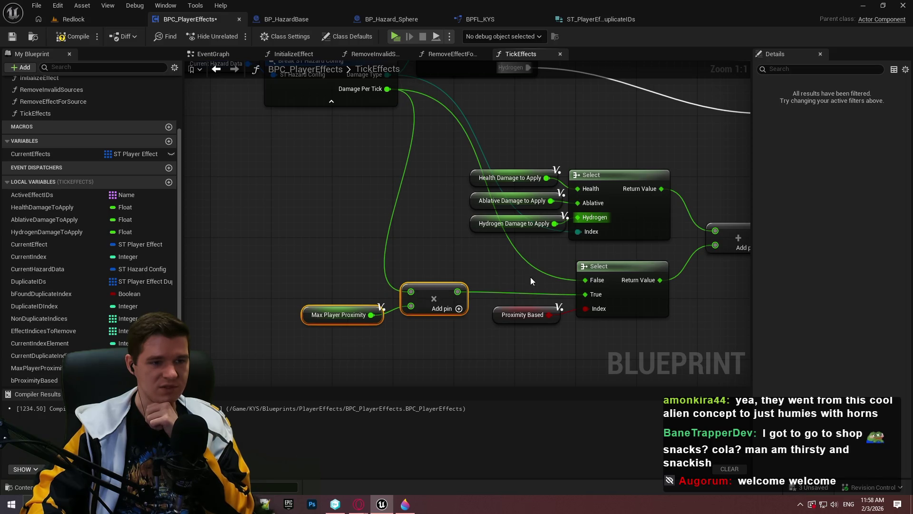
scroll(524, 262, "down", 1)
mouse_move(511, 253)
left_mouse_down()
mouse_move(327, 111)
mouse_move(418, 94)
mouse_move(361, 252)
mouse_move(381, 239)
mouse_move(395, 250)
left_mouse_up()
left_click(523, 181)
left_click_drag(593, 222, 527, 226)
left_click_drag(576, 259, 474, 191)
left_click_drag(495, 247, 475, 240)
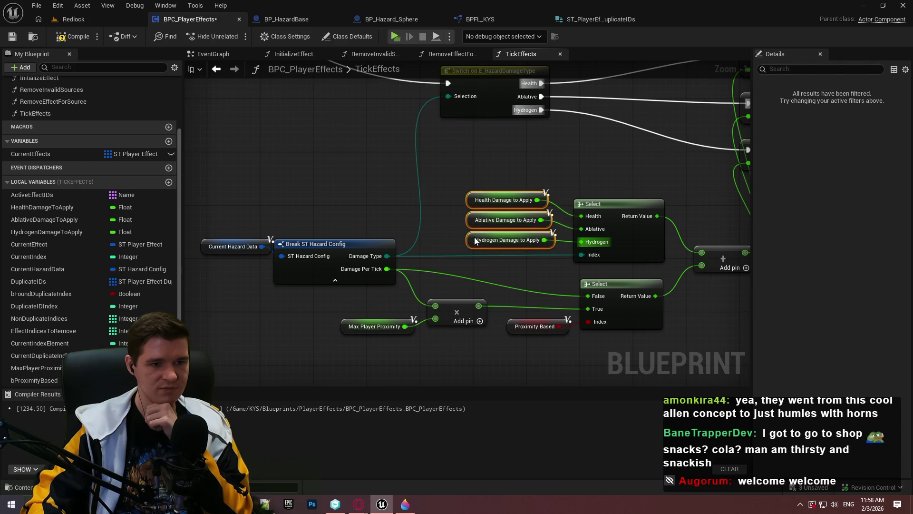
scroll(595, 244, "down", 2)
mouse_move(520, 281)
left_mouse_down()
mouse_move(341, 150)
mouse_move(465, 202)
mouse_move(496, 190)
left_mouse_up()
left_click_drag(619, 261, 482, 147)
Move the three SET nodes further right.
left_click_drag(549, 153, 655, 157)
scroll(543, 256, "up", 1)
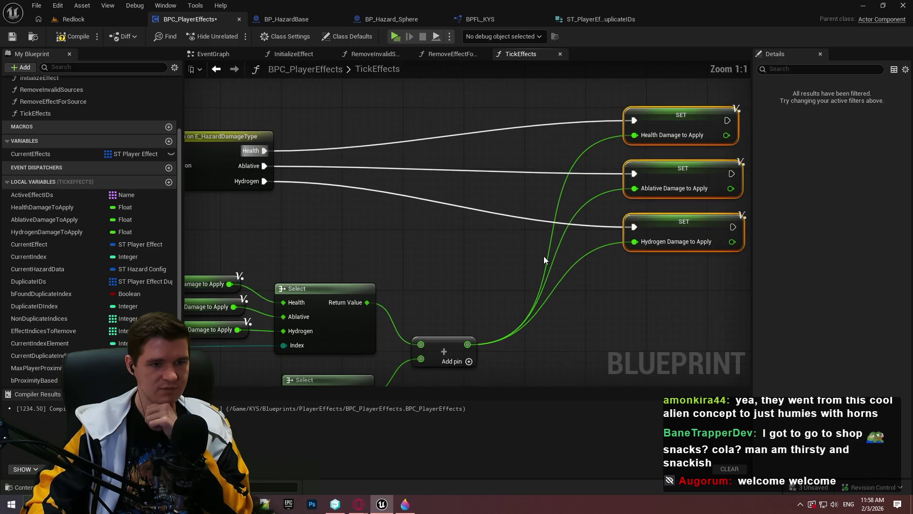
left_click(541, 257)
scroll(579, 210, "up", 1)
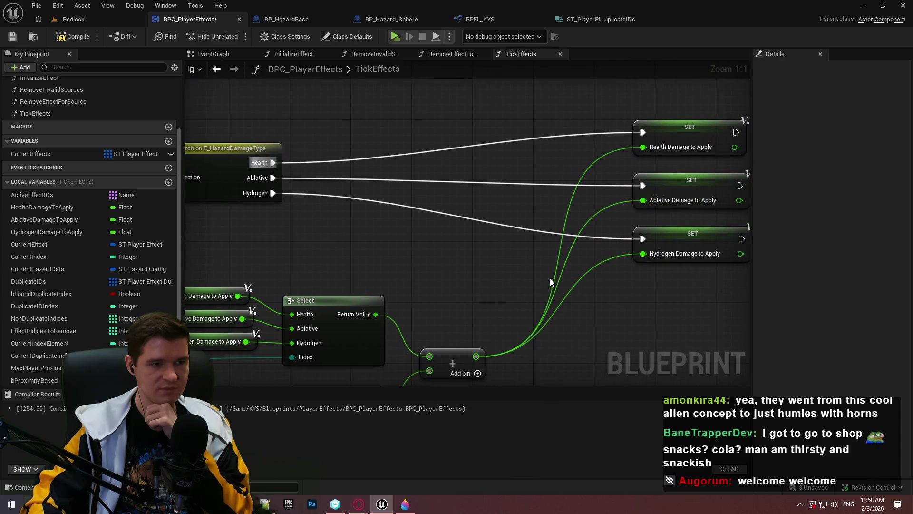
Add a reroute point on the Health execution wire and position it to the left.
double_click(419, 152)
left_click_drag(413, 148, 310, 133)
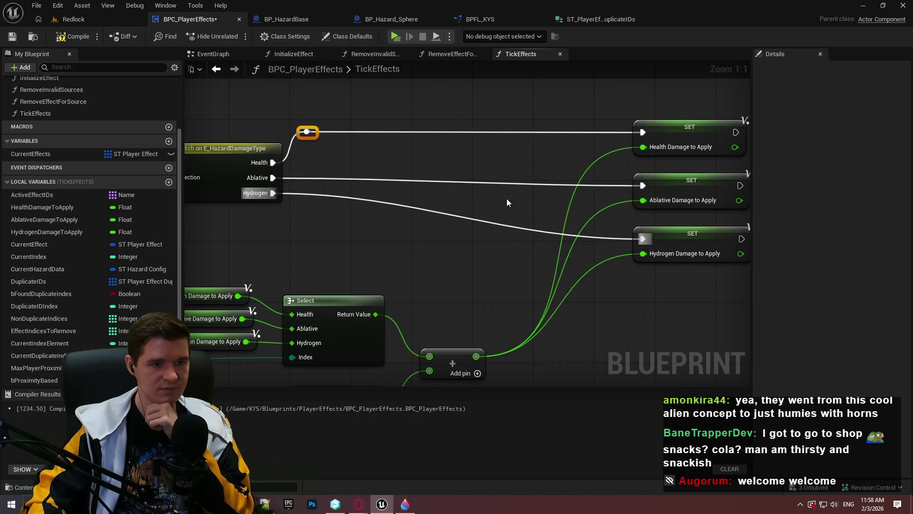
left_click_drag(757, 266, 669, 125)
left_click(547, 221)
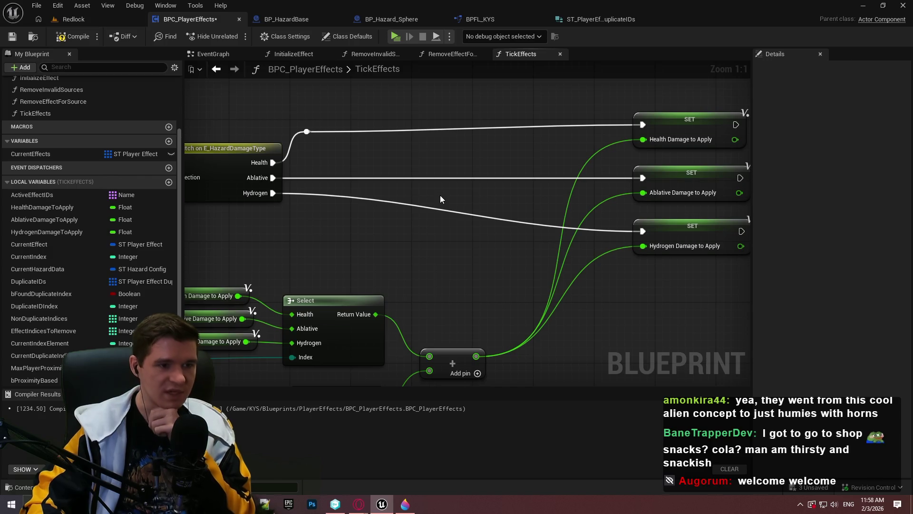
left_click(308, 131)
left_click_drag(315, 133, 321, 126)
left_click(343, 164)
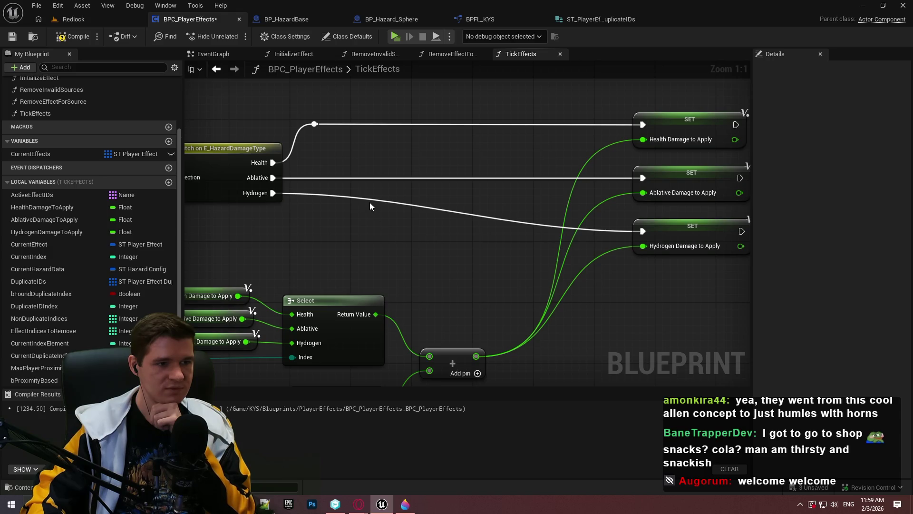
Add a reroute point on the Hydrogen execution wire and move it down and left.
double_click(370, 198)
left_click_drag(369, 196, 323, 232)
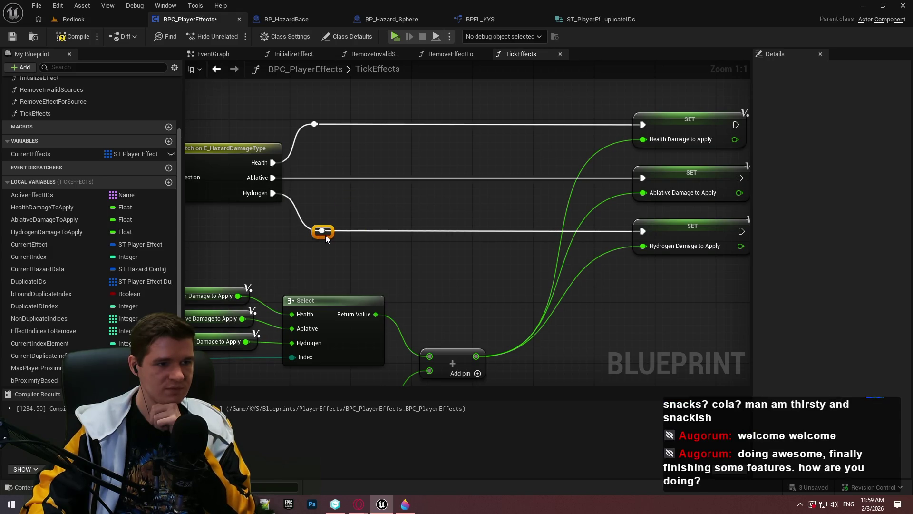
left_click(427, 258)
scroll(433, 259, "down", 2)
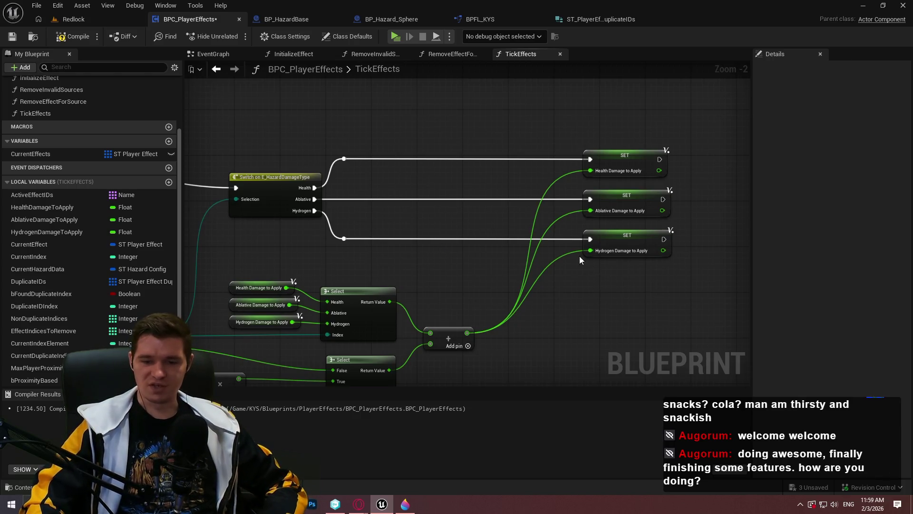
Add a reroute point on the Damage Per Tick wire and reposition it.
scroll(533, 261, "down", 1)
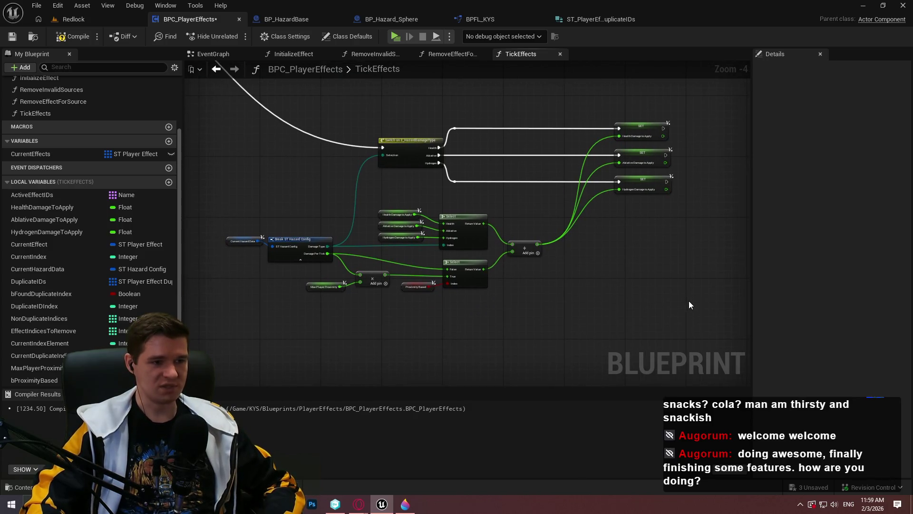
scroll(689, 301, "down", 1)
scroll(518, 312, "up", 4)
left_click_drag(269, 267, 409, 243)
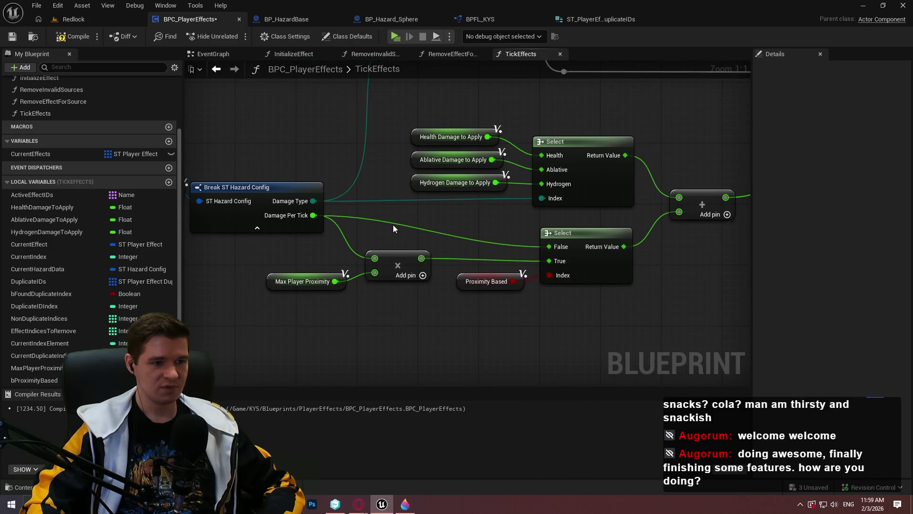
double_click(399, 225)
mouse_move(399, 224)
left_mouse_down()
mouse_move(478, 227)
mouse_move(373, 248)
mouse_move(402, 248)
mouse_move(389, 249)
mouse_move(341, 246)
mouse_move(378, 248)
mouse_move(374, 258)
left_mouse_up()
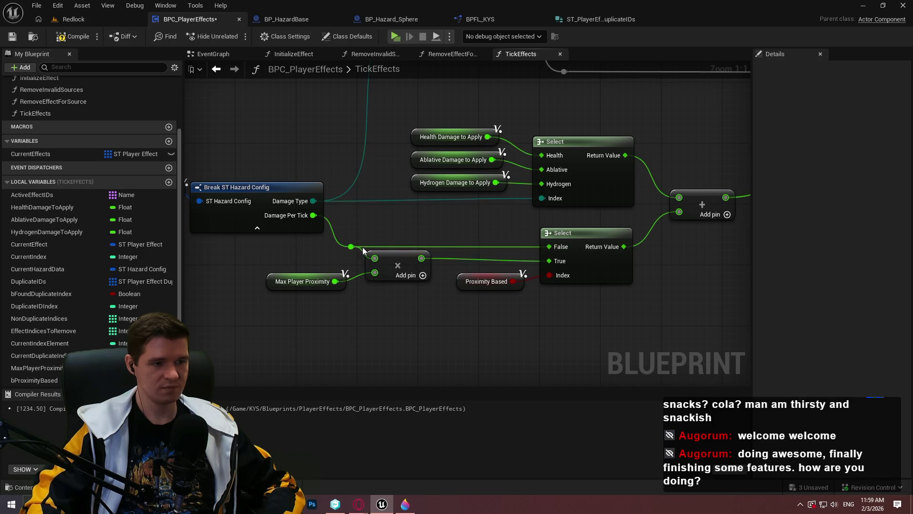
Reposition Max Player Proximity, its multiply node and the Proximity Based getter lower in the graph.
left_click_drag(403, 294, 290, 267)
left_click_drag(395, 272, 402, 279)
left_click(441, 323)
mouse_move(518, 285)
left_mouse_down()
mouse_move(515, 313)
mouse_move(494, 335)
left_mouse_up()
left_click_drag(377, 292, 280, 271)
left_click_drag(425, 277, 463, 284)
left_click(511, 329)
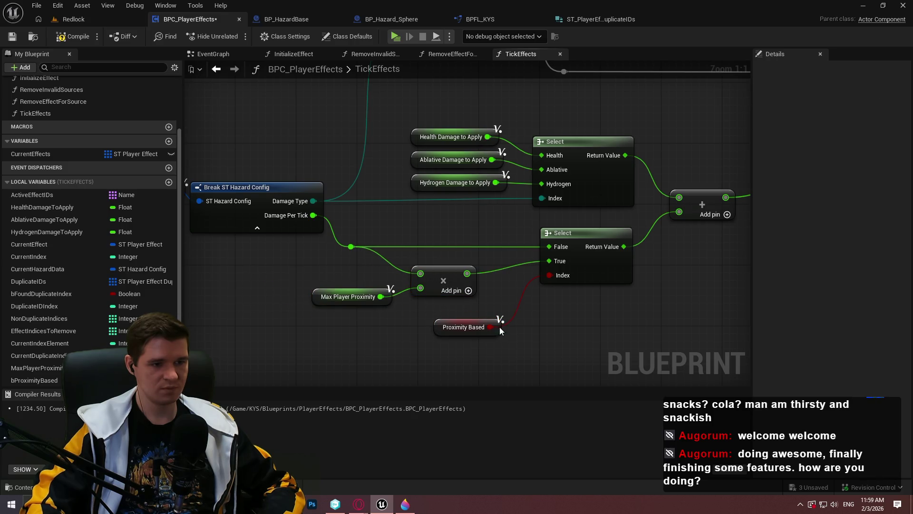
left_click_drag(499, 328, 479, 338)
left_click(482, 341)
Look over the finished graph around the Switch, then compile and save BPC_PlayerEffects.
scroll(481, 328, "down", 5)
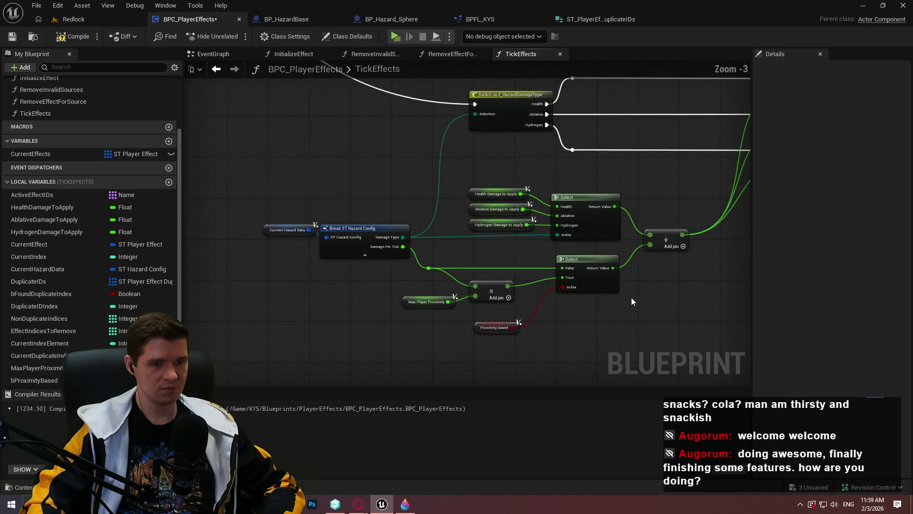
scroll(523, 281, "up", 2)
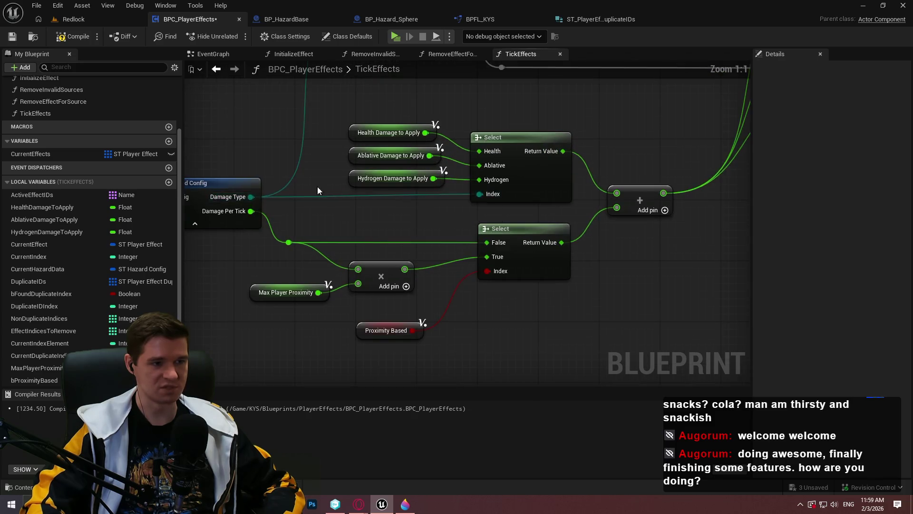
scroll(523, 274, "up", 1)
scroll(517, 276, "down", 4)
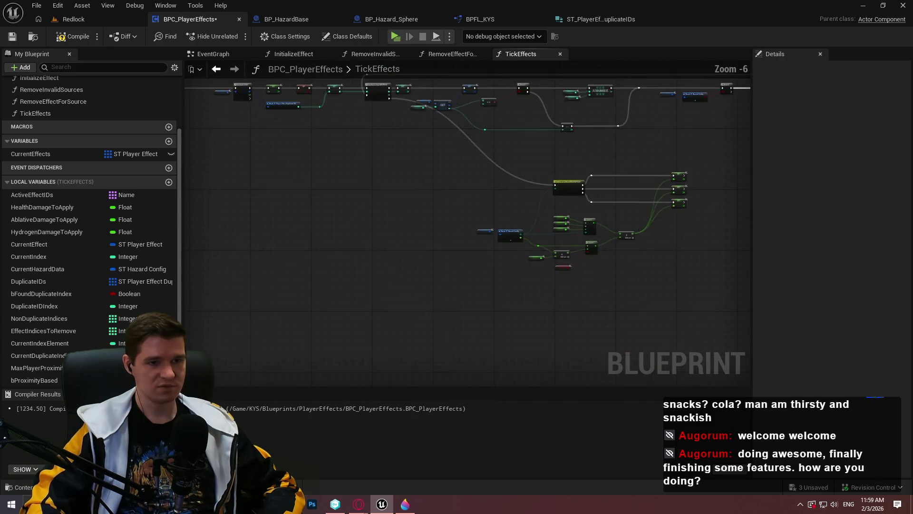
left_click_drag(722, 336, 364, 221)
scroll(564, 274, "up", 3)
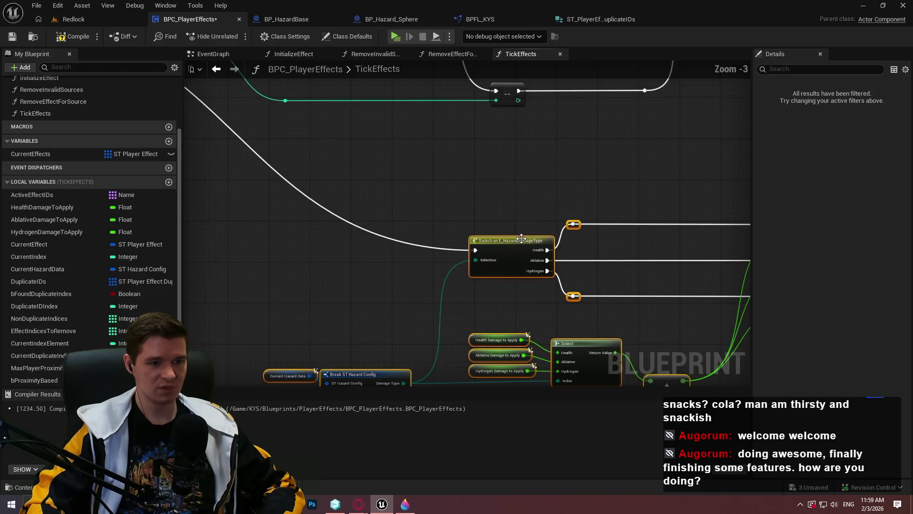
scroll(281, 144, "down", 3)
scroll(513, 321, "up", 3)
scroll(435, 229, "down", 3)
scroll(446, 285, "up", 1)
left_click_drag(446, 285, 439, 228)
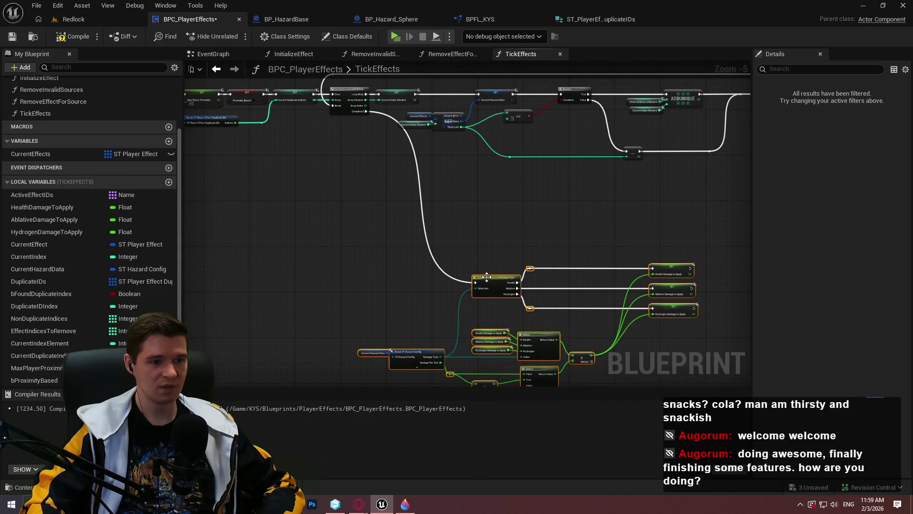
scroll(452, 214, "down", 7)
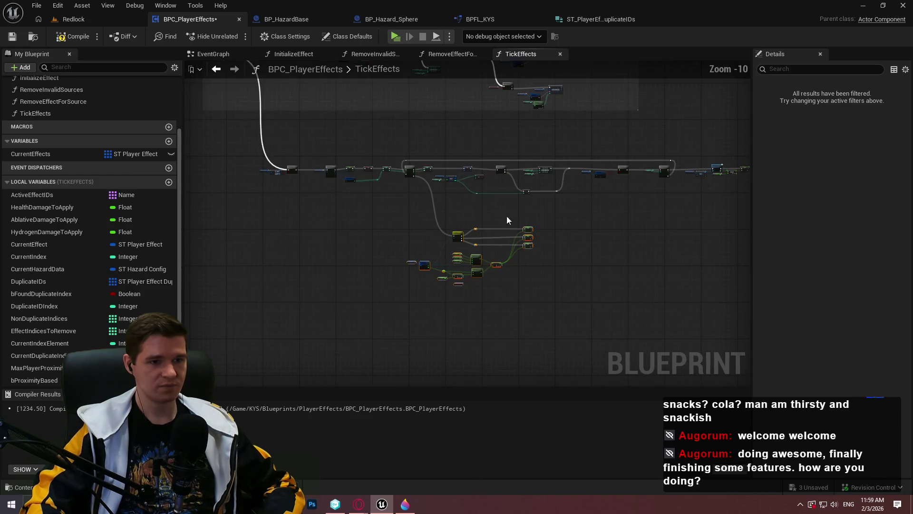
scroll(514, 220, "up", 2)
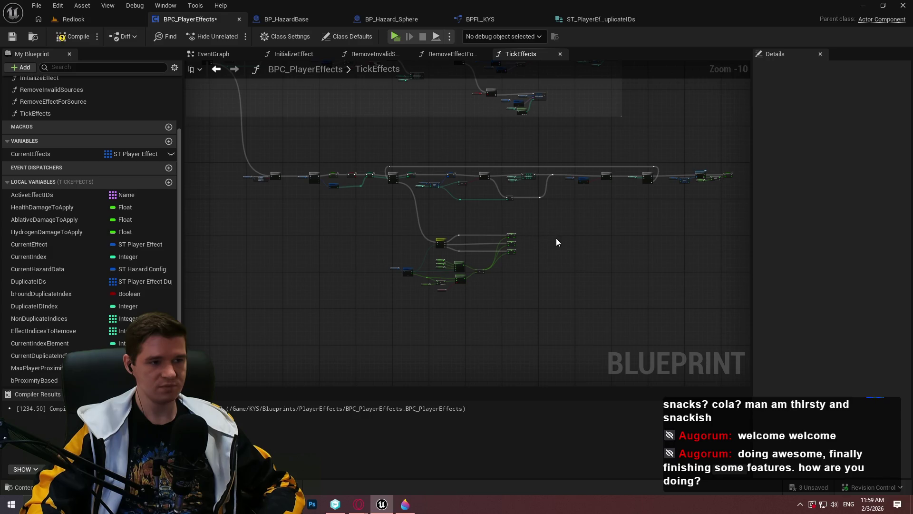
scroll(412, 218, "up", 2)
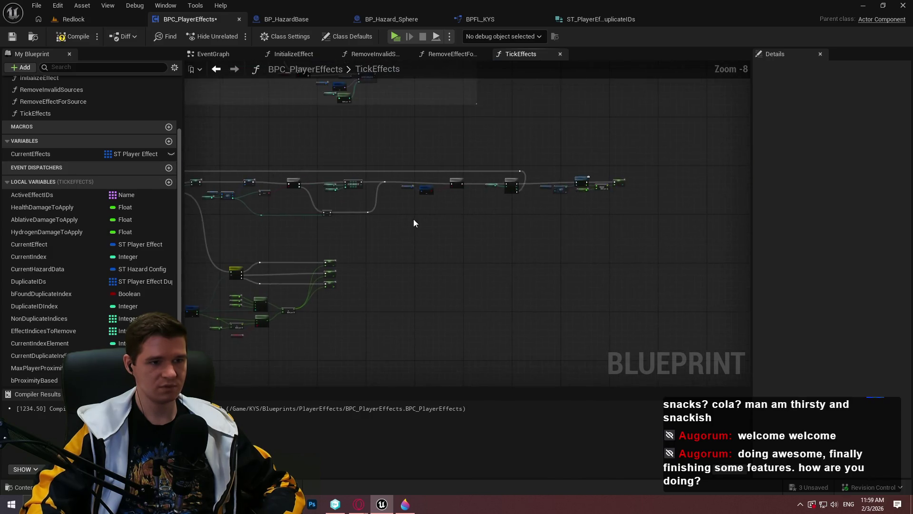
scroll(414, 222, "up", 3)
left_click(78, 36)
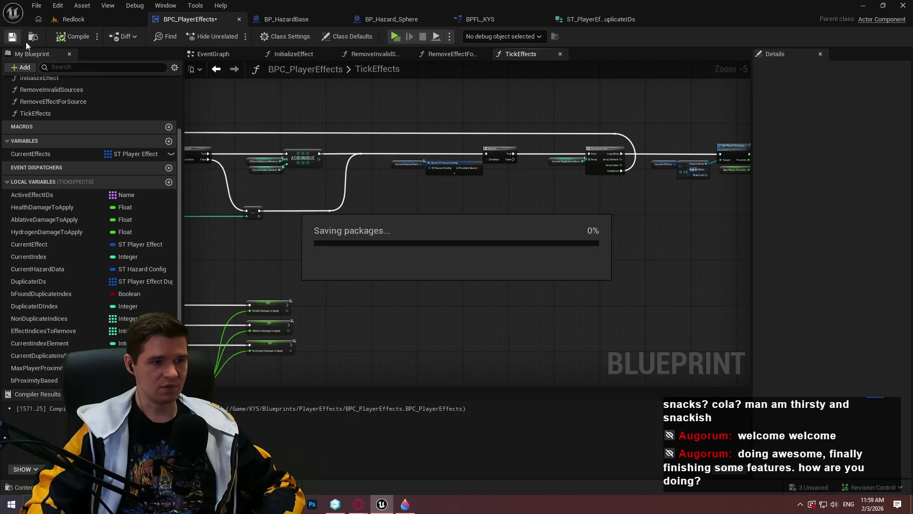
Drag the main TickEffects node row and the damage-apply cluster further to the right.
left_click_drag(299, 288, 640, 158)
scroll(539, 247, "up", 3)
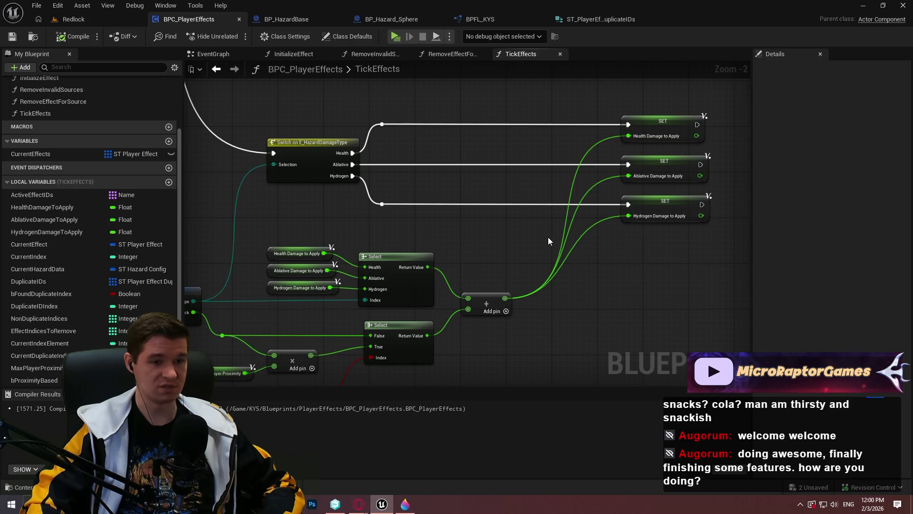
scroll(513, 221, "down", 2)
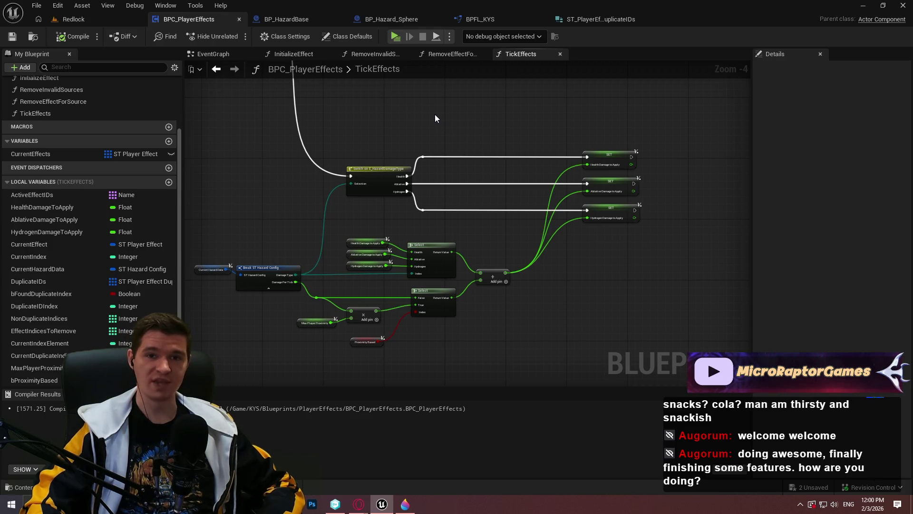
scroll(427, 121, "down", 4)
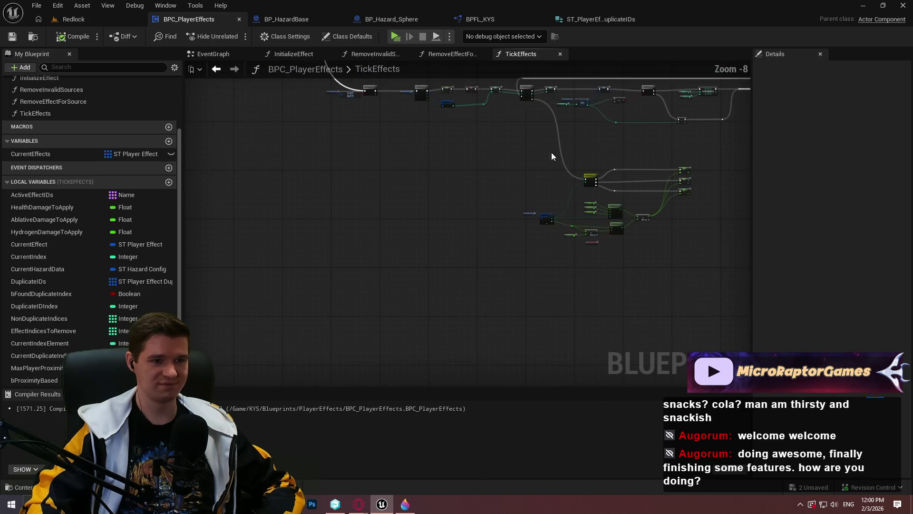
scroll(426, 202, "up", 2)
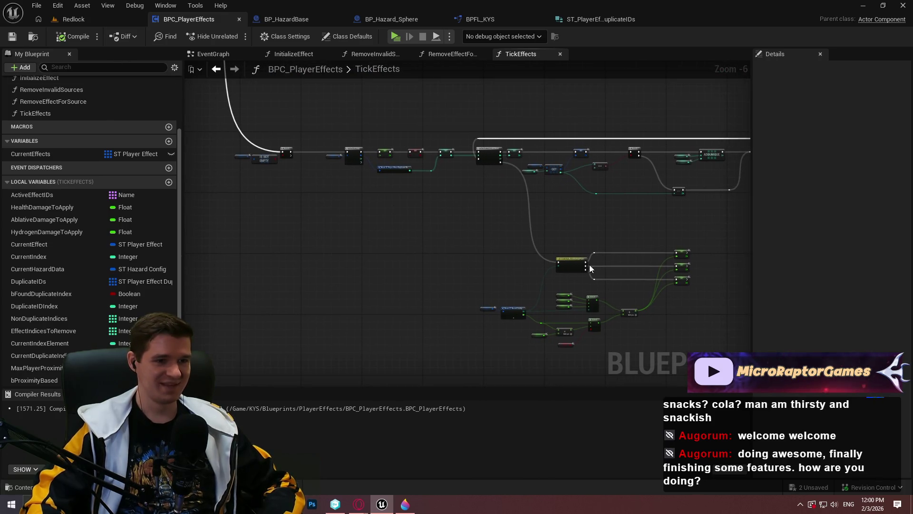
scroll(650, 239, "down", 4)
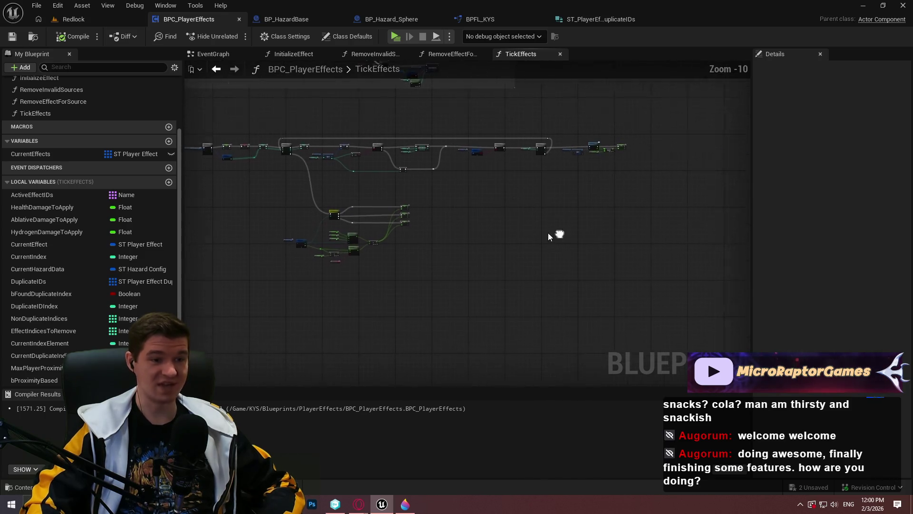
mouse_move(745, 385)
left_mouse_down()
mouse_move(412, 187)
mouse_move(384, 184)
left_mouse_up()
scroll(404, 213, "up", 7)
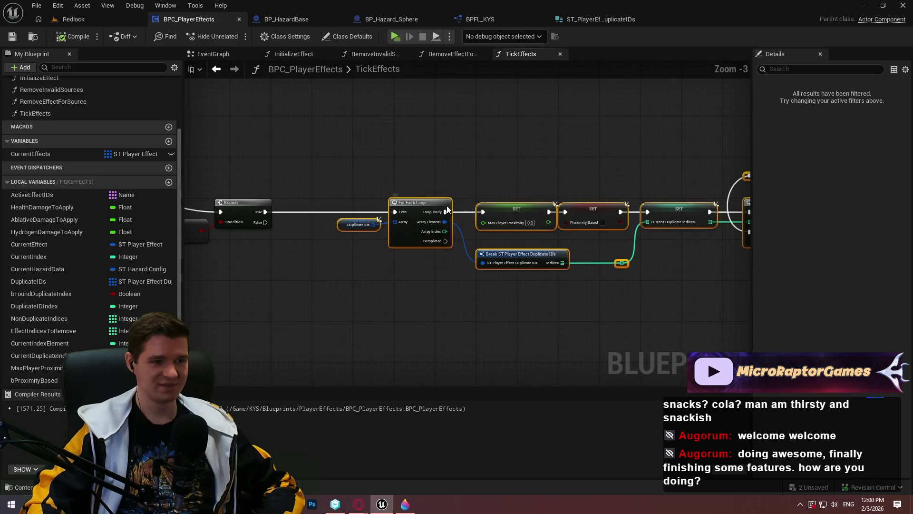
mouse_move(597, 208)
left_mouse_down()
mouse_move(647, 202)
mouse_move(662, 223)
left_mouse_up()
scroll(662, 222, "down", 5)
scroll(662, 223, "down", 3)
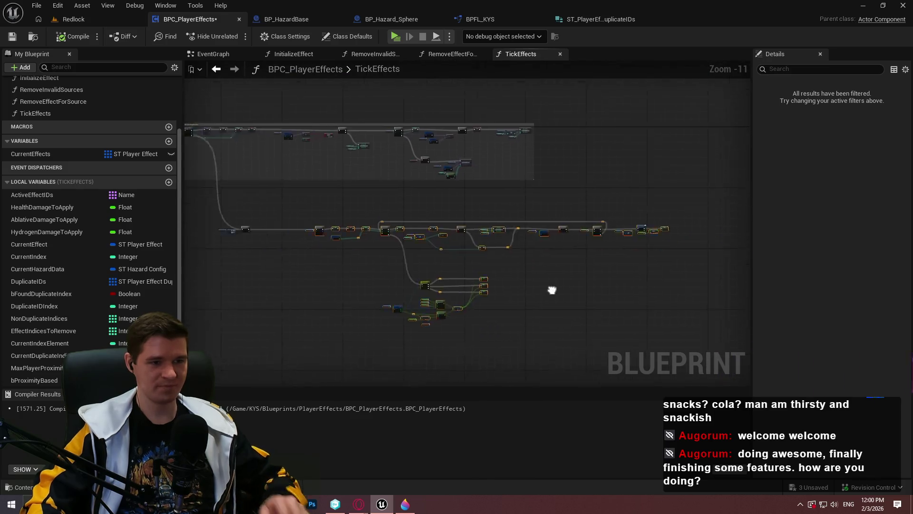
mouse_move(703, 322)
left_mouse_down()
mouse_move(237, 177)
mouse_move(246, 176)
left_mouse_up()
Wrap the duplicate-ID nodes in a comment titled 'Handles duplicate IDs, both for normal ticks and proximity based ticks'.
key("c")
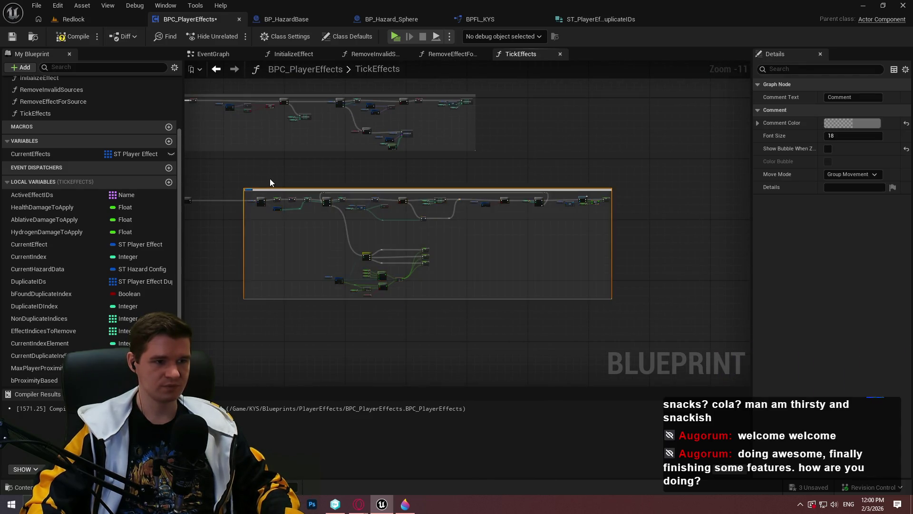
scroll(269, 178, "up", 9)
type("Handlesd")
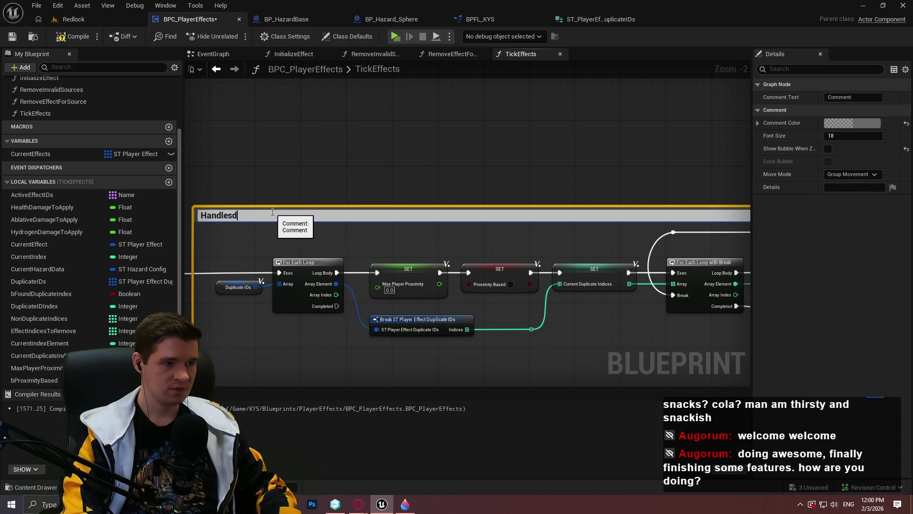
key("BackSpace")
type("duplicate IDs")
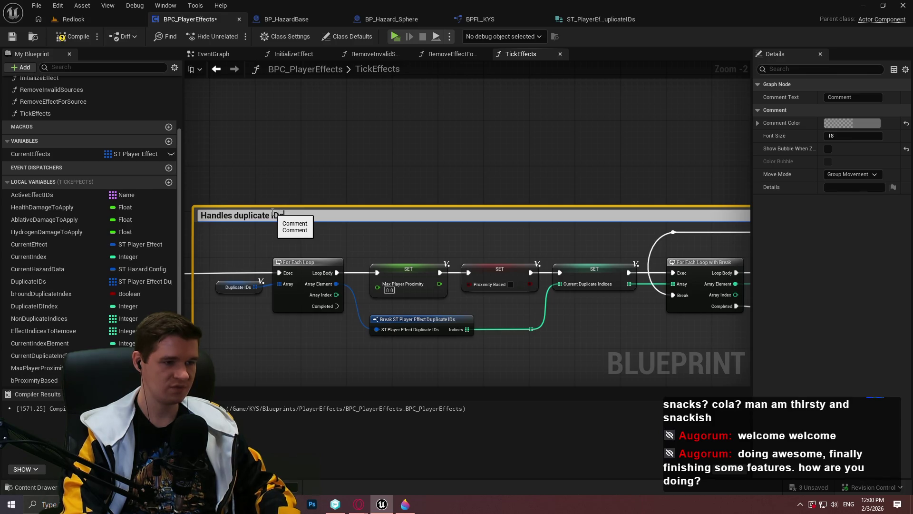
type(", both")
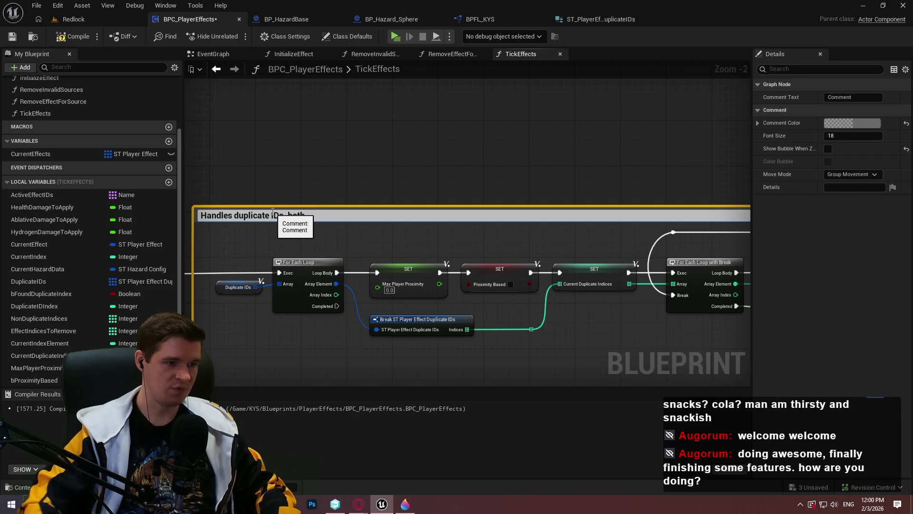
type(" for ")
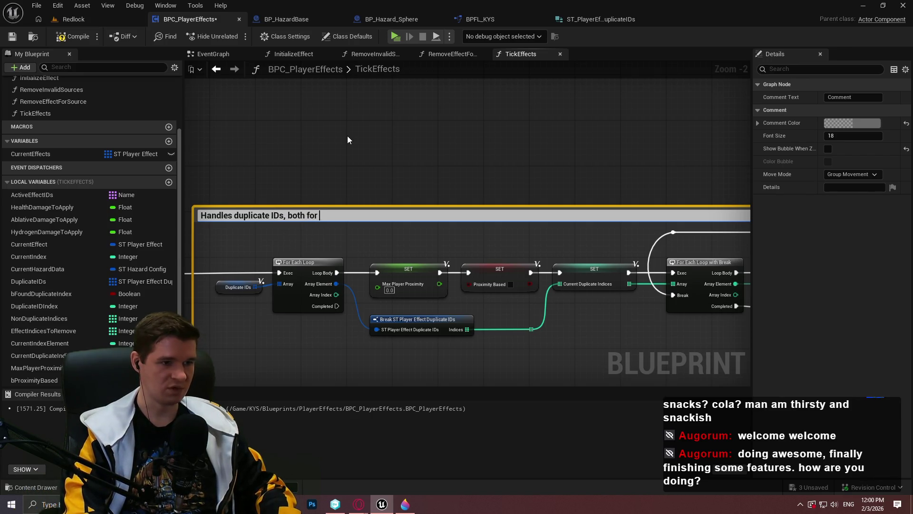
type("normal ticks ")
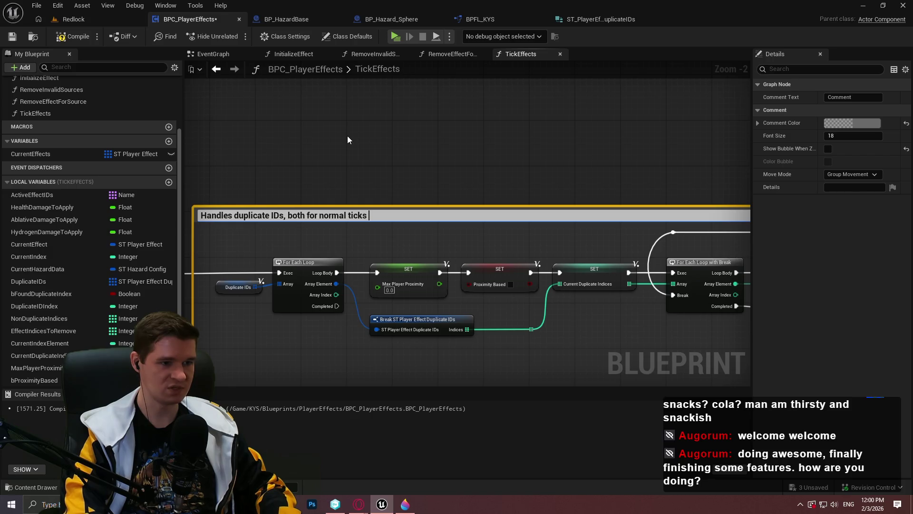
type("and prox")
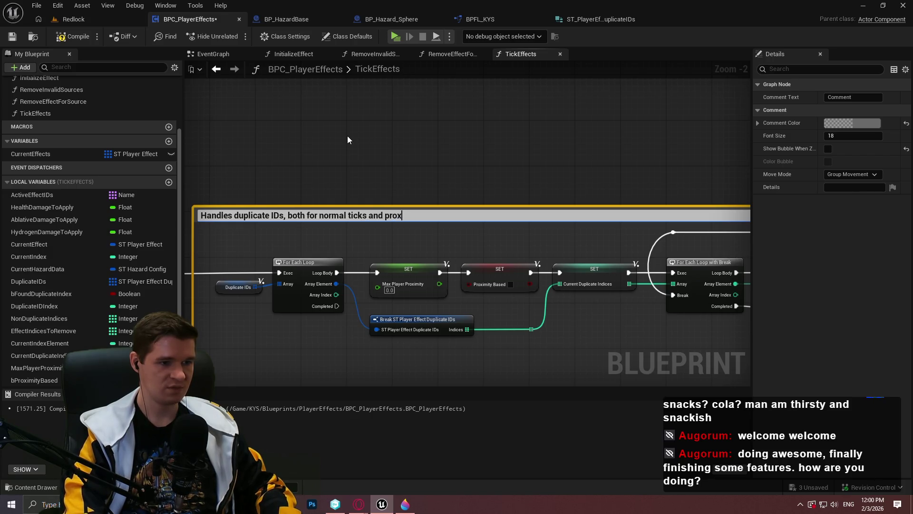
type("imity based ticks")
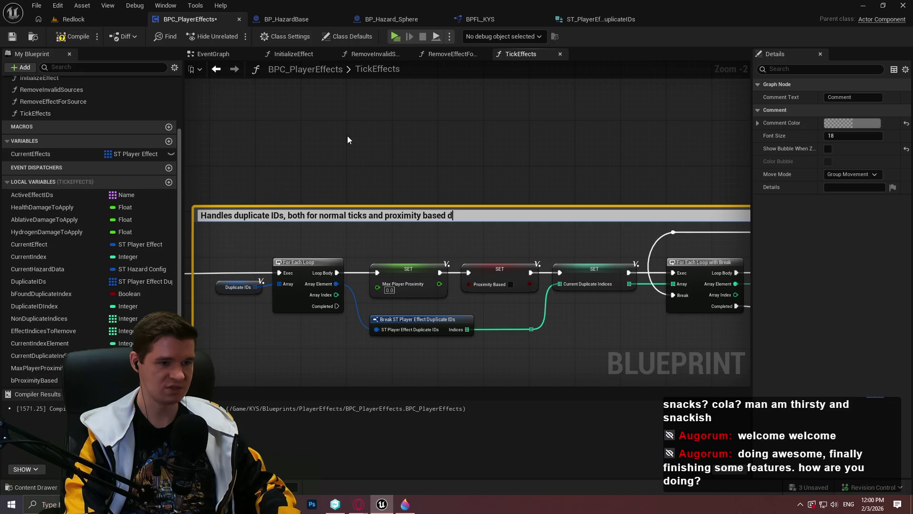
key("Return")
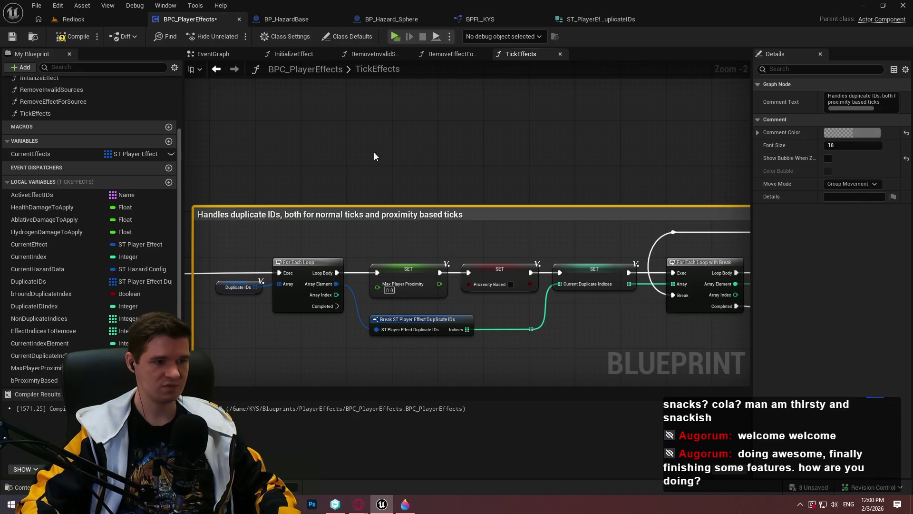
left_click(380, 158)
Enable Show Bubble When Zoomed for the duplicate-IDs comment.
scroll(390, 165, "down", 3)
left_click(500, 284)
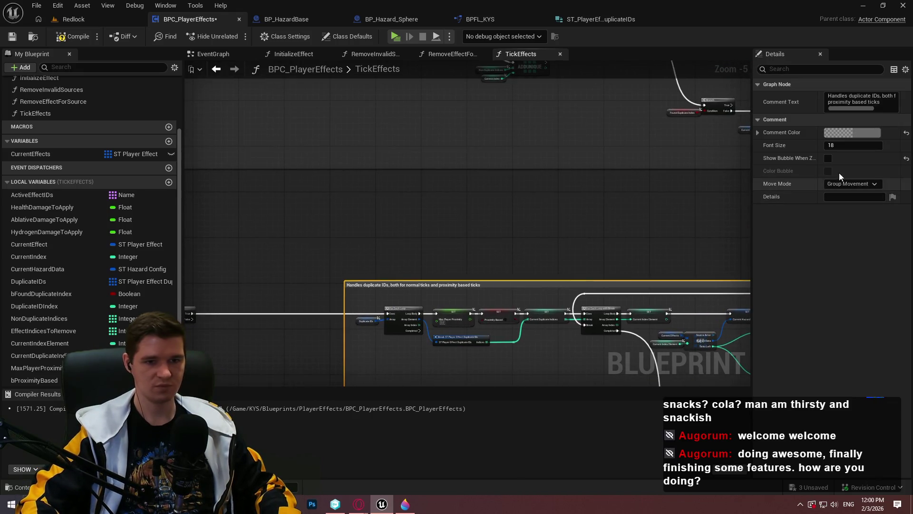
left_click(828, 158)
scroll(419, 261, "down", 1)
scroll(418, 261, "up", 2)
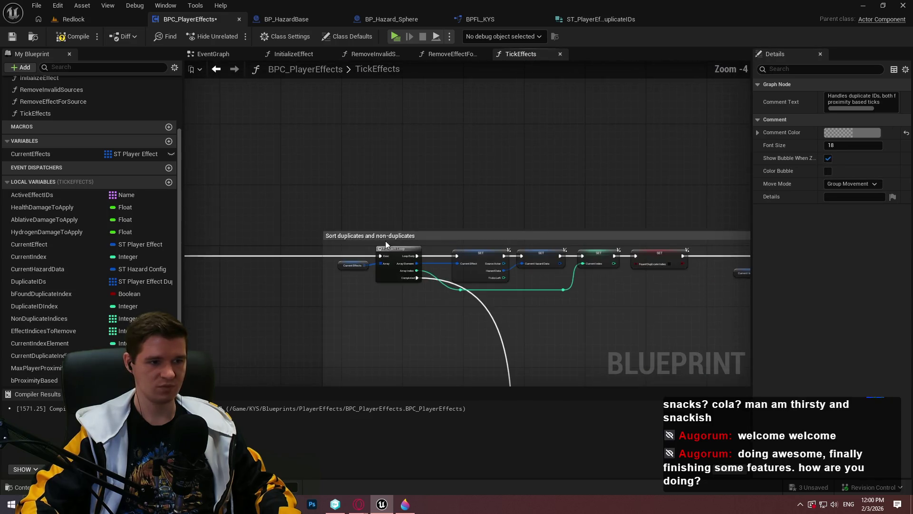
left_click(387, 236)
Bubble the sorting comment, and comment the validation nodes 'Quick double check for invalid effect sources and an easy exit if we don't have any effects'.
left_click(828, 152)
key("Home")
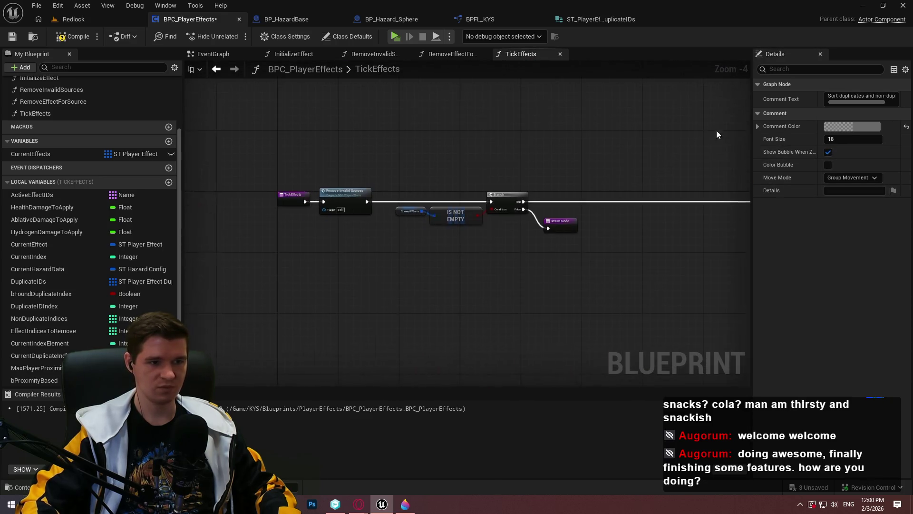
mouse_move(608, 253)
left_mouse_down()
mouse_move(374, 172)
mouse_move(308, 166)
left_mouse_up()
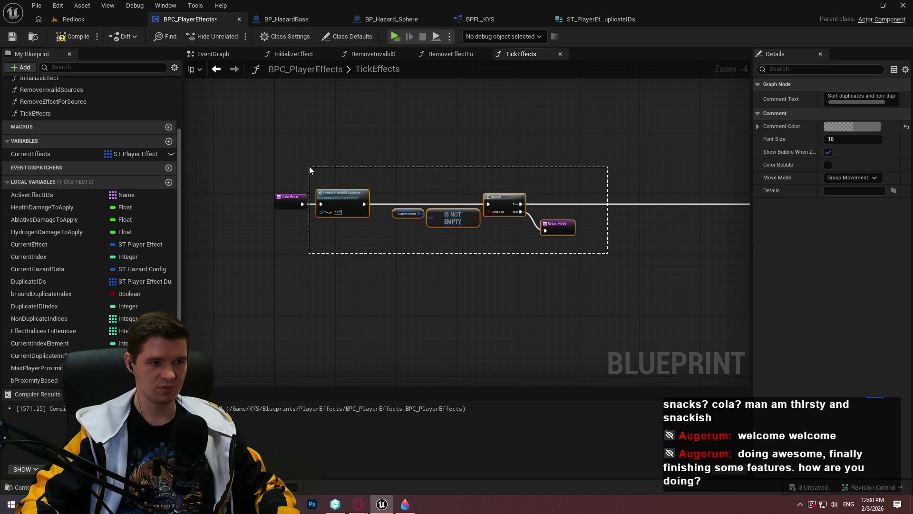
type("cQuick double check f")
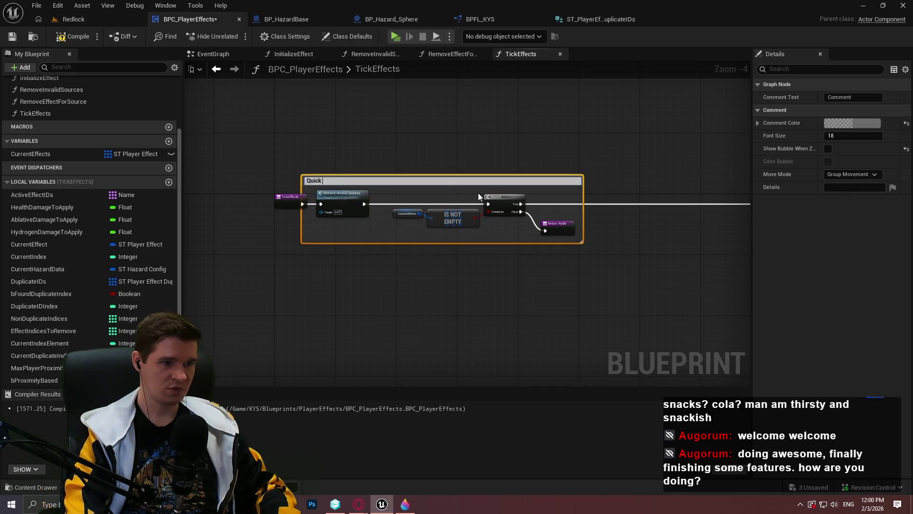
type("or invalid so")
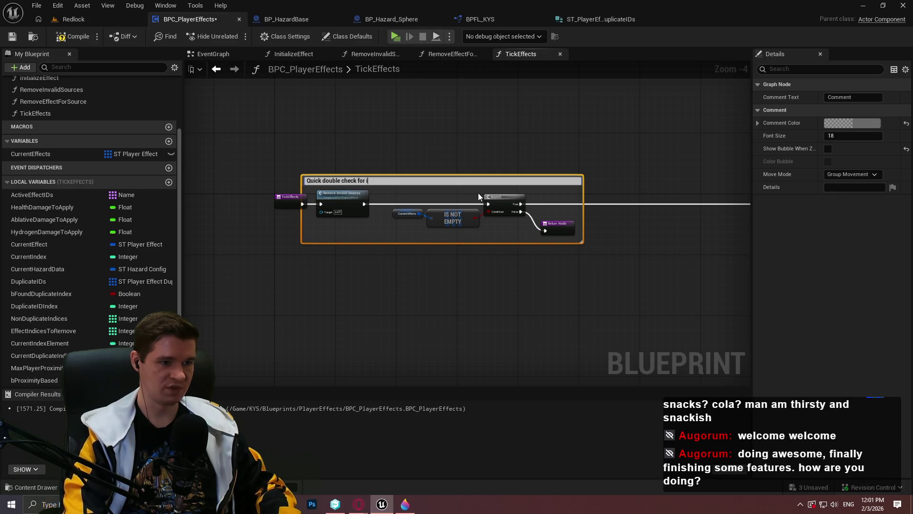
key("BackSpace")
key("BackSpace")
type("effect sources ")
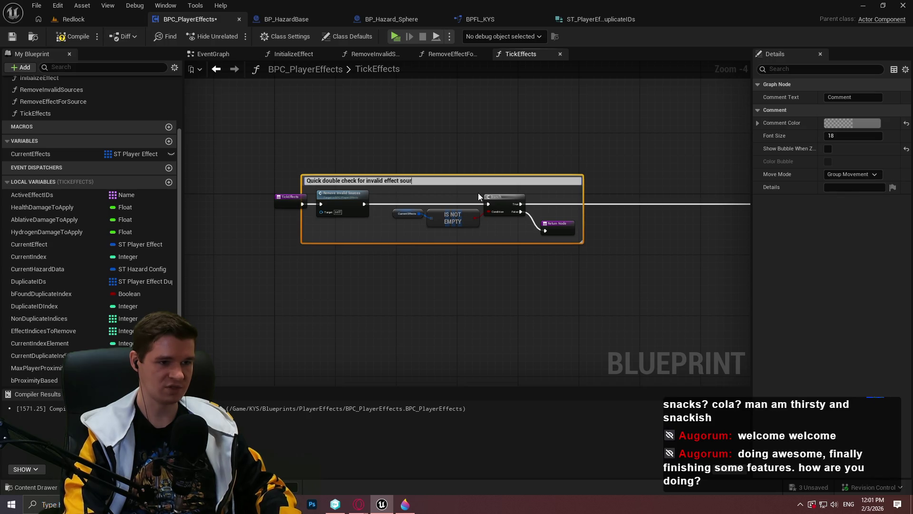
type("and")
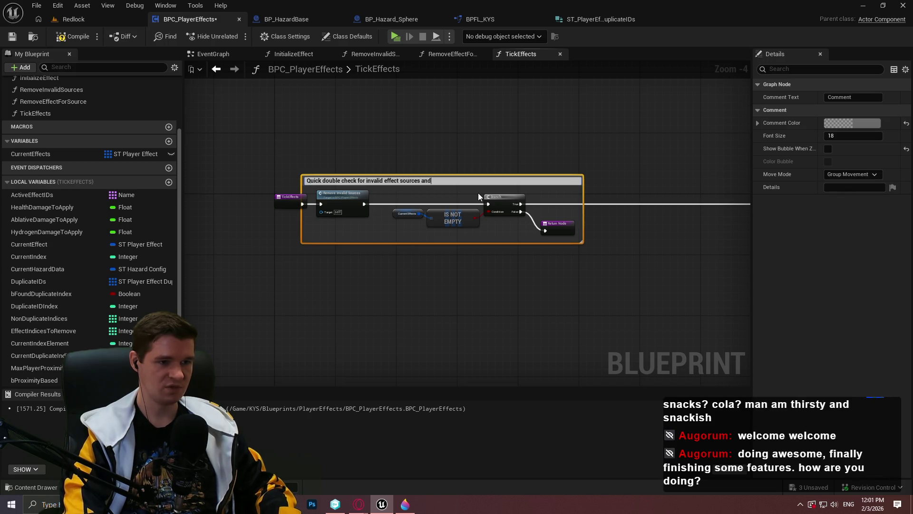
type(" an")
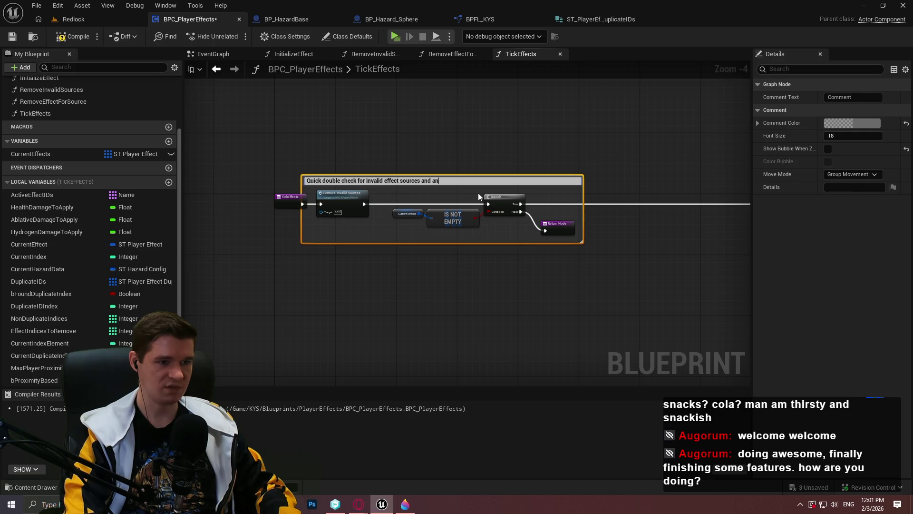
type(" easy exit if ")
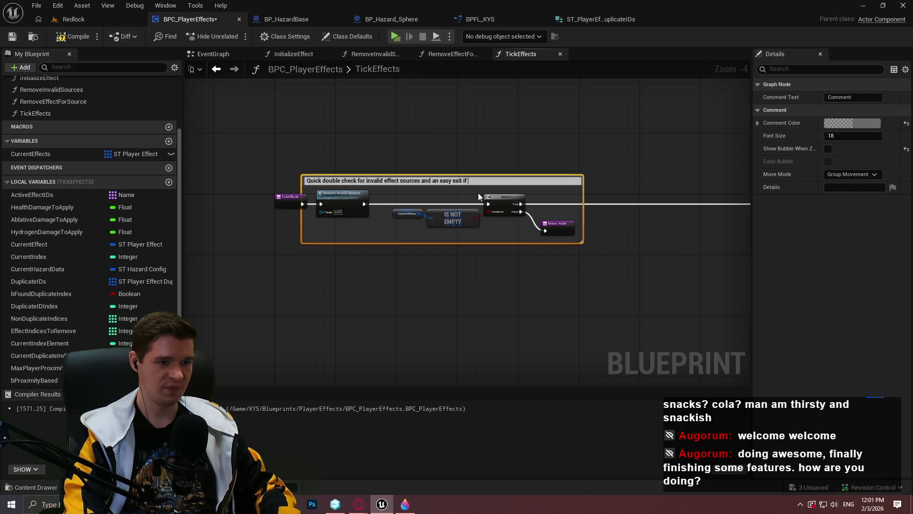
type("we don't have any")
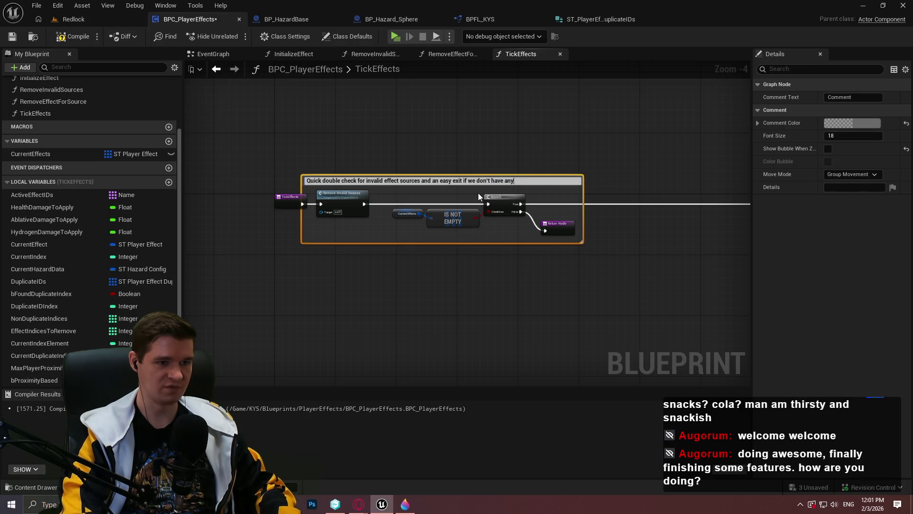
type(" effects")
key("Return")
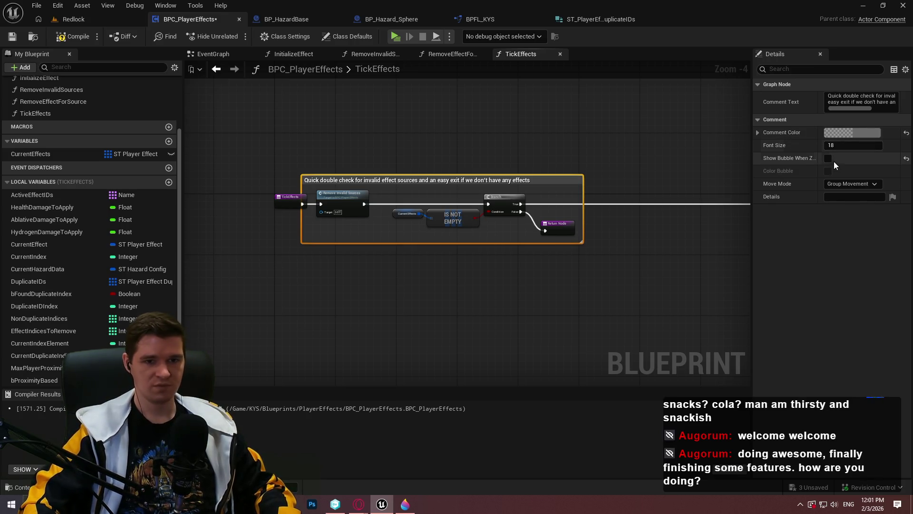
Move the TickEffects entry node left, tidy the first node group, and save the Blueprint.
scroll(280, 195, "up", 4)
left_click_drag(286, 201, 220, 201)
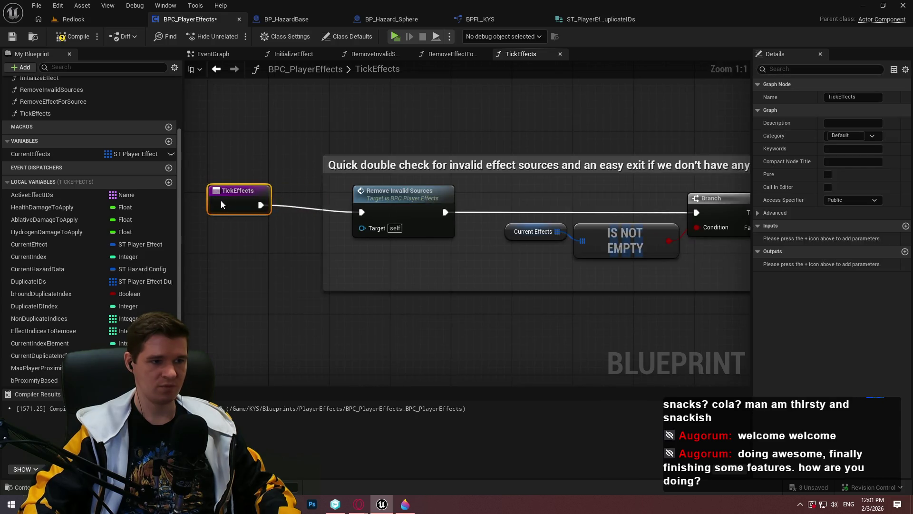
scroll(246, 197, "down", 5)
left_click_drag(565, 270, 261, 181)
left_click(476, 263)
mouse_move(555, 260)
left_mouse_down()
mouse_move(285, 198)
mouse_move(331, 197)
left_mouse_up()
scroll(286, 198, "up", 2)
scroll(464, 252, "down", 2)
scroll(424, 268, "down", 1)
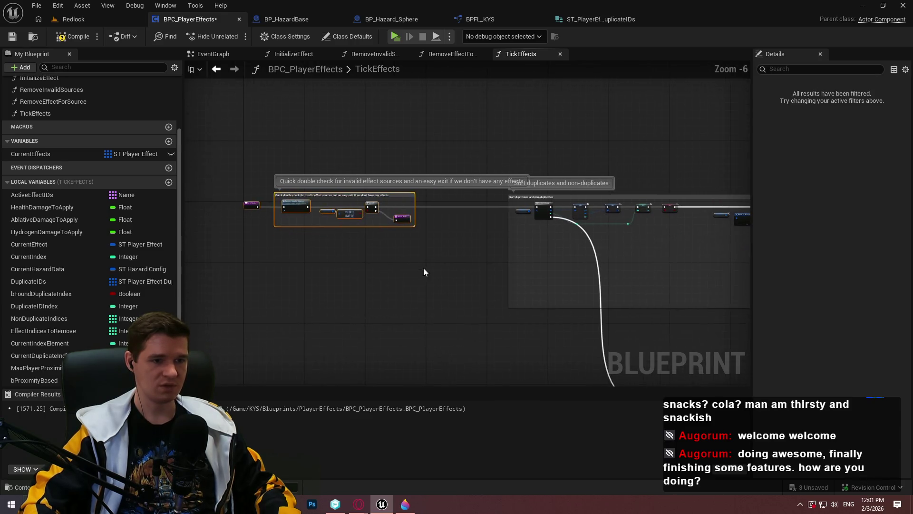
left_click(434, 261)
left_click(399, 195)
key("Home")
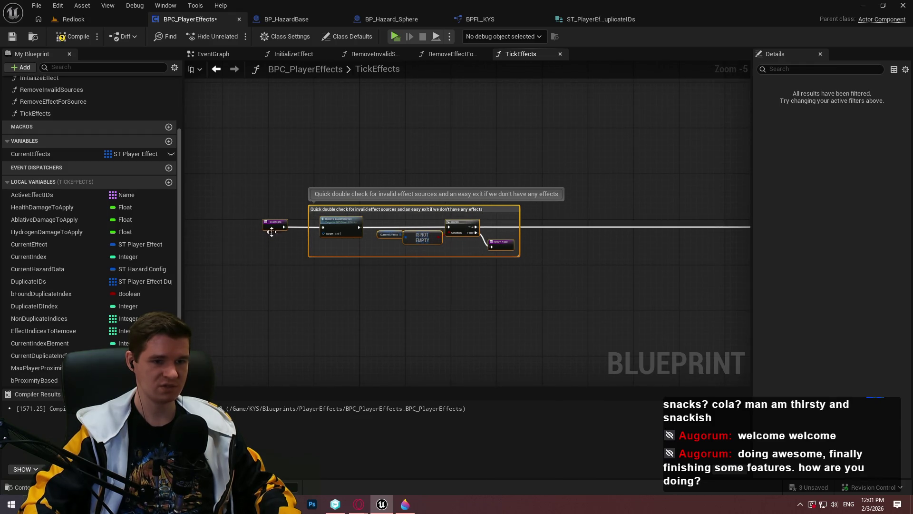
left_click(558, 295)
scroll(523, 286, "down", 2)
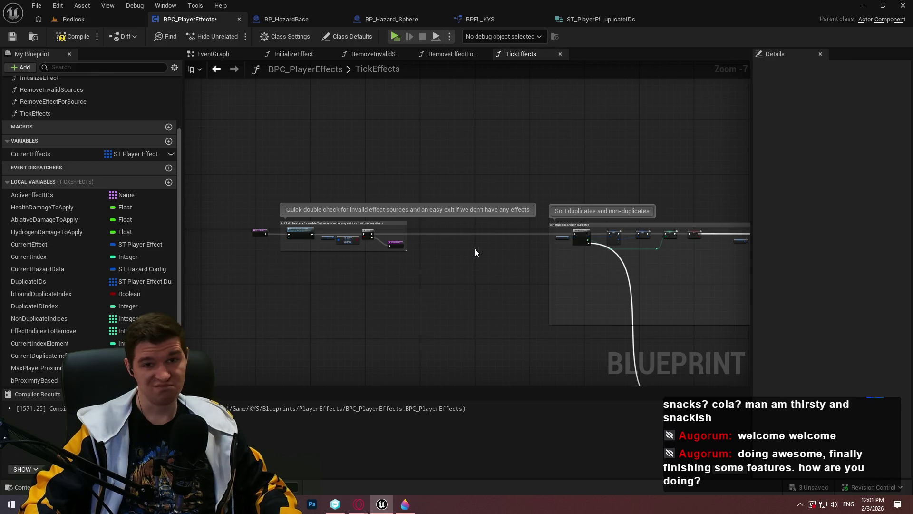
left_click(11, 36)
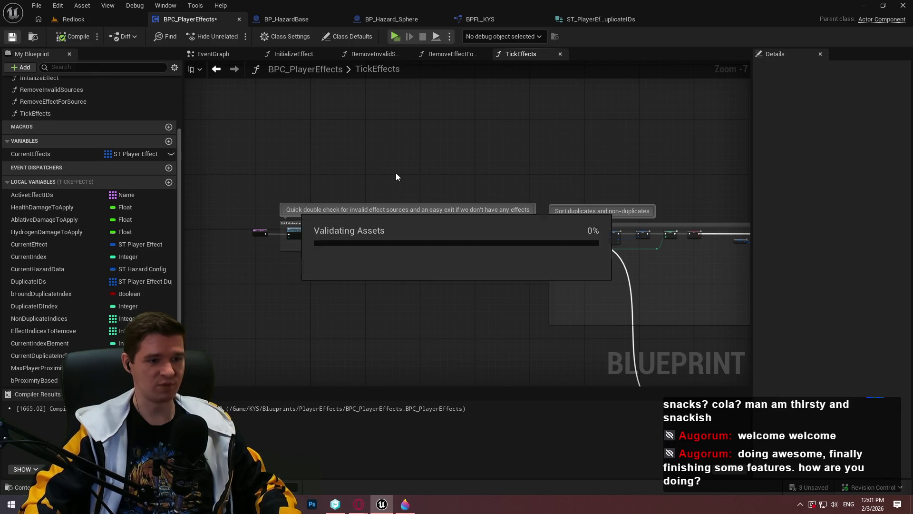
scroll(409, 238, "down", 1)
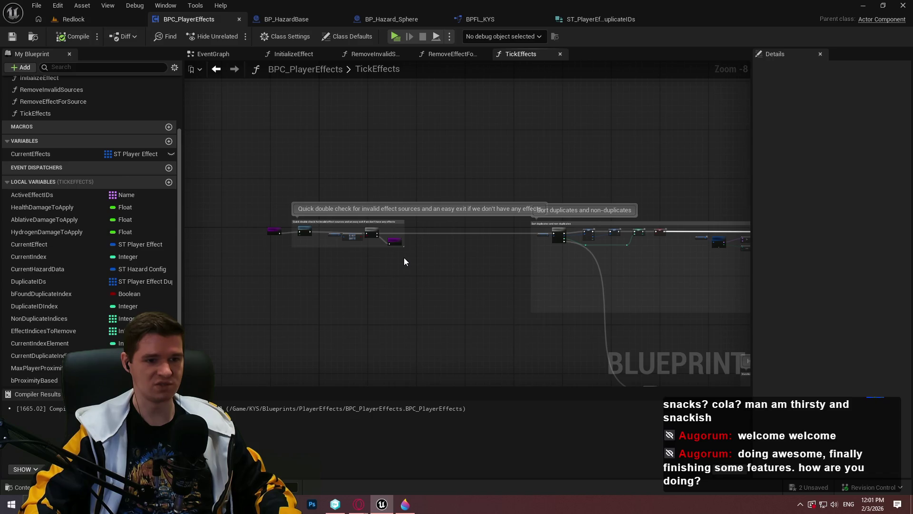
scroll(404, 256, "up", 5)
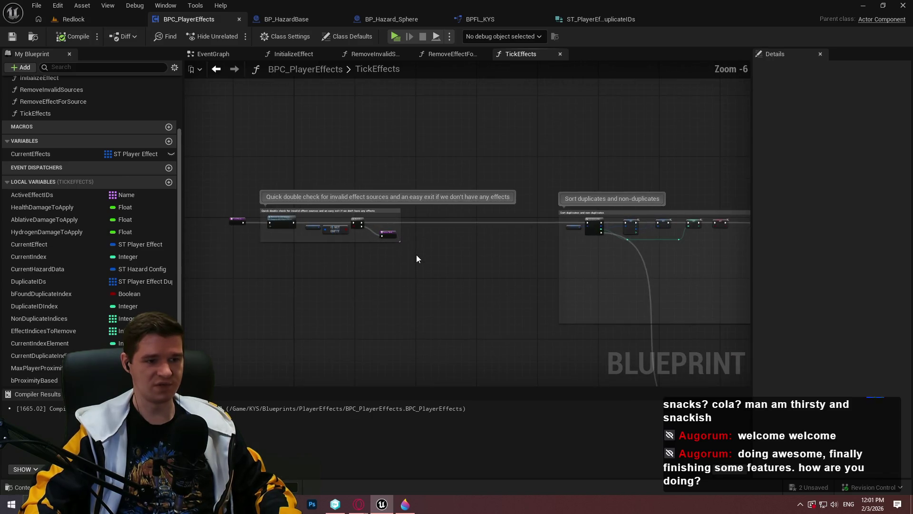
scroll(412, 246, "down", 3)
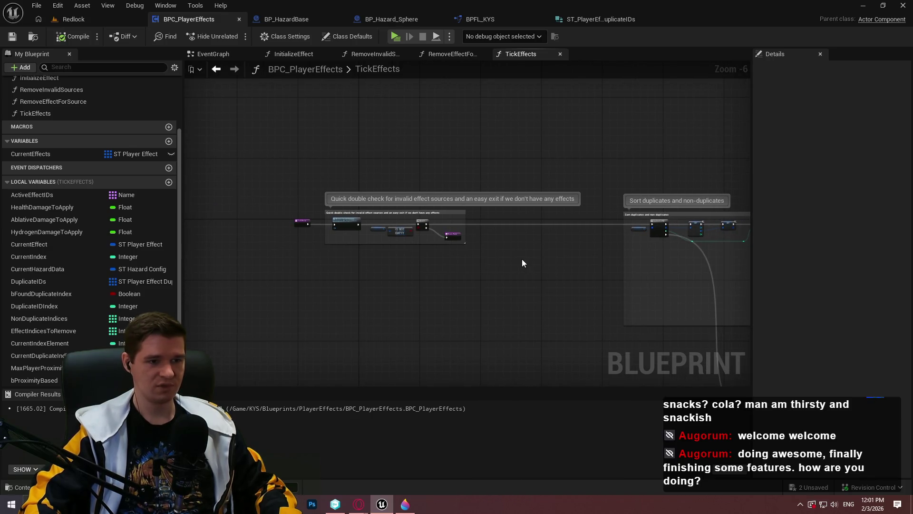
scroll(518, 255, "up", 3)
scroll(513, 250, "down", 2)
scroll(512, 249, "up", 1)
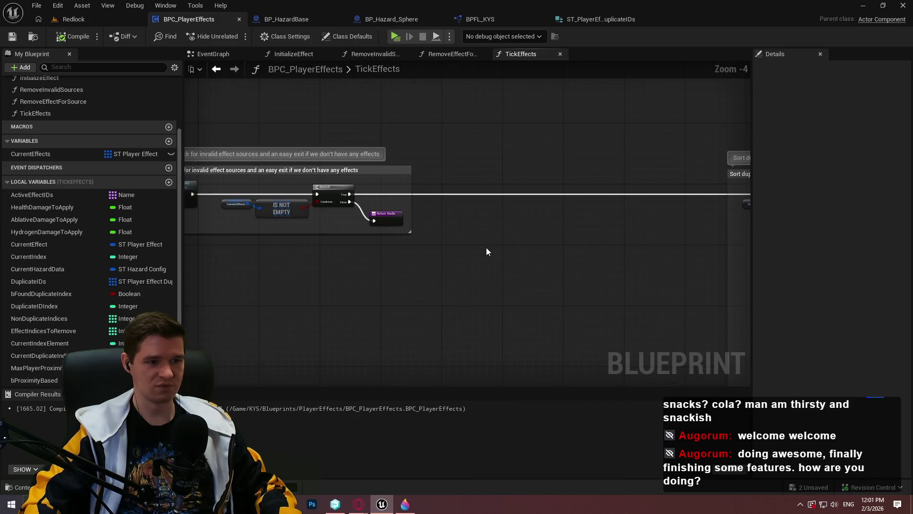
left_click_drag(532, 245, 685, 271)
scroll(651, 278, "down", 1)
scroll(364, 214, "down", 2)
mouse_move(364, 214)
left_mouse_down()
mouse_move(255, 107)
mouse_move(430, 198)
mouse_move(552, 308)
mouse_move(361, 241)
left_mouse_up()
scroll(552, 308, "up", 3)
scroll(361, 241, "up", 3)
Wrap the Duplicate IDs, IS NOT EMPTY and Branch nodes in a comment 'Check if we actually have duplicate IDs to loop through'.
key("c")
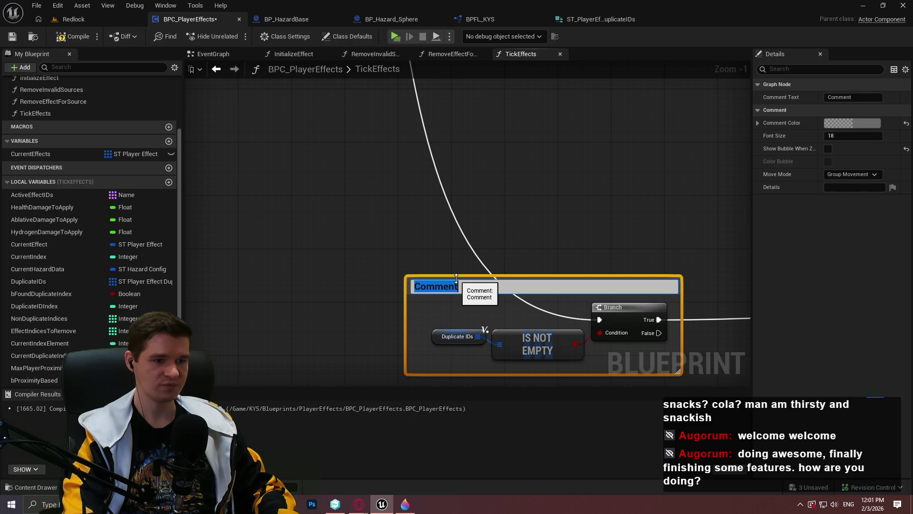
type("Check if we actually have duplicate IDs to loop")
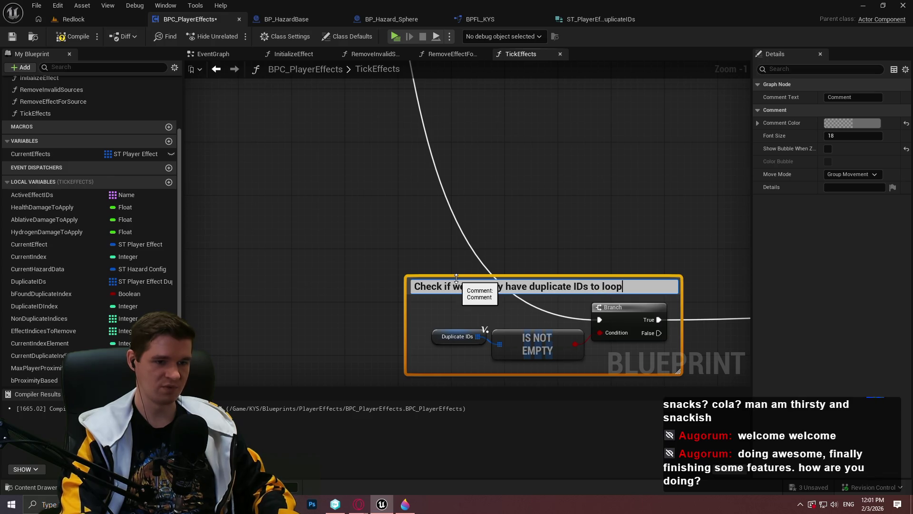
type(" through")
left_click(507, 132)
scroll(441, 147, "down", 3)
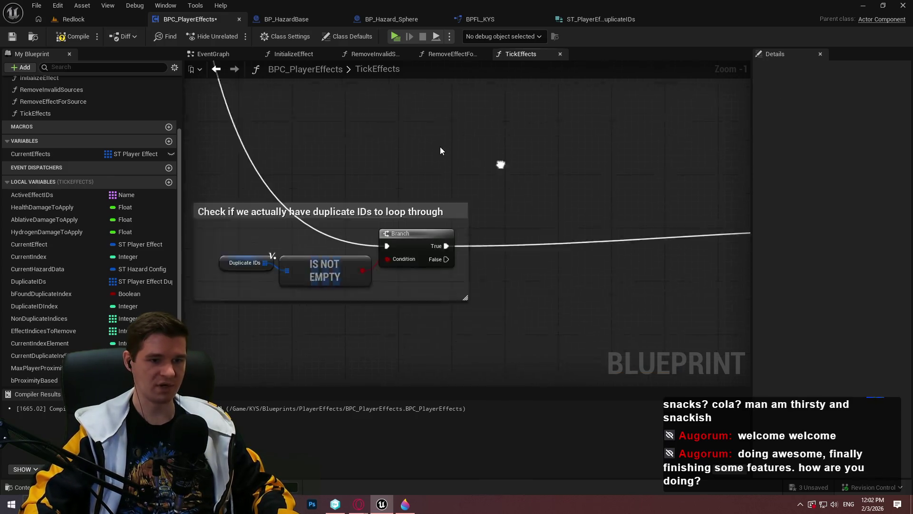
scroll(579, 199, "down", 7)
scroll(276, 185, "up", 8)
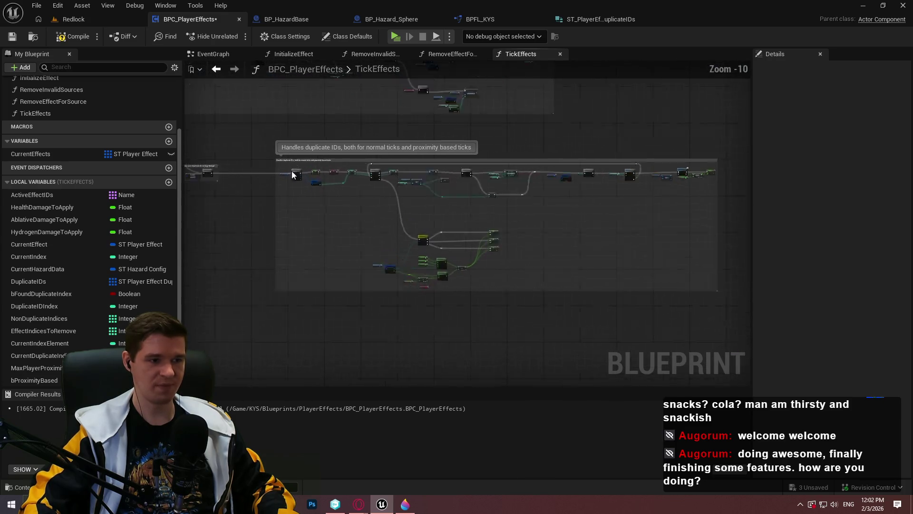
scroll(269, 190, "up", 1)
scroll(380, 234, "up", 2)
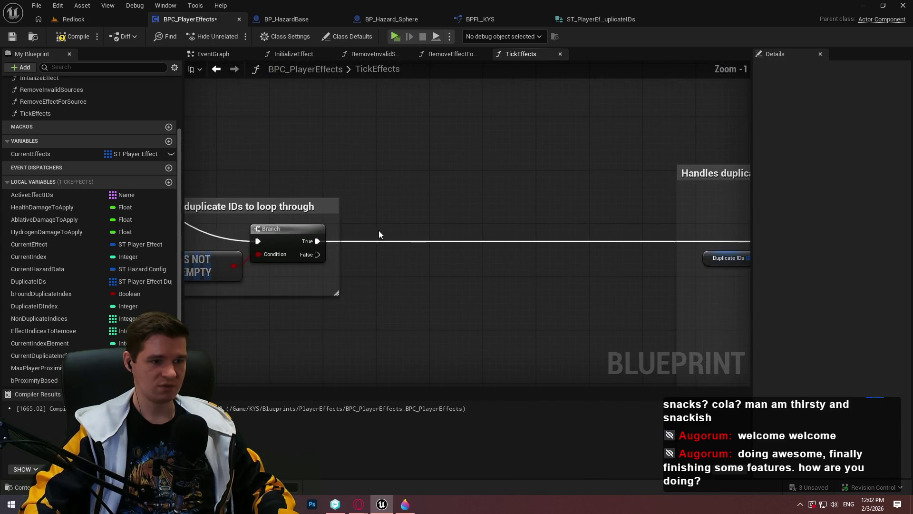
Draw a red marker loop from ADDUNIQUE around the 0 in Paint 3D, then return to Unreal.
left_click(405, 505)
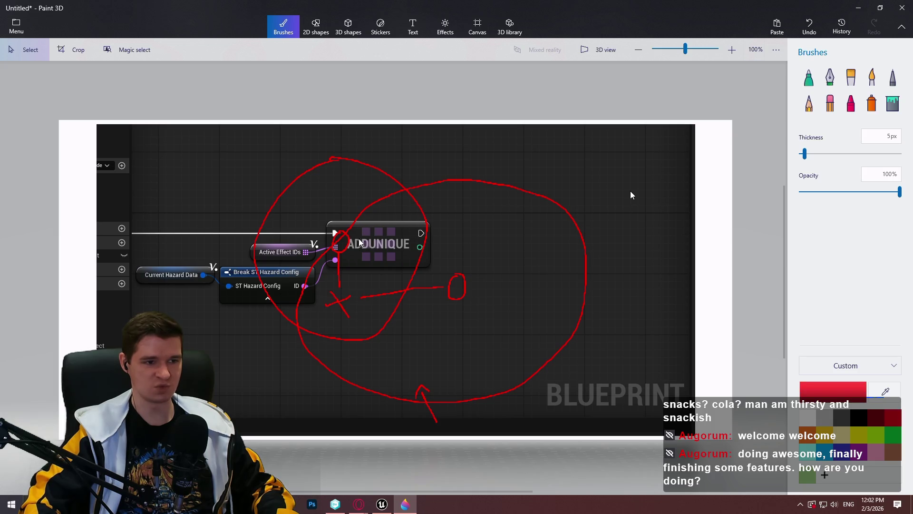
left_click(809, 77)
mouse_move(347, 233)
left_mouse_down()
mouse_move(449, 255)
mouse_move(461, 281)
mouse_move(340, 257)
left_mouse_up()
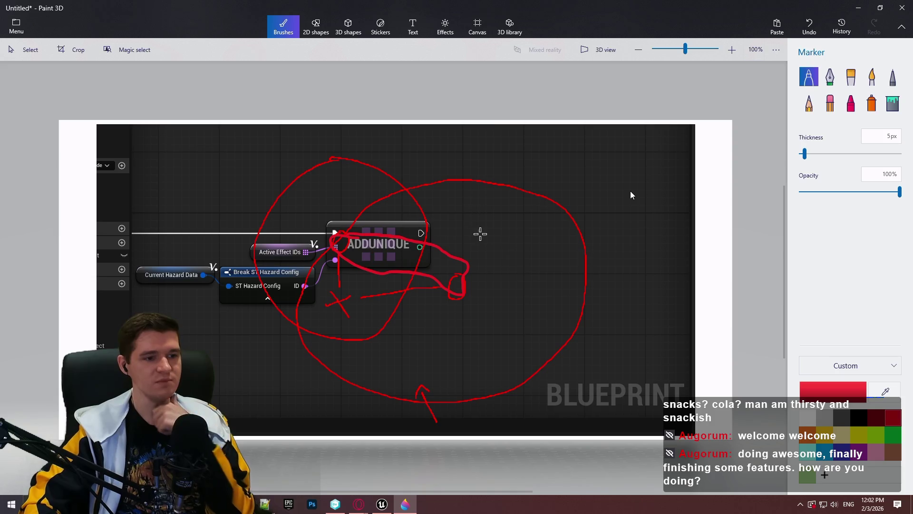
left_click(858, 6)
scroll(476, 191, "down", 5)
scroll(369, 261, "up", 5)
scroll(370, 261, "down", 6)
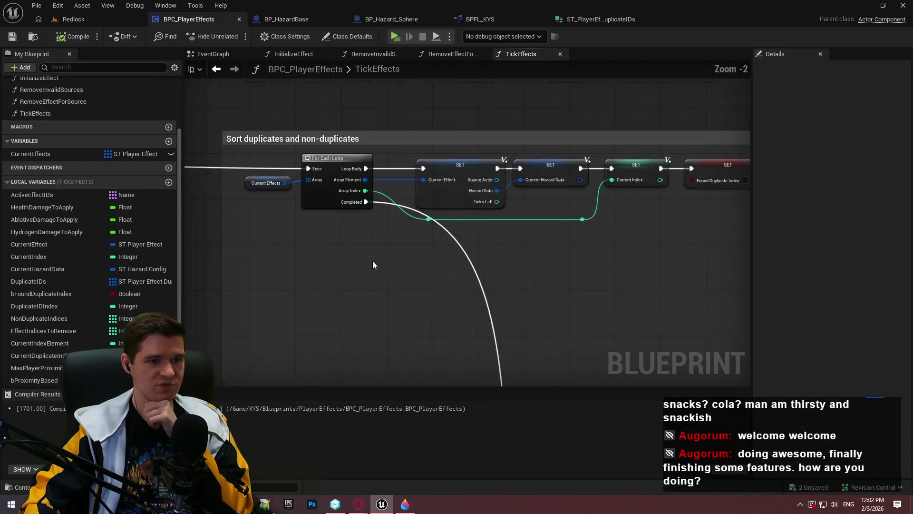
scroll(481, 219, "up", 4)
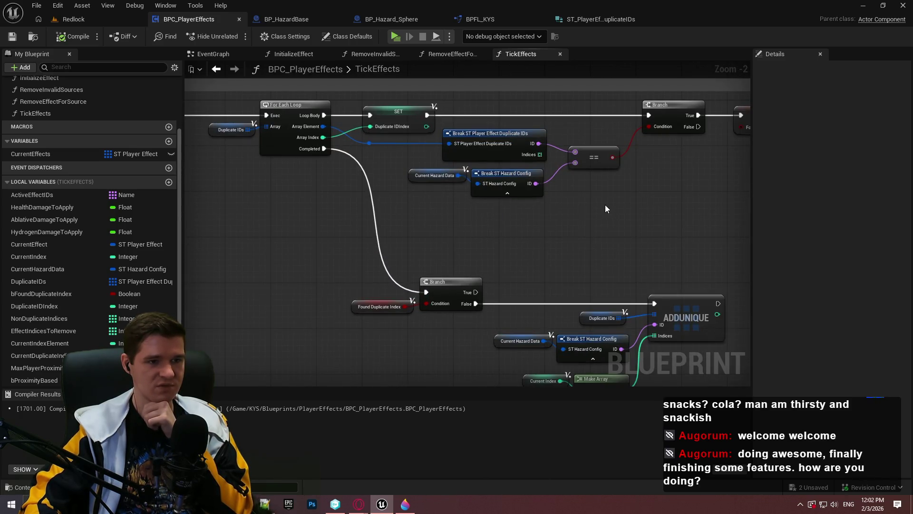
left_click(405, 504)
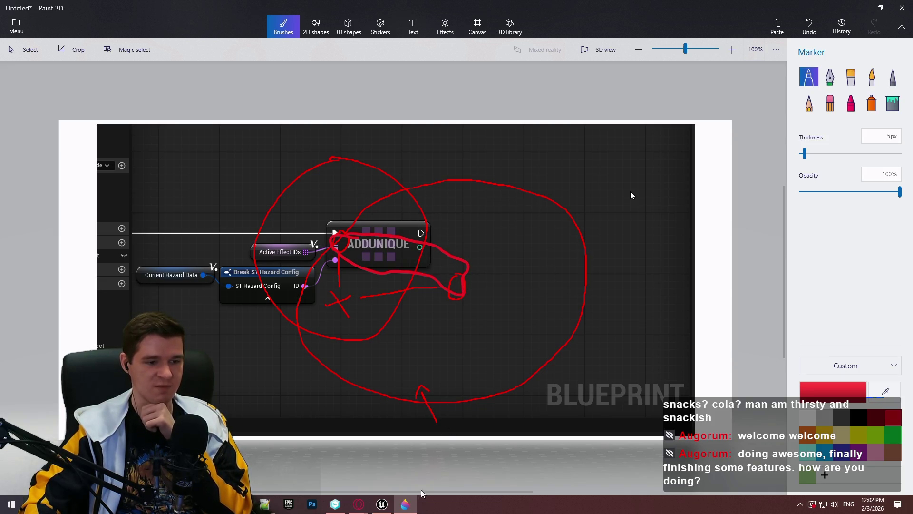
left_click(405, 504)
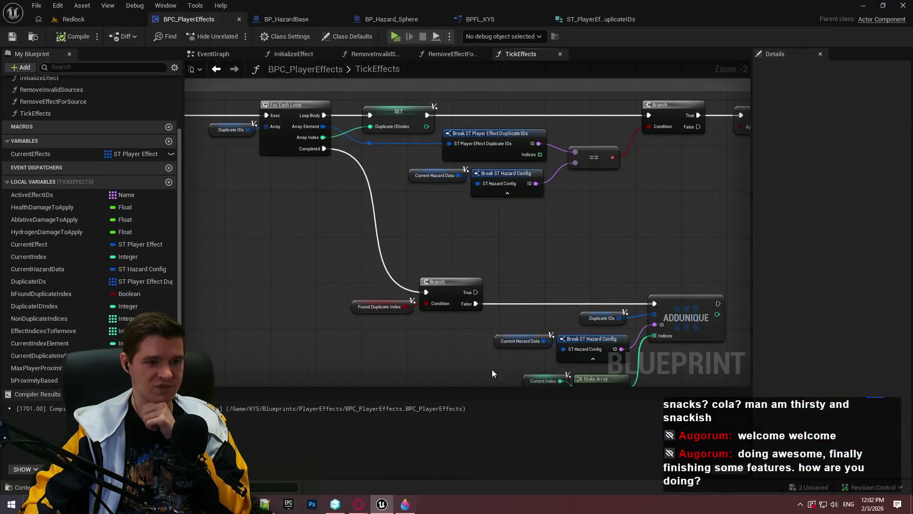
mouse_move(565, 211)
left_mouse_down()
mouse_move(379, 227)
mouse_move(376, 205)
left_mouse_up()
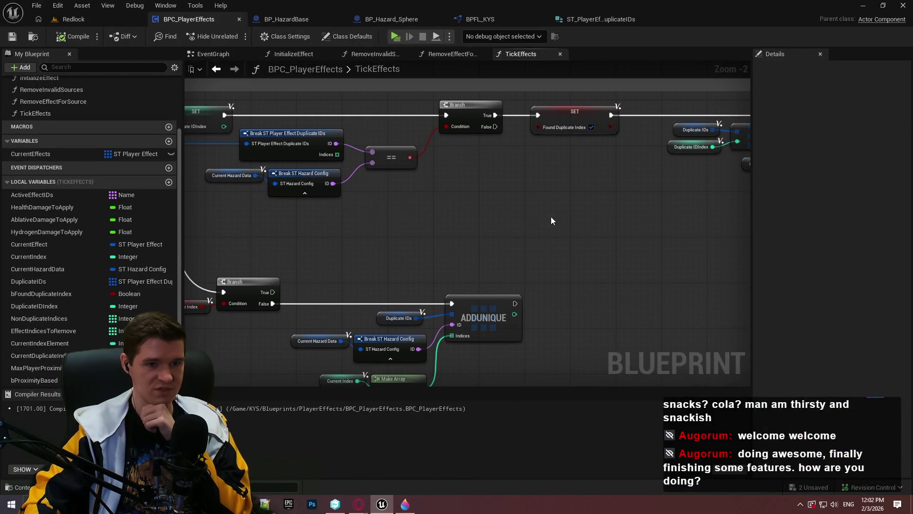
left_click_drag(551, 216, 291, 202)
scroll(550, 149, "down", 2)
mouse_move(550, 149)
left_mouse_down()
mouse_move(602, 203)
mouse_move(614, 160)
mouse_move(476, 142)
mouse_move(392, 246)
left_mouse_up()
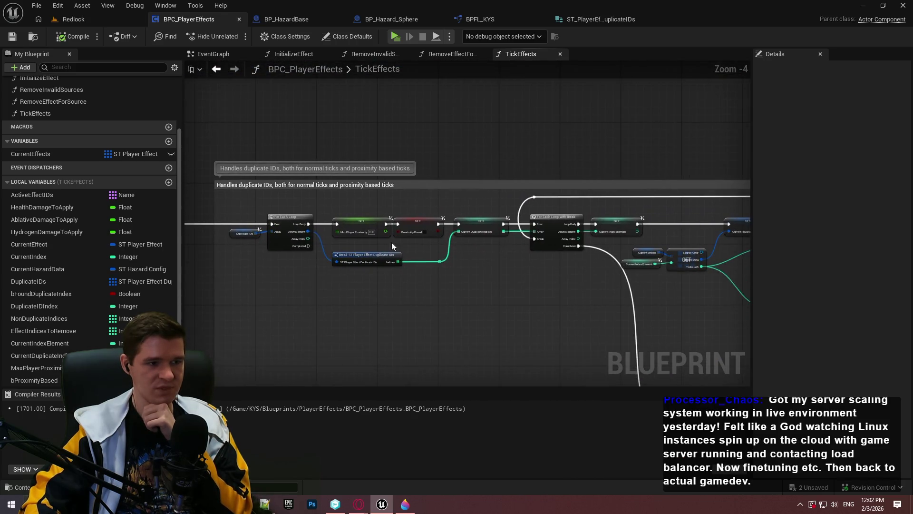
scroll(292, 267, "up", 3)
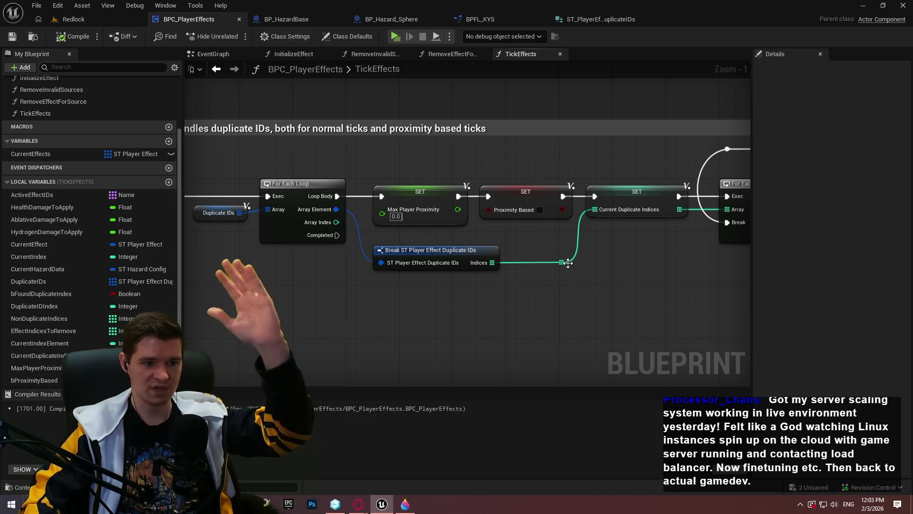
left_click_drag(642, 266, 398, 310)
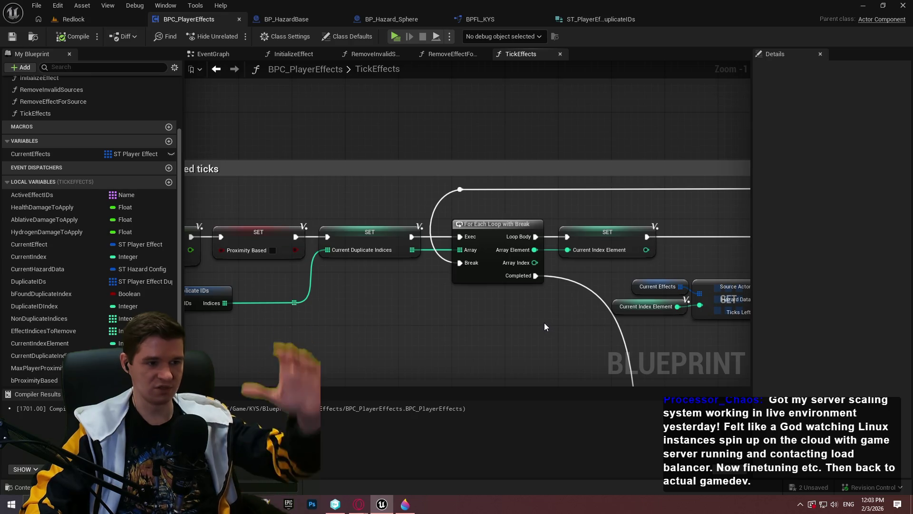
left_click_drag(522, 316, 241, 273)
scroll(425, 296, "up", 1)
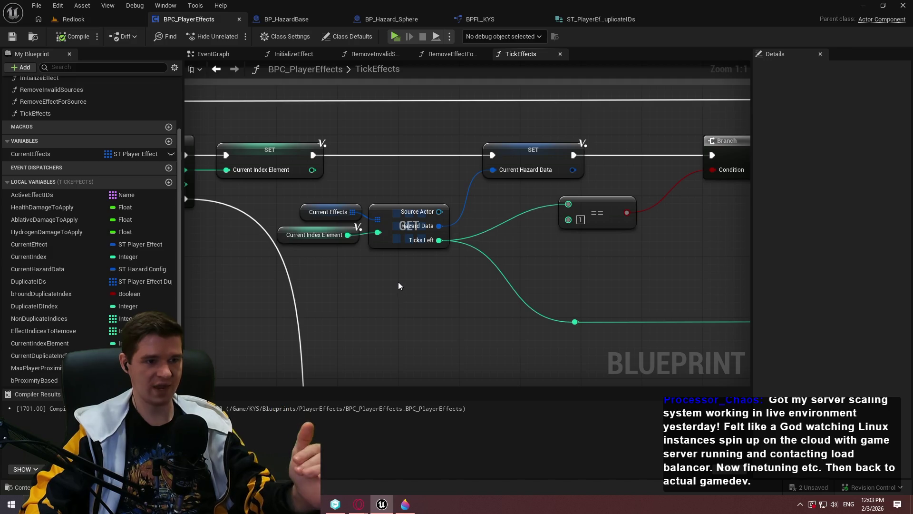
mouse_move(608, 283)
left_mouse_down()
mouse_move(447, 284)
mouse_move(508, 304)
mouse_move(574, 262)
mouse_move(432, 257)
left_mouse_up()
scroll(471, 256, "down", 1)
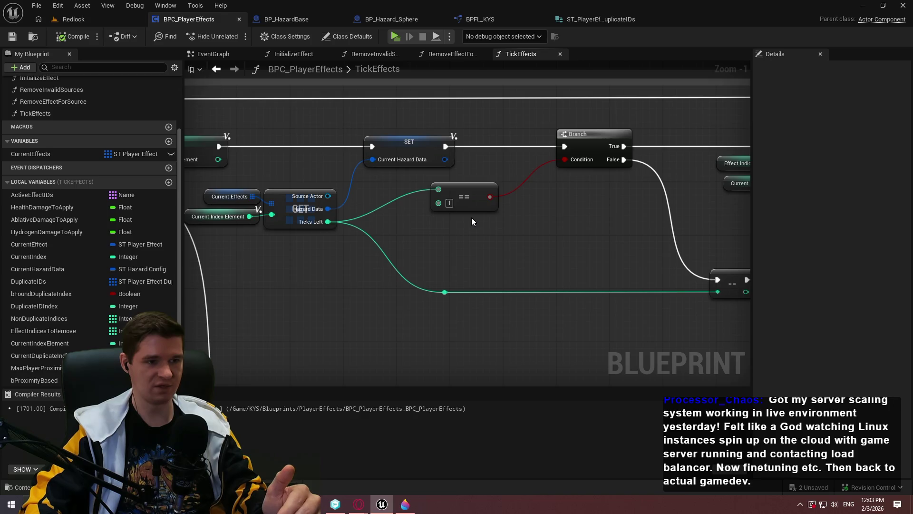
mouse_move(472, 221)
left_mouse_down()
mouse_move(370, 227)
mouse_move(457, 217)
left_mouse_up()
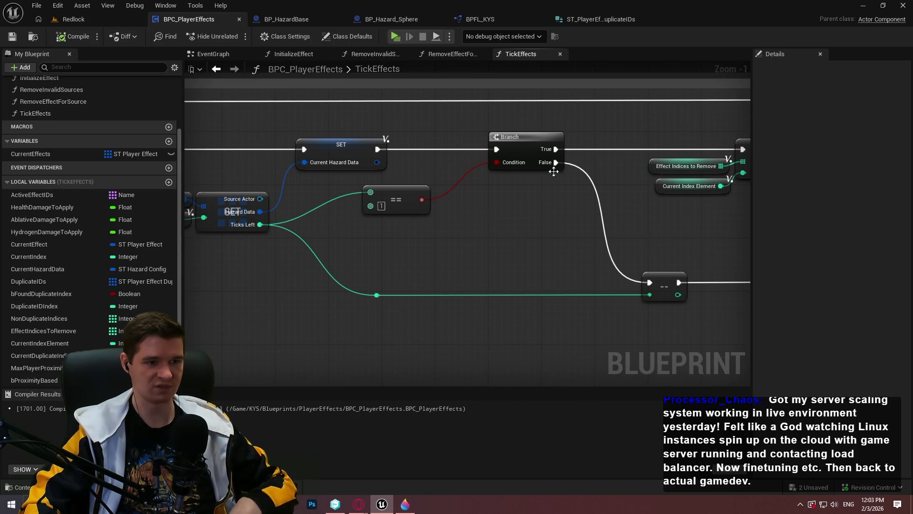
left_click_drag(553, 171, 334, 195)
left_click_drag(634, 243, 415, 152)
mouse_move(503, 344)
left_mouse_down()
mouse_move(624, 301)
mouse_move(426, 221)
left_mouse_up()
left_click_drag(335, 241, 508, 243)
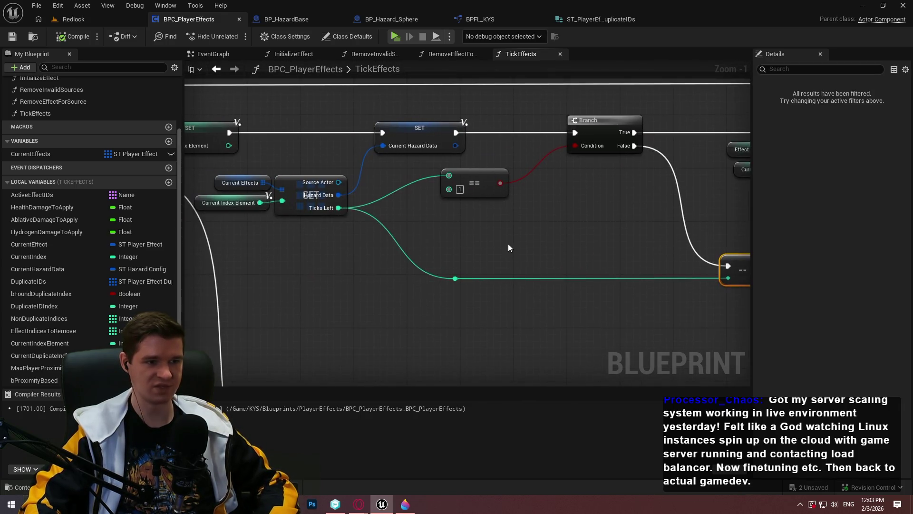
mouse_move(428, 240)
left_mouse_down()
mouse_move(361, 202)
mouse_move(259, 119)
left_mouse_up()
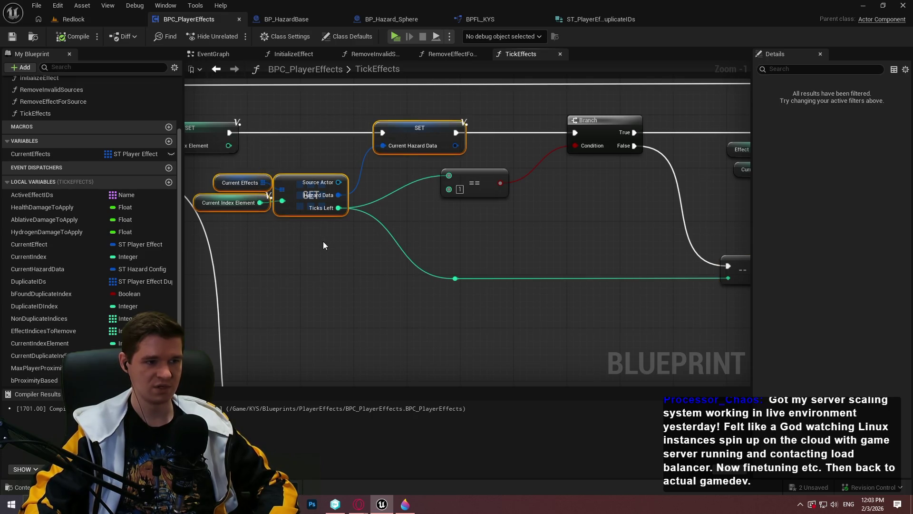
left_click(323, 244)
mouse_move(563, 217)
left_mouse_down()
mouse_move(25, 202)
mouse_move(330, 286)
left_mouse_up()
scroll(393, 275, "down", 1)
mouse_move(450, 263)
left_mouse_down()
mouse_move(347, 236)
mouse_move(561, 234)
left_mouse_up()
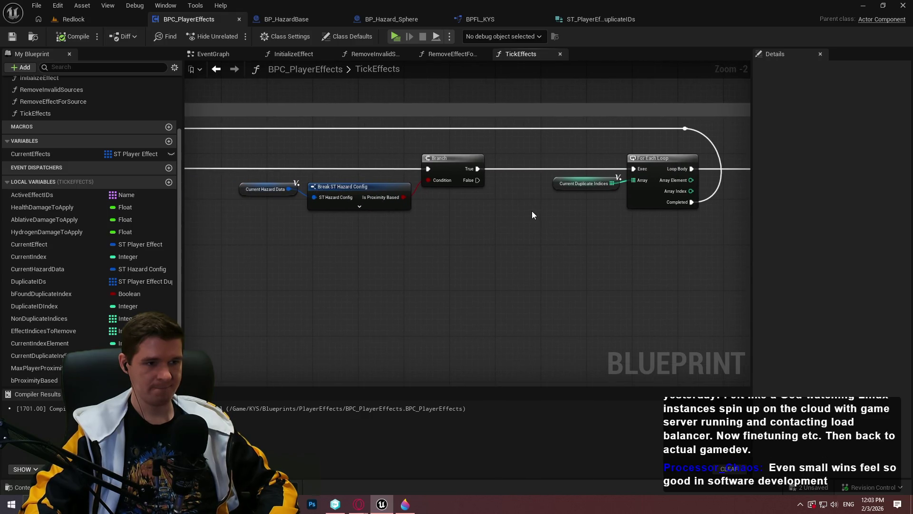
Add a bProximityBased setter on the Branch's True path and set Proximity Based to true.
scroll(333, 207, "up", 2)
left_click_drag(436, 235, 219, 177)
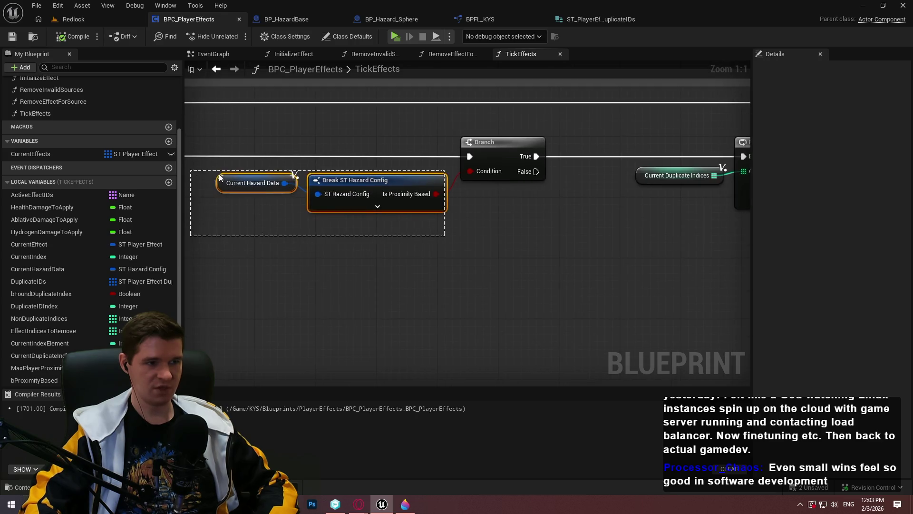
left_click(632, 220)
scroll(353, 235, "down", 6)
scroll(377, 186, "up", 5)
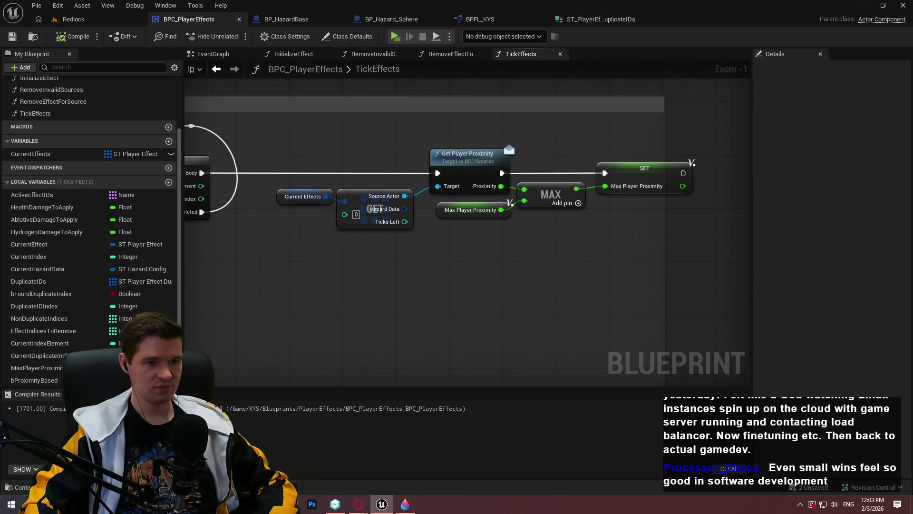
left_click_drag(35, 380, 300, 288)
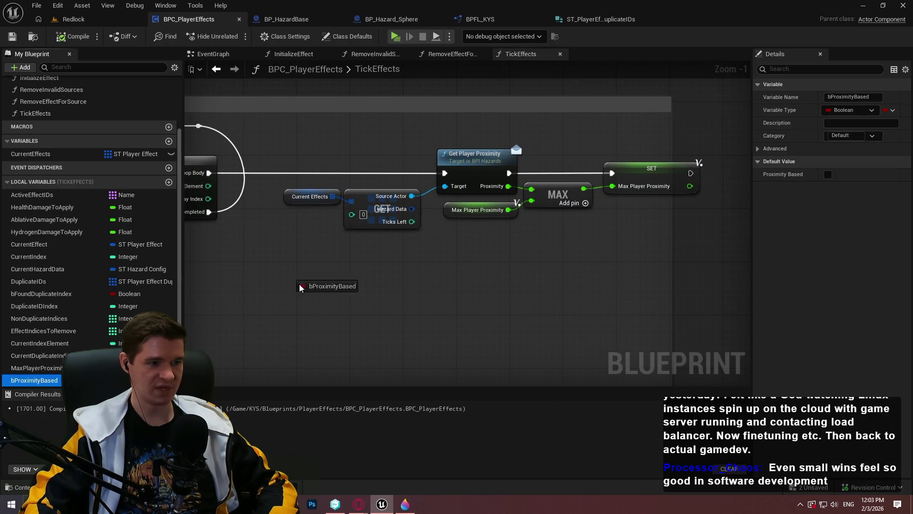
left_click(337, 302)
mouse_move(612, 286)
left_mouse_down()
mouse_move(248, 174)
mouse_move(279, 179)
left_mouse_up()
mouse_move(658, 288)
left_mouse_down()
mouse_move(476, 212)
mouse_move(351, 174)
mouse_move(459, 179)
left_mouse_up()
left_click(357, 187)
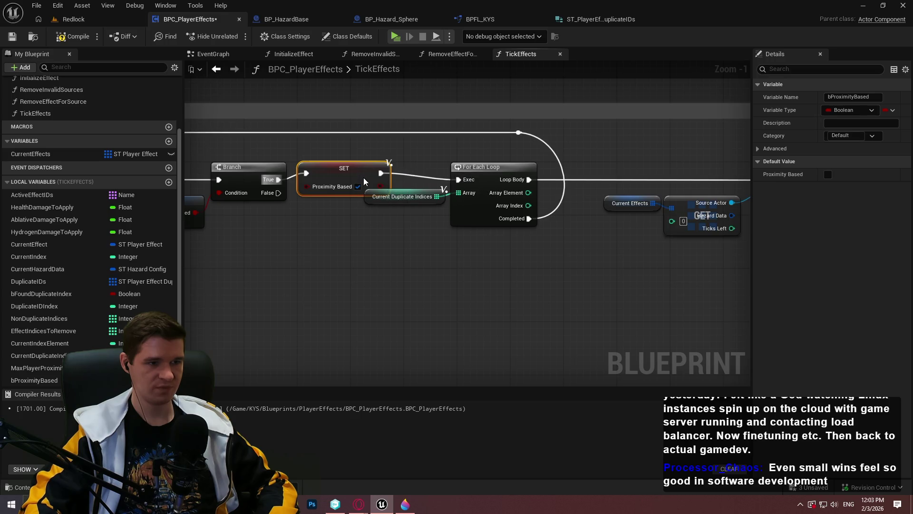
Reposition the setter and Current Duplicate Indices, and widen the comment box over the new nodes.
left_click_drag(363, 181, 377, 188)
left_click_drag(442, 202, 407, 226)
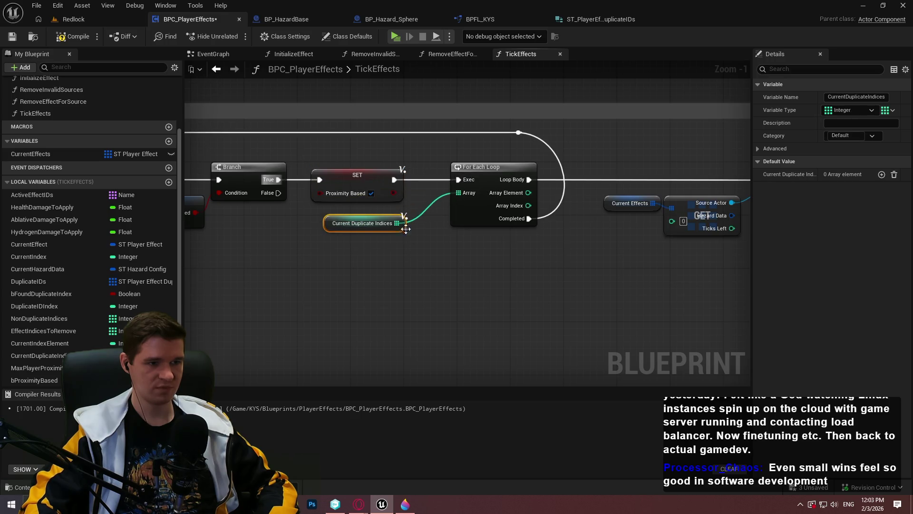
left_click(353, 178)
left_click_drag(352, 178, 359, 181)
left_click(534, 275)
scroll(554, 228, "down", 3)
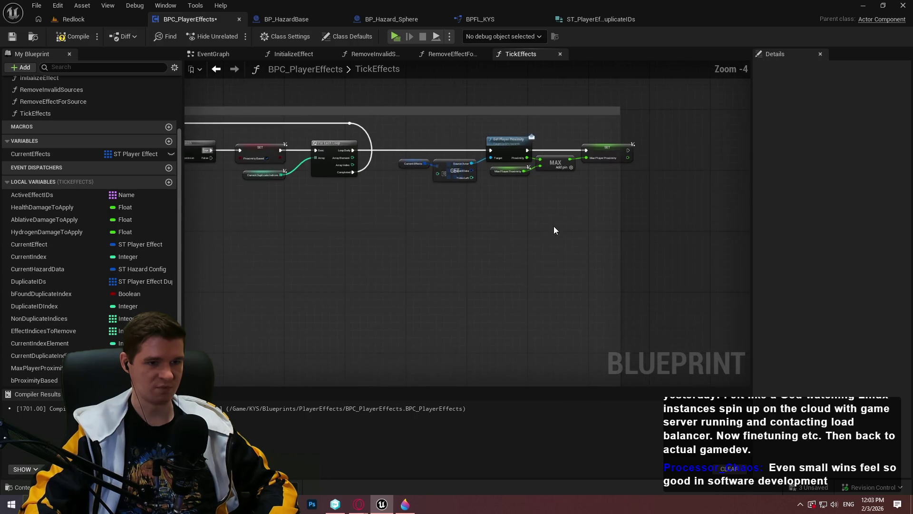
left_click_drag(620, 183, 657, 183)
Review the loop section nodes and save the blueprint.
mouse_move(736, 229)
left_mouse_down()
mouse_move(384, 149)
mouse_move(352, 133)
mouse_move(362, 154)
mouse_move(374, 154)
left_mouse_up()
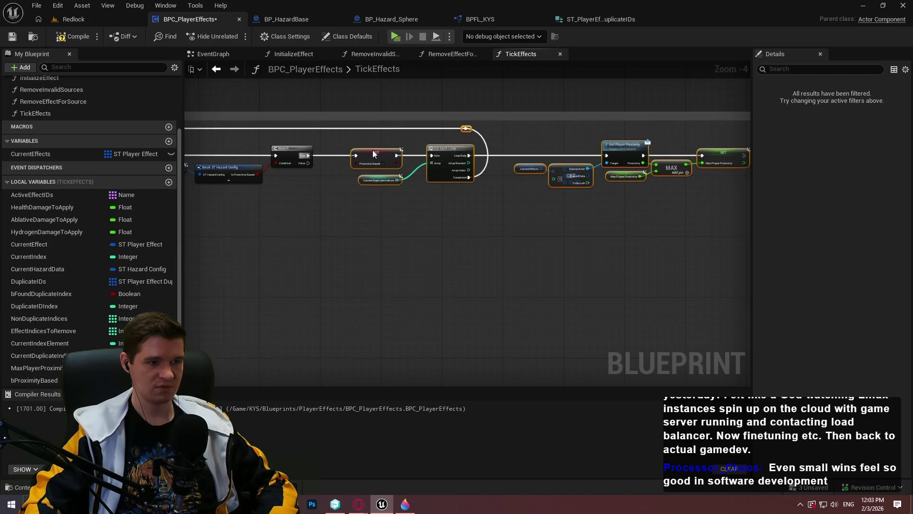
left_click(637, 194)
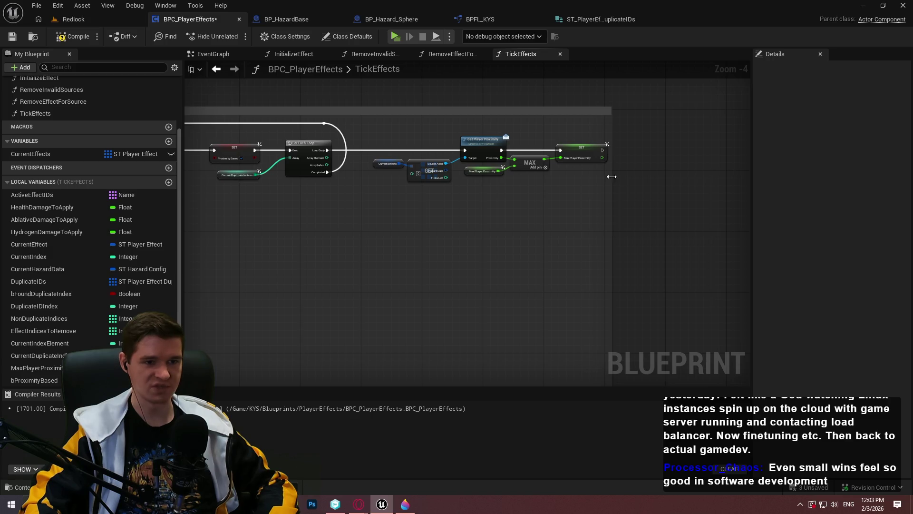
scroll(626, 174, "up", 3)
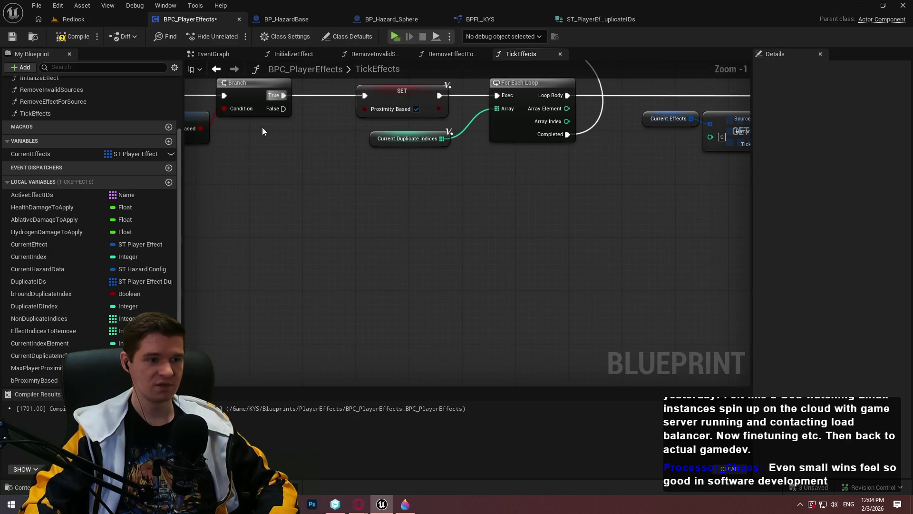
key("ctrl+s")
scroll(475, 199, "down", 4)
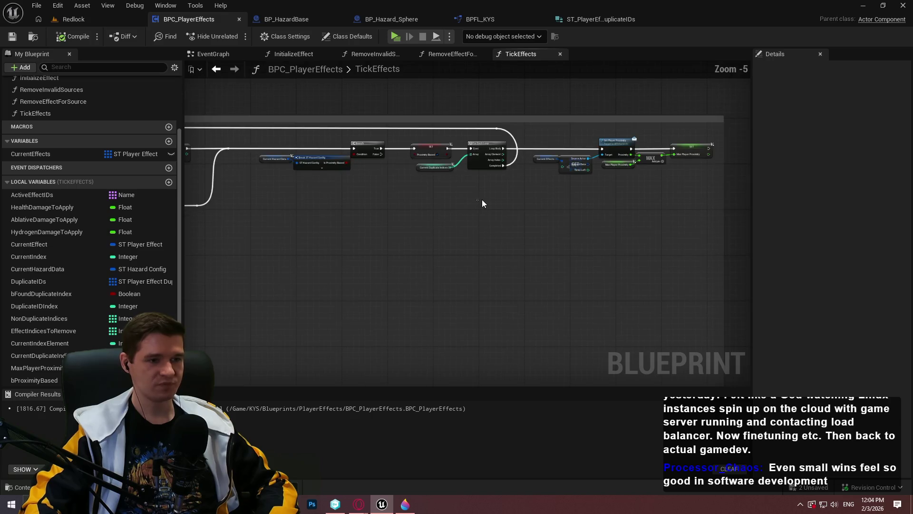
scroll(482, 203, "up", 4)
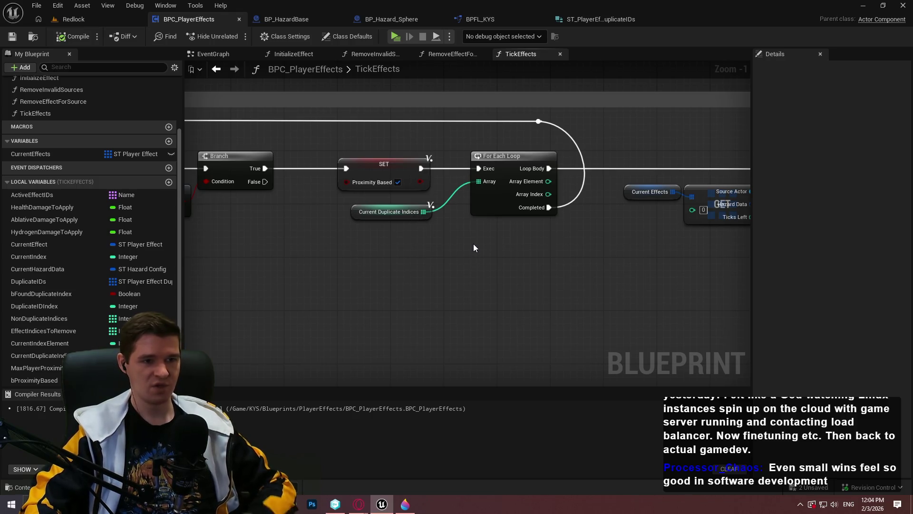
Feed the loop's Array Element into the GET index through a reroute point, and compile.
mouse_move(512, 296)
left_mouse_down()
mouse_move(263, 281)
mouse_move(315, 275)
mouse_move(323, 264)
left_mouse_up()
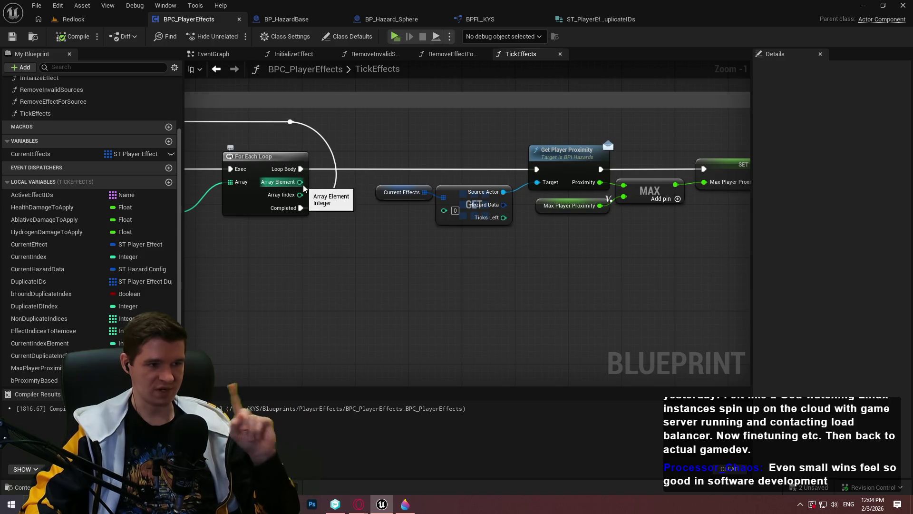
mouse_move(301, 181)
left_mouse_down()
mouse_move(461, 209)
mouse_move(444, 210)
left_mouse_up()
double_click(352, 184)
mouse_move(354, 184)
left_mouse_down()
mouse_move(398, 208)
mouse_move(370, 200)
mouse_move(384, 209)
left_mouse_up()
left_click_drag(442, 241, 421, 259)
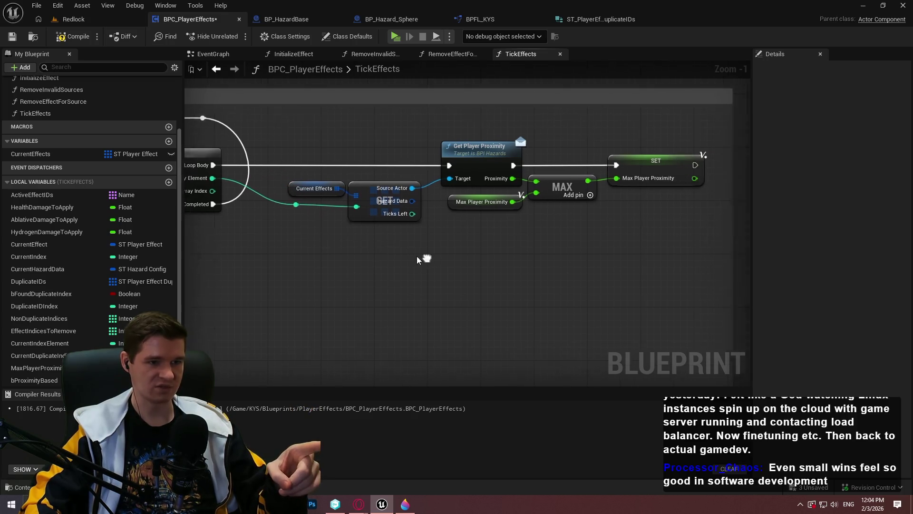
left_click(77, 38)
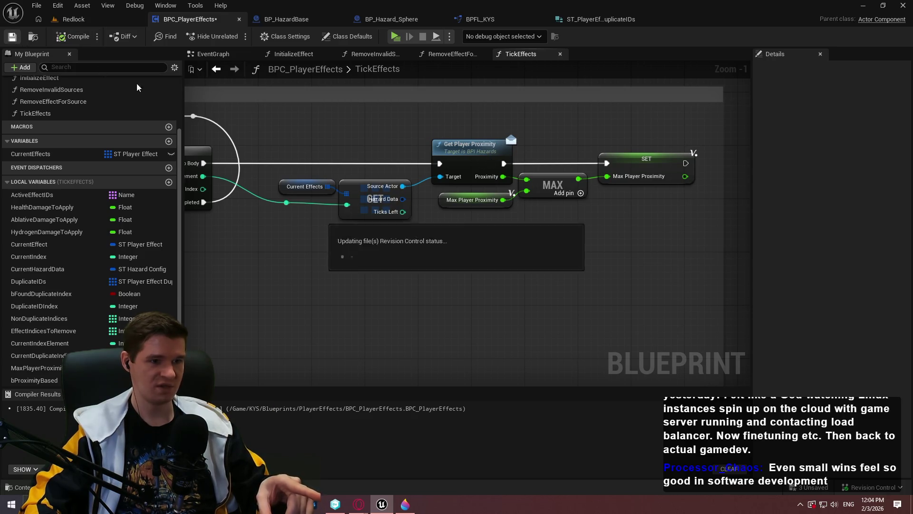
Inspect the Max Player Proximity nodes and check the Paint 3D sketch before returning to Unreal.
mouse_move(561, 220)
left_mouse_down()
mouse_move(442, 179)
mouse_move(505, 203)
left_mouse_up()
left_click(556, 229)
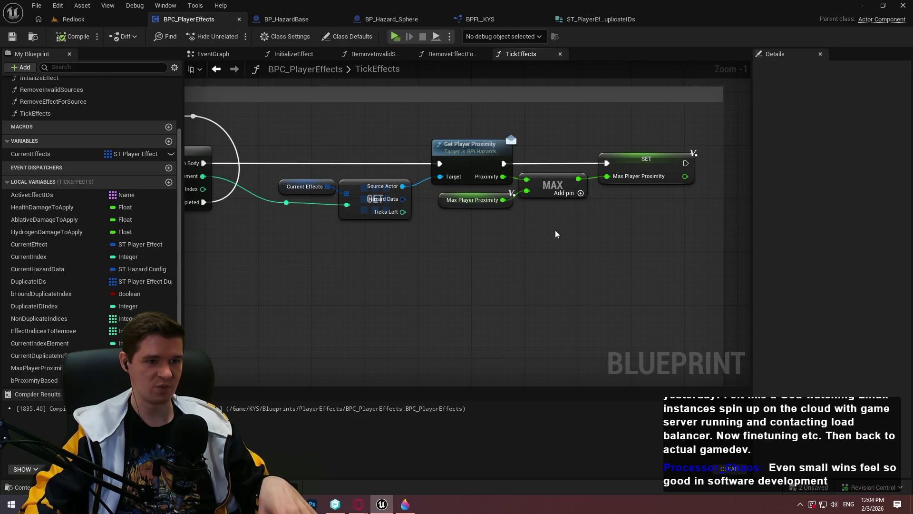
left_click(628, 169)
scroll(628, 170, "down", 3)
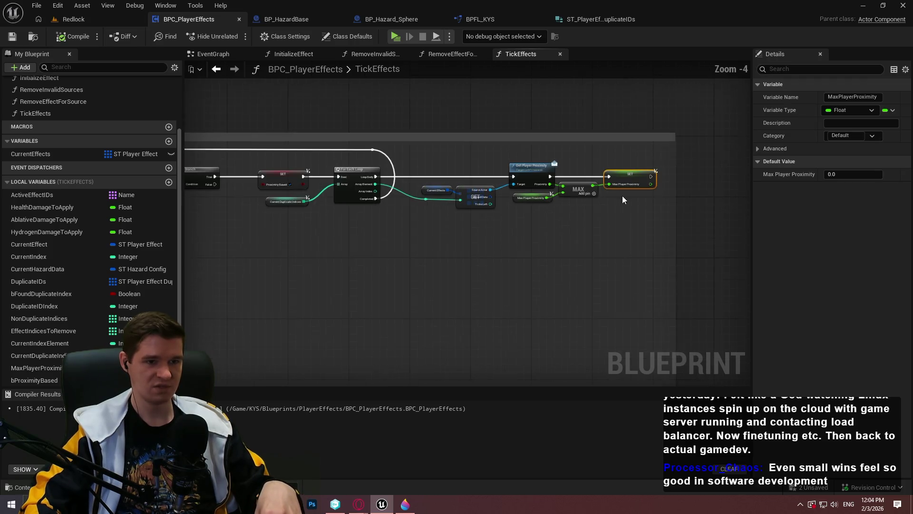
left_click(493, 246)
left_click(405, 503)
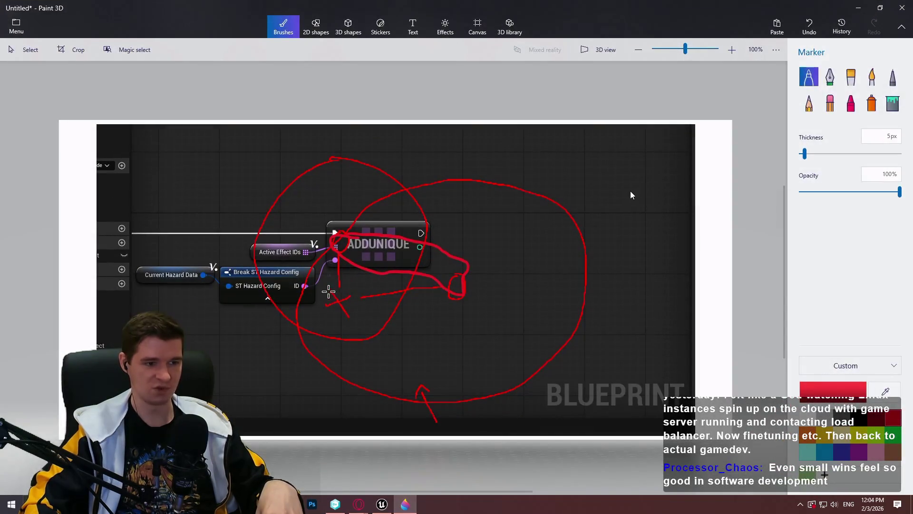
key("alt+Tab")
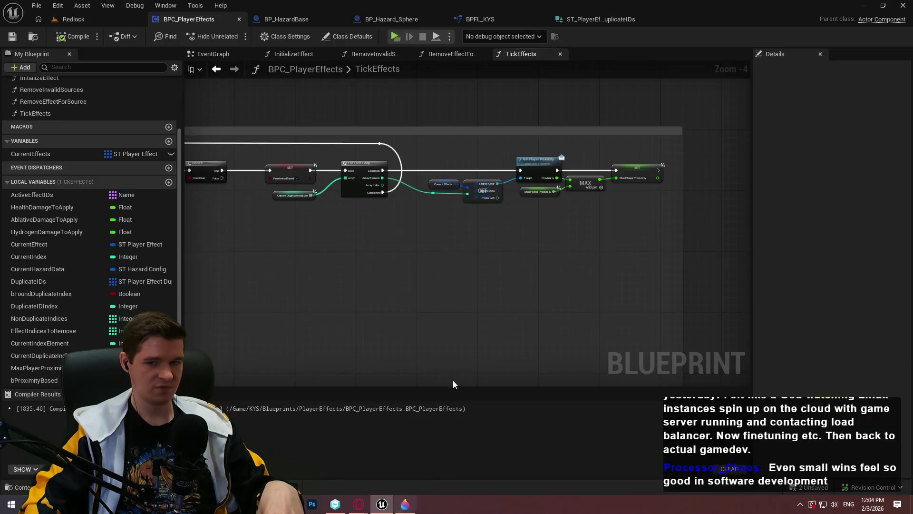
scroll(420, 201, "up", 9)
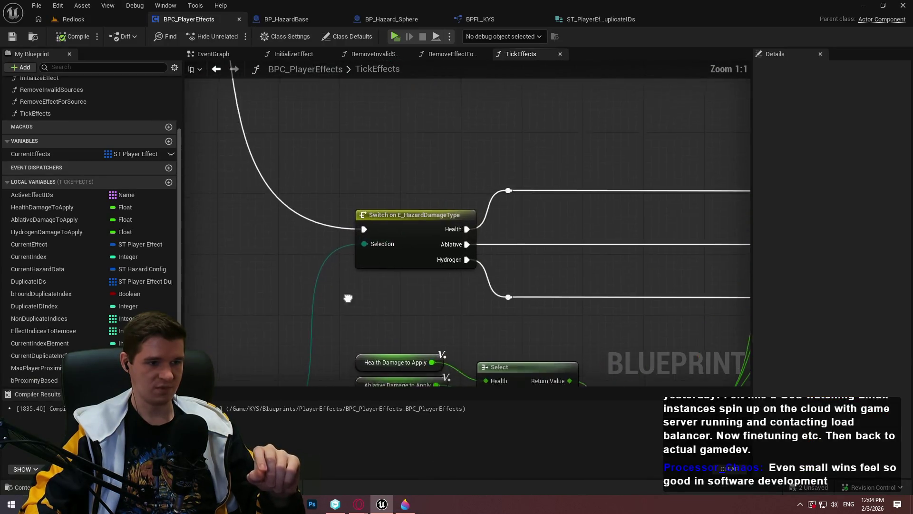
mouse_move(435, 196)
left_mouse_down()
mouse_move(387, 251)
mouse_move(483, 143)
mouse_move(465, 224)
left_mouse_up()
mouse_move(572, 163)
left_mouse_down()
mouse_move(514, 127)
mouse_move(357, 221)
mouse_move(299, 269)
mouse_move(226, 262)
left_mouse_up()
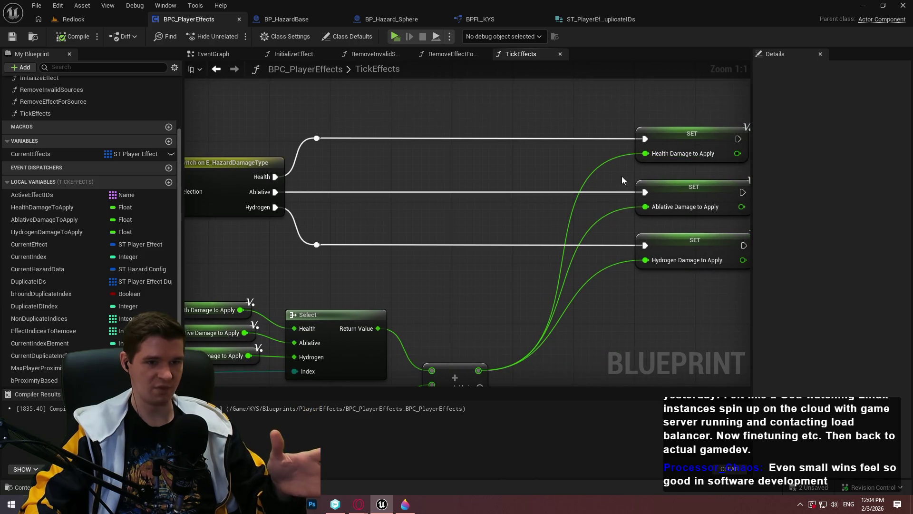
mouse_move(615, 184)
left_mouse_down()
mouse_move(716, 89)
mouse_move(645, 100)
mouse_move(605, 155)
left_mouse_up()
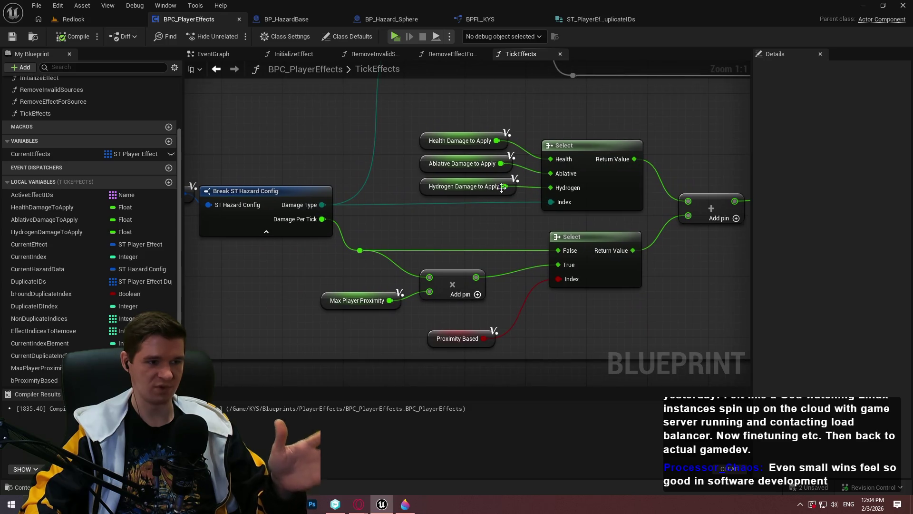
left_click(453, 338)
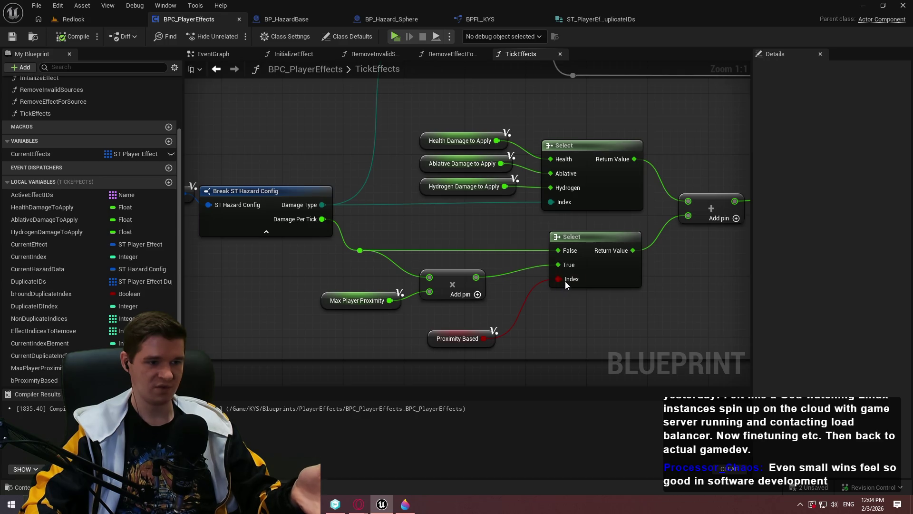
left_click(383, 309)
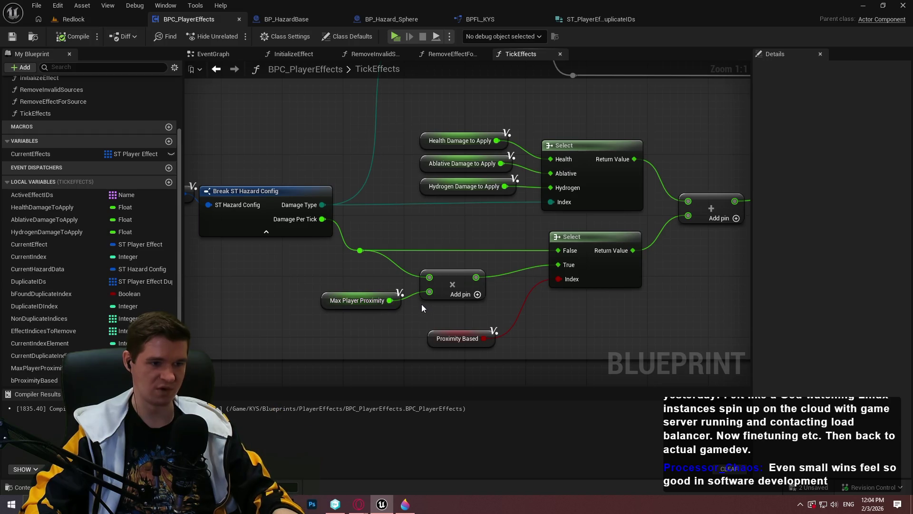
left_click_drag(688, 215, 411, 268)
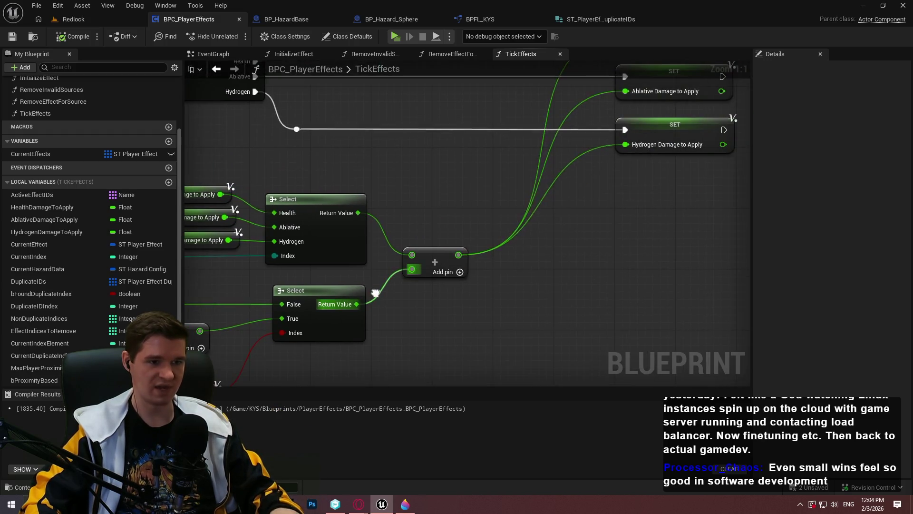
mouse_move(579, 221)
left_mouse_down()
mouse_move(524, 266)
mouse_move(602, 175)
mouse_move(694, 228)
left_mouse_up()
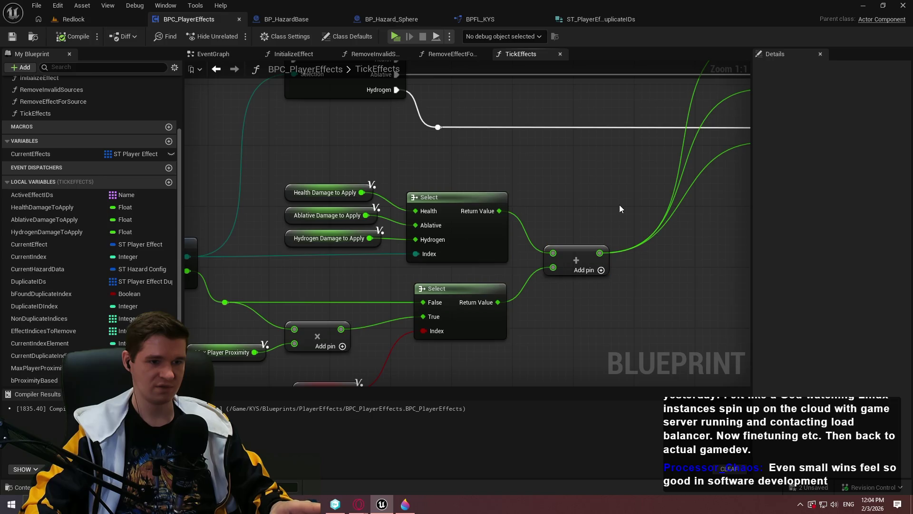
scroll(620, 205, "down", 2)
left_click_drag(619, 204, 535, 233)
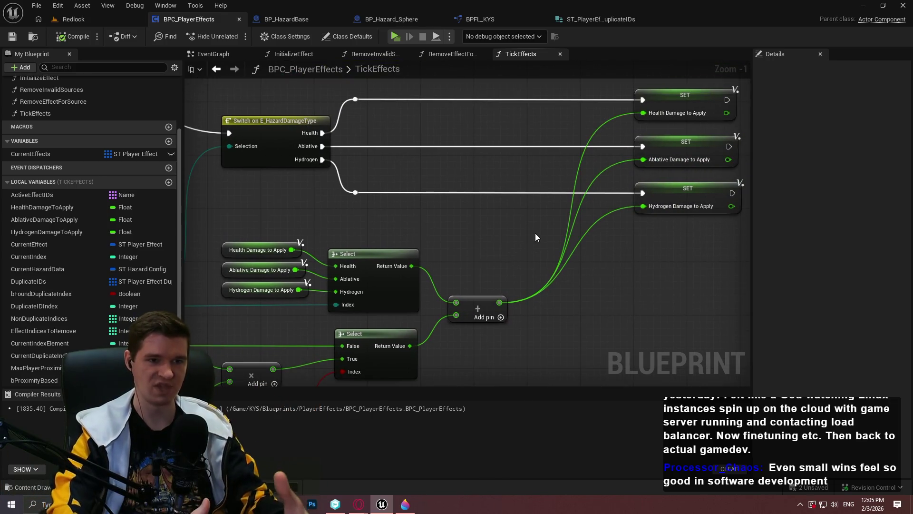
scroll(535, 233, "down", 6)
mouse_move(467, 240)
left_mouse_down()
mouse_move(629, 277)
mouse_move(500, 243)
mouse_move(529, 244)
left_mouse_up()
scroll(500, 228, "up", 5)
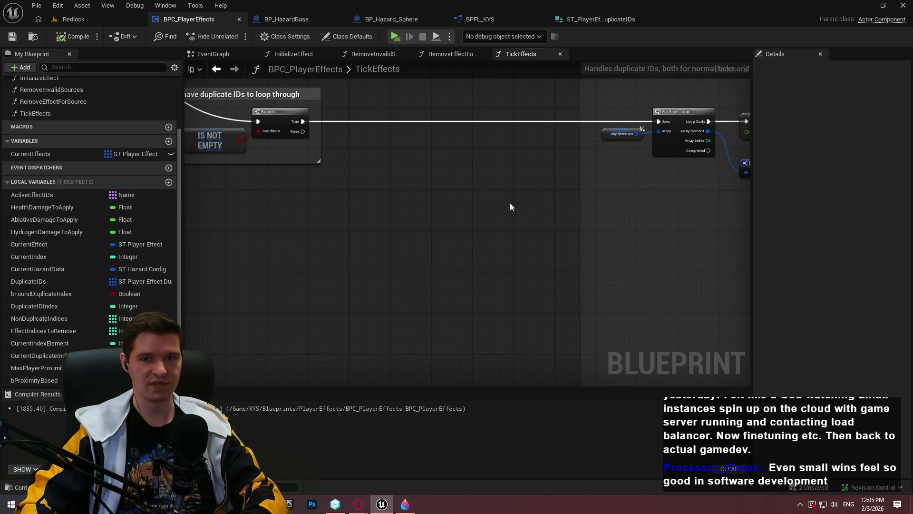
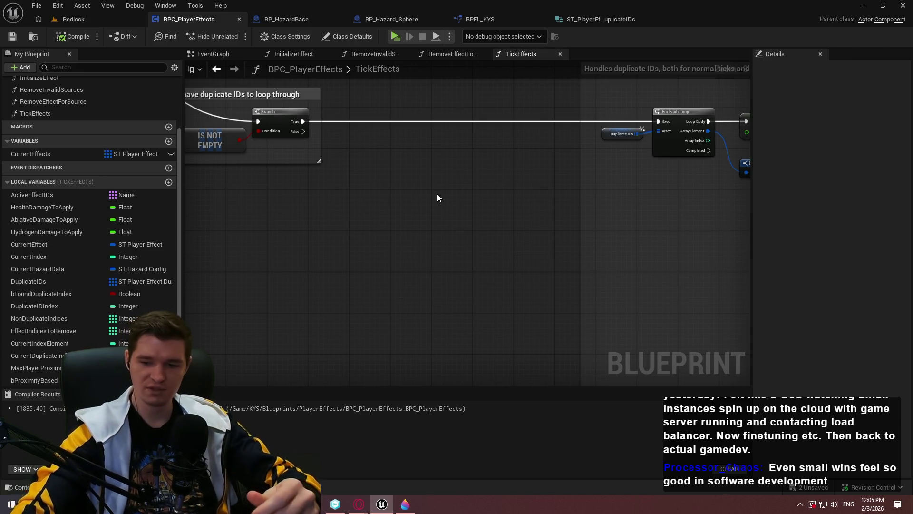
Widen the graph area and shift the 'Handles duplicate IDs' comment group to the right.
scroll(491, 222, "down", 6)
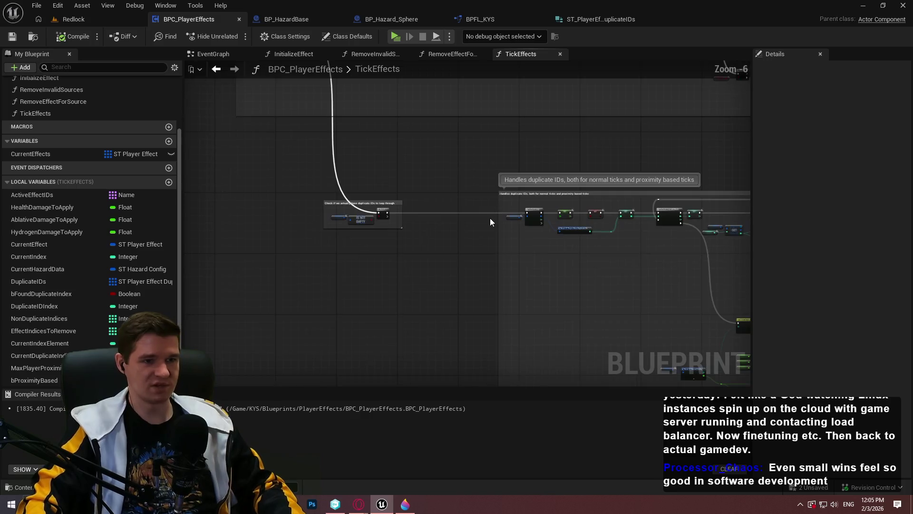
left_click_drag(756, 125, 786, 126)
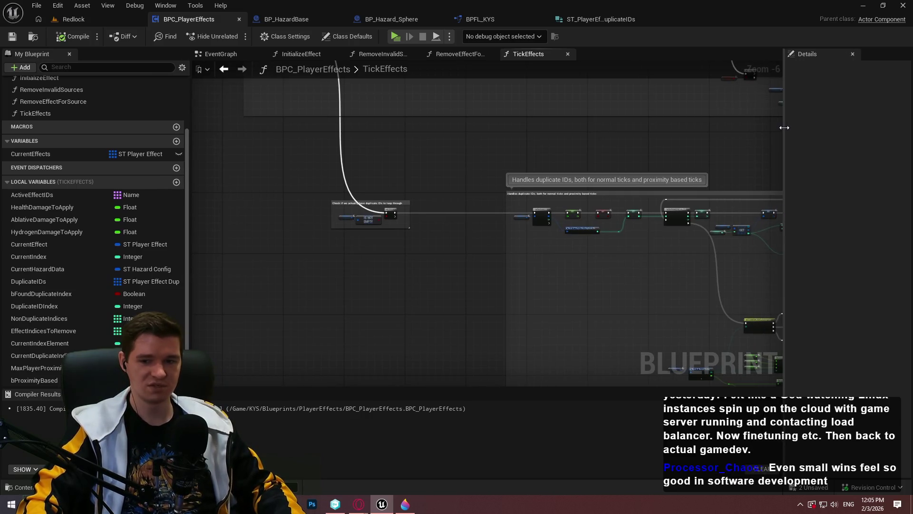
scroll(586, 320, "down", 3)
scroll(586, 320, "up", 3)
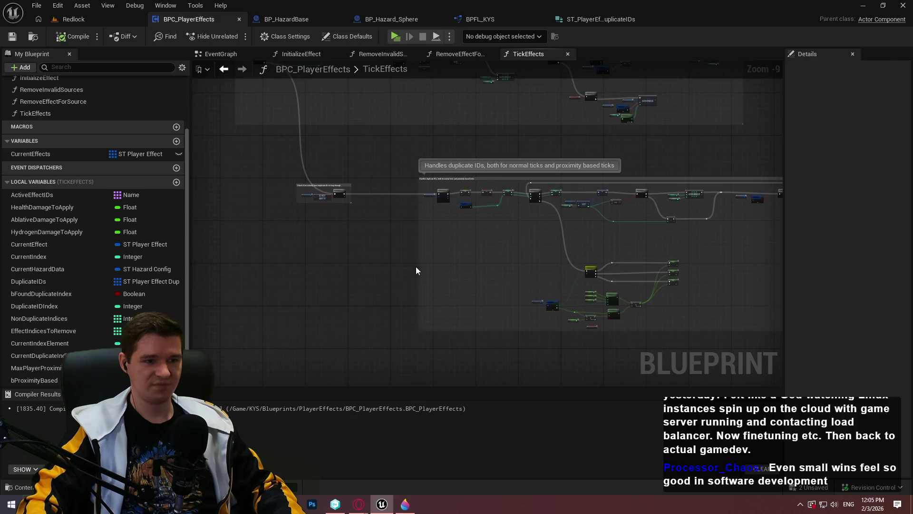
scroll(333, 210, "up", 3)
scroll(475, 228, "down", 3)
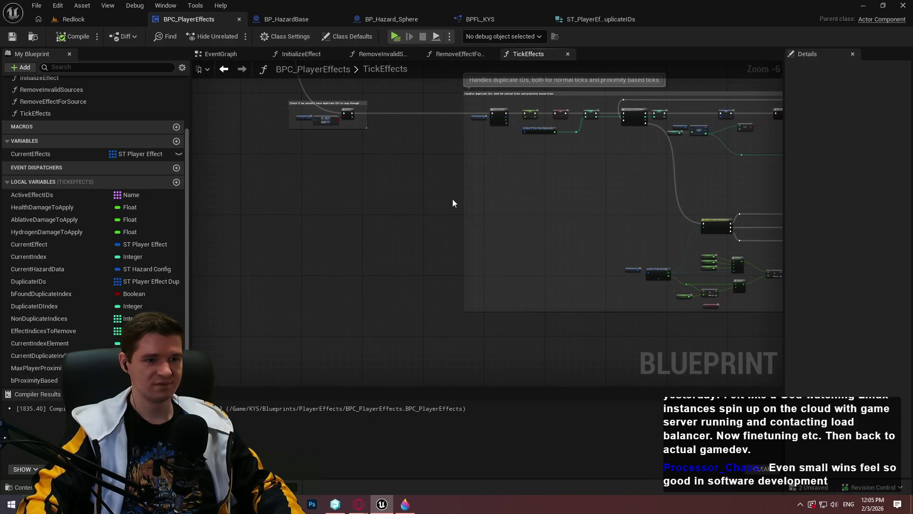
scroll(452, 199, "down", 3)
left_click_drag(545, 157, 601, 155)
scroll(389, 185, "up", 7)
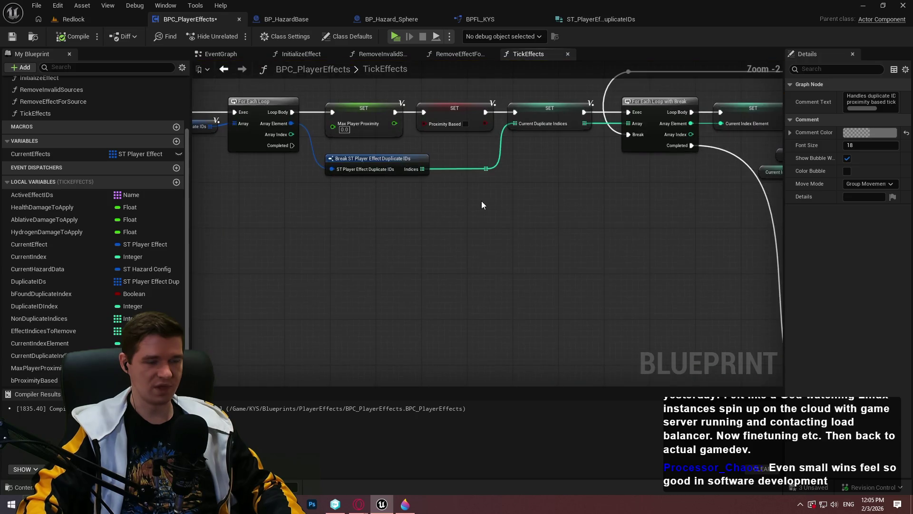
Check the Max Player Proximity set node and the comment box, then save BPC_PlayerEffects.
left_click(547, 192)
left_click(399, 133)
scroll(433, 158, "down", 3)
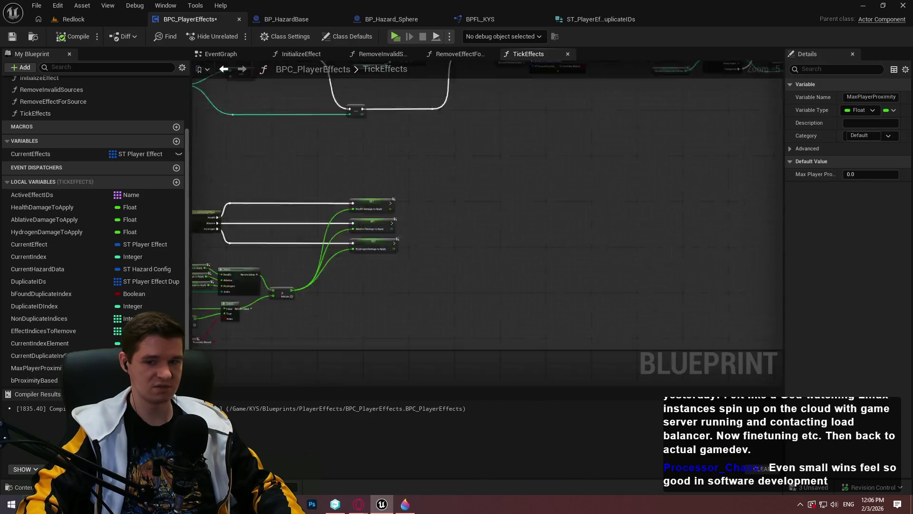
scroll(584, 251, "down", 3)
scroll(479, 198, "up", 4)
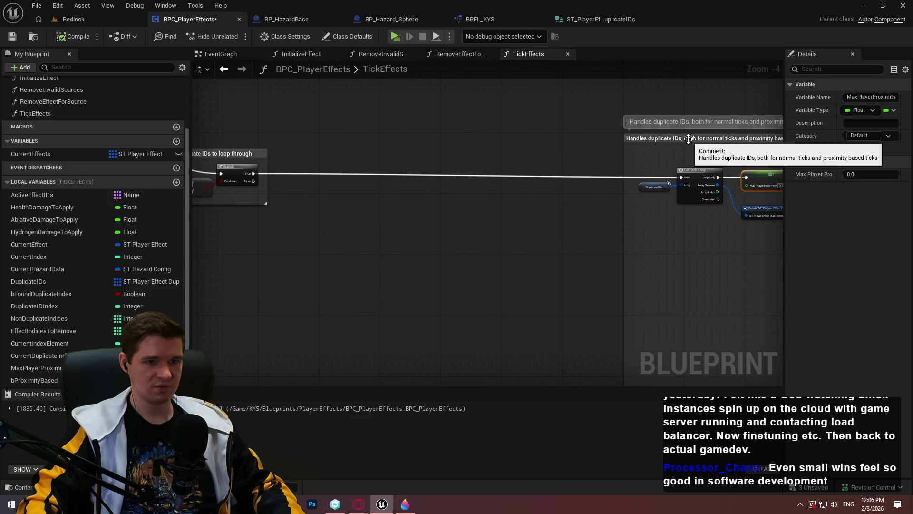
left_click(689, 139)
left_click(470, 218)
scroll(470, 190, "down", 3)
mouse_move(470, 160)
left_mouse_down()
mouse_move(365, 133)
mouse_move(415, 252)
mouse_move(394, 138)
mouse_move(386, 131)
left_mouse_up()
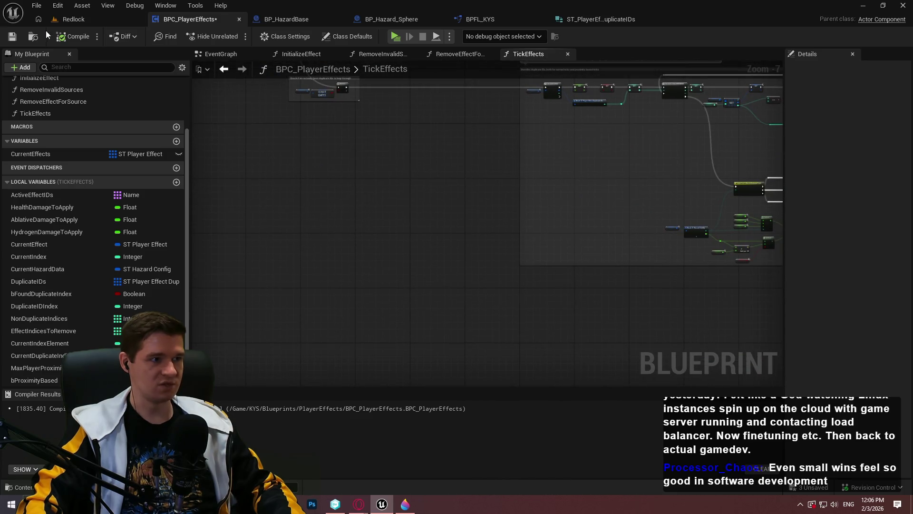
left_click(12, 36)
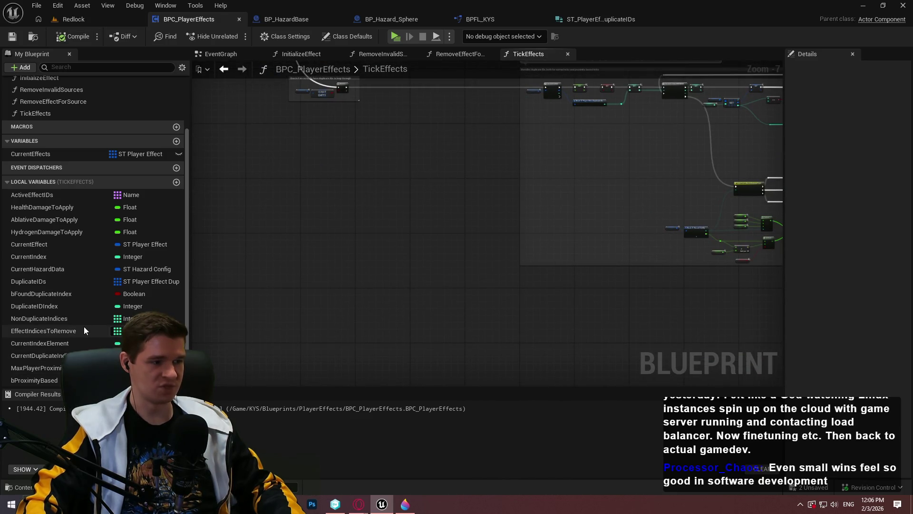
Drop a NonDuplicateIndices getter into the TickEffects graph.
left_click_drag(39, 318, 397, 334)
left_click(431, 342)
scroll(452, 336, "up", 3)
Feed the NonDuplicateIndices getter into Is Not Empty, driving a new Branch condition.
scroll(453, 336, "up", 3)
mouse_move(373, 246)
left_mouse_down()
mouse_move(422, 249)
mouse_move(467, 228)
mouse_move(441, 242)
left_mouse_up()
type("is not empty")
key("Return")
left_click(541, 233)
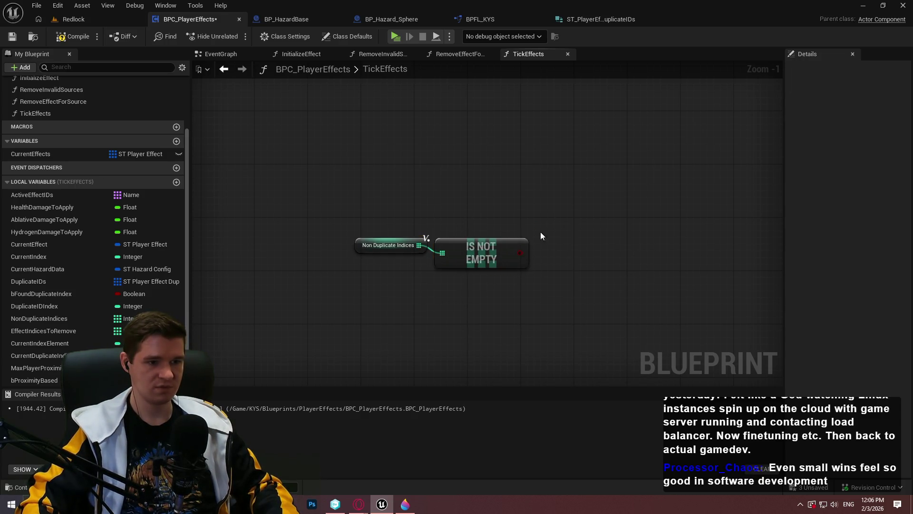
left_click(563, 191)
left_click_drag(526, 253, 523, 252)
Wire the loop's Completed output into the Branch, straightening the wire with a reroute knot.
mouse_move(576, 209)
left_mouse_down()
mouse_move(532, 125)
mouse_move(145, 4)
left_mouse_up()
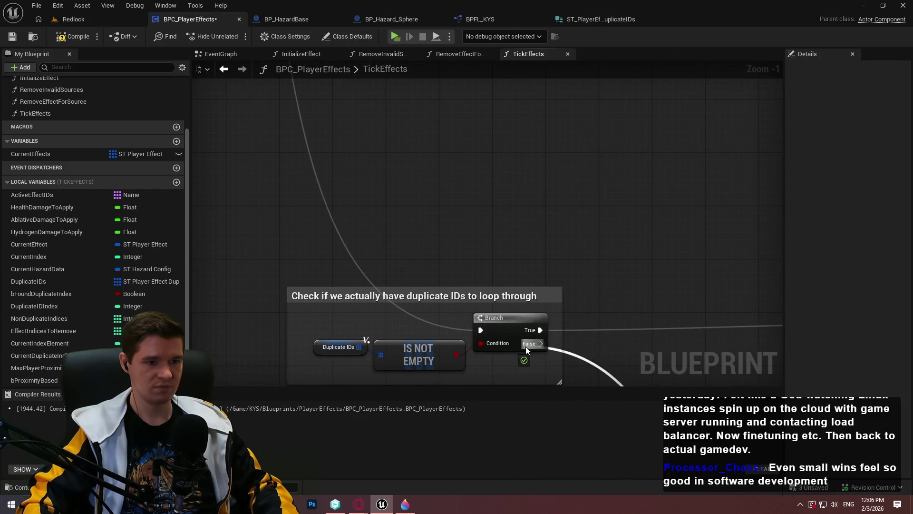
scroll(526, 346, "down", 4)
mouse_move(436, 169)
left_mouse_down()
mouse_move(455, 363)
mouse_move(628, 293)
left_mouse_up()
scroll(628, 292, "down", 2)
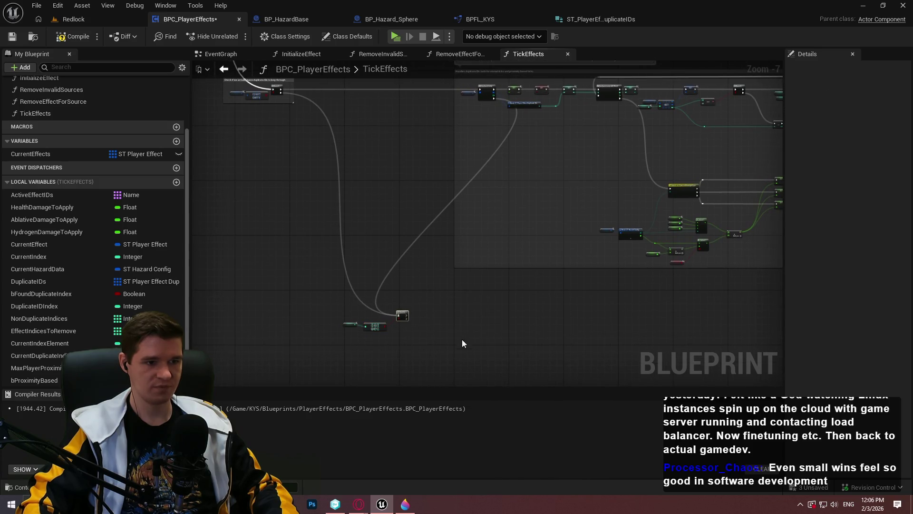
mouse_move(403, 316)
left_mouse_down()
mouse_move(612, 383)
mouse_move(699, 237)
mouse_move(690, 259)
mouse_move(678, 249)
left_mouse_up()
scroll(652, 318, "up", 3)
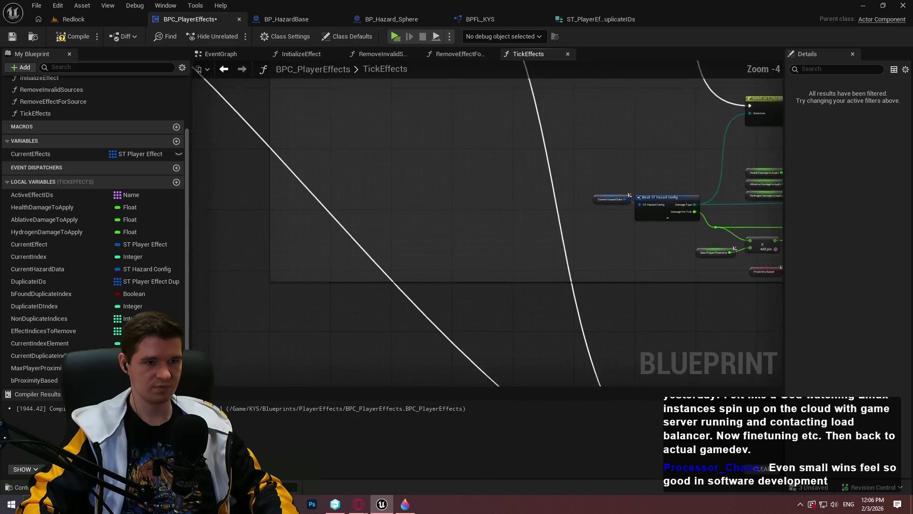
double_click(563, 315)
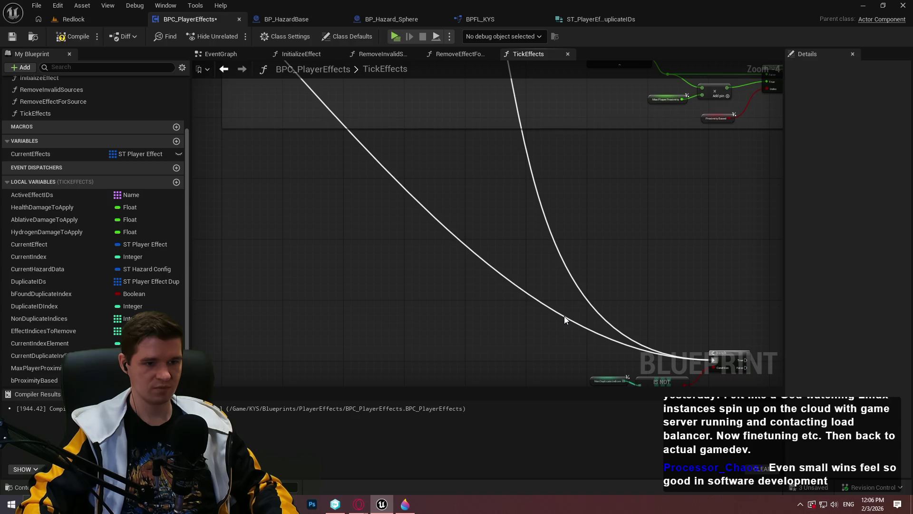
scroll(562, 323, "down", 2)
mouse_move(598, 289)
left_mouse_down()
mouse_move(339, 311)
mouse_move(415, 312)
left_mouse_up()
Wrap the check and Branch in a 'Double check if we have any non duplicate indices' comment.
scroll(504, 333, "down", 4)
scroll(508, 242, "up", 4)
scroll(557, 312, "down", 3)
scroll(492, 295, "up", 4)
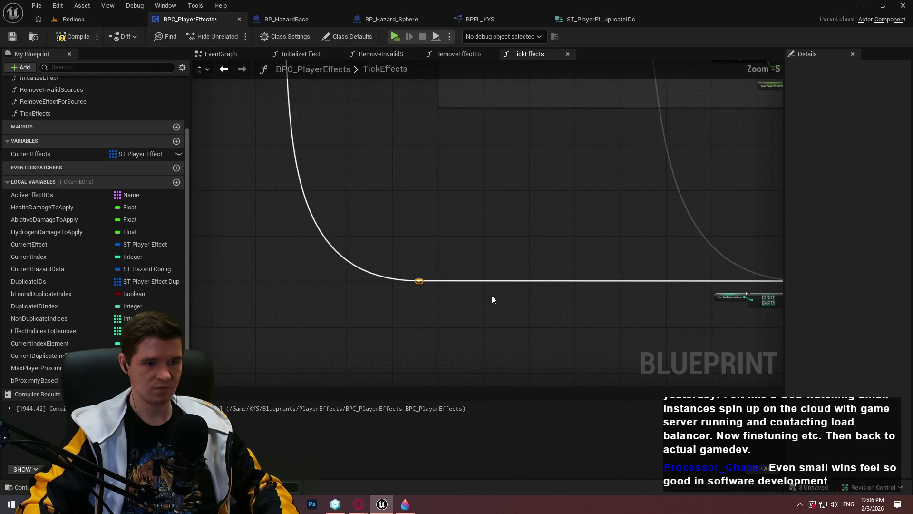
mouse_move(623, 288)
left_mouse_down()
mouse_move(401, 207)
mouse_move(409, 206)
left_mouse_up()
key("c")
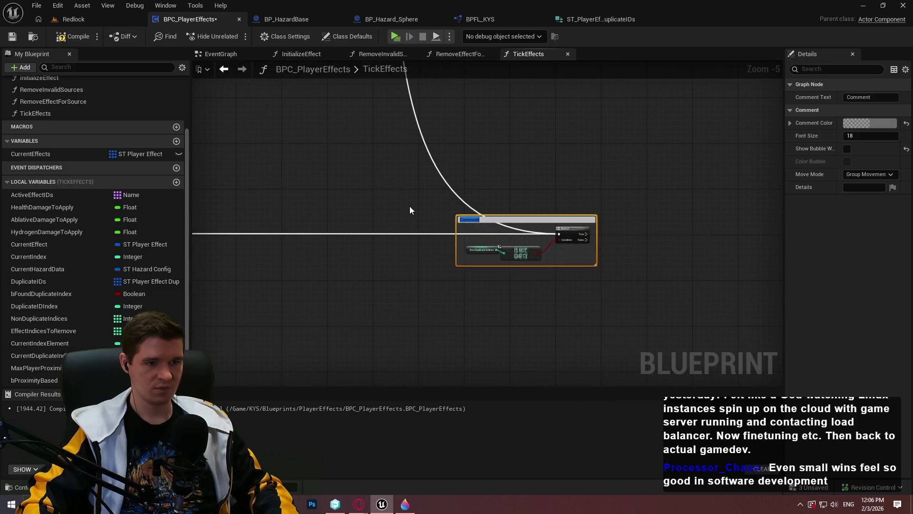
scroll(501, 247, "up", 2)
type("Double ch")
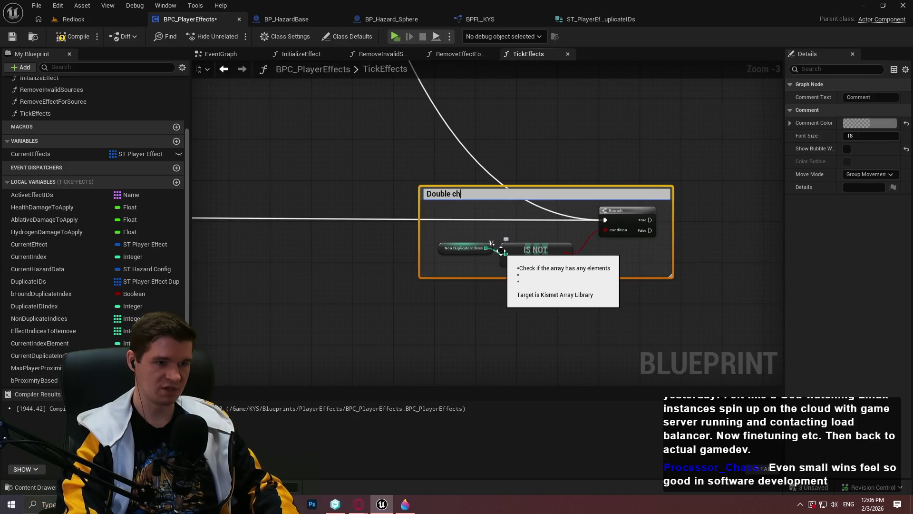
type("eck if we have a")
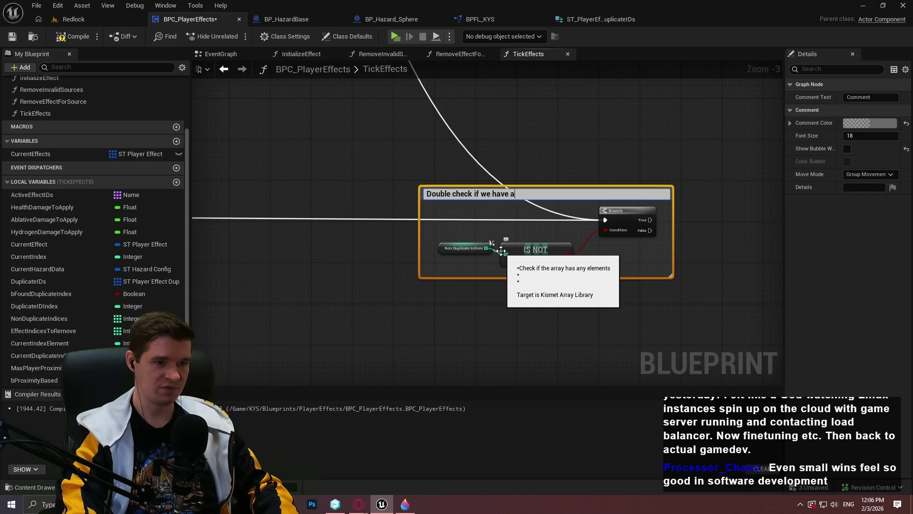
type("ny non duplicate")
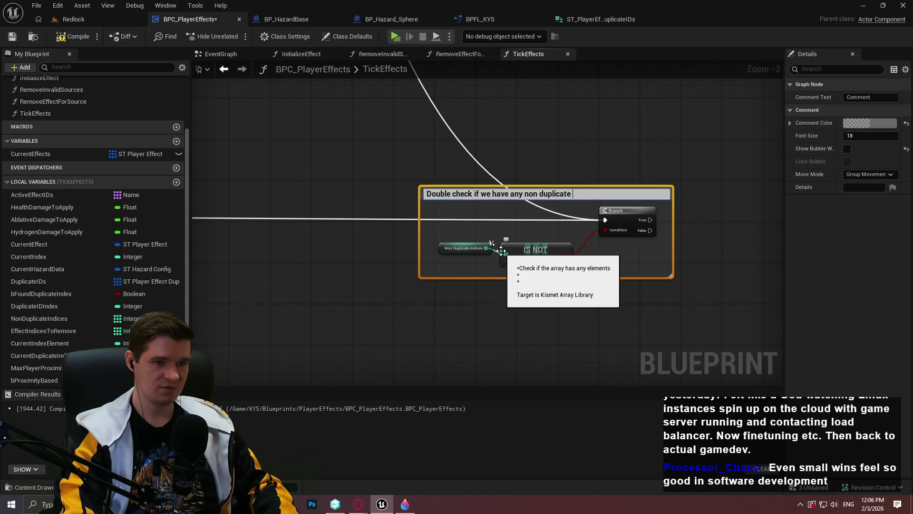
type("ice")
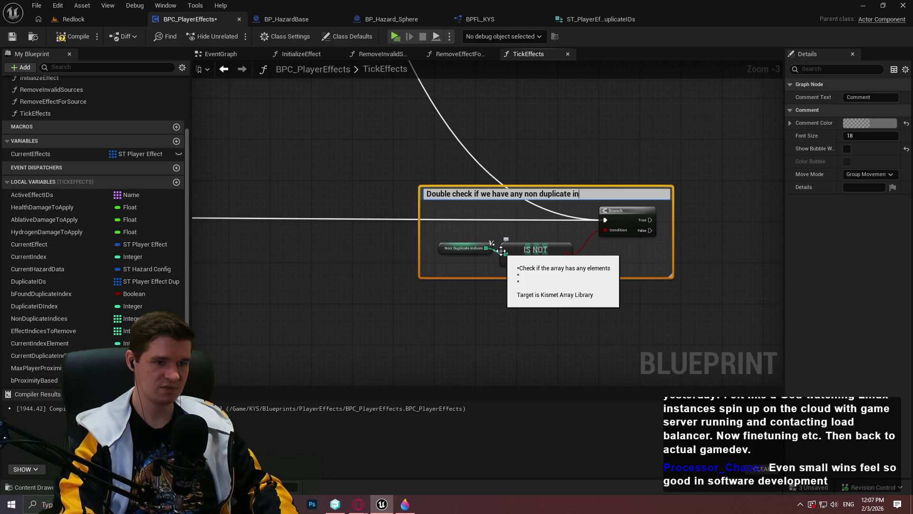
type("s")
key("Return")
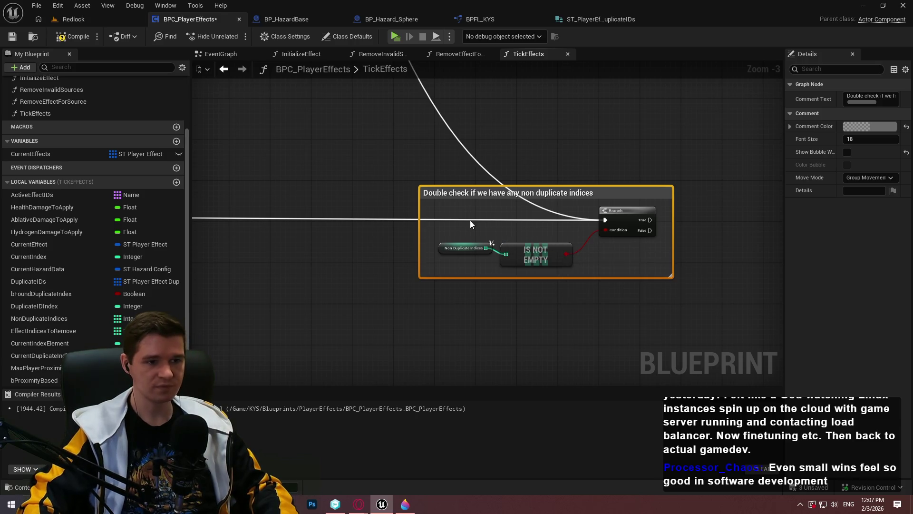
Add a reroute point on the execution wire and move the comment to the right.
double_click(450, 219)
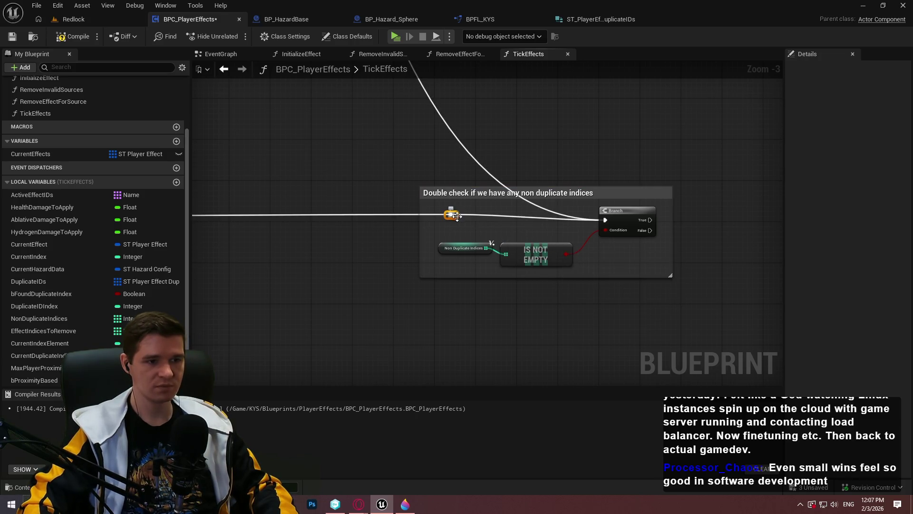
mouse_move(450, 221)
left_mouse_down()
mouse_move(468, 241)
mouse_move(421, 114)
mouse_move(435, 109)
mouse_move(534, 221)
mouse_move(510, 215)
left_mouse_up()
scroll(509, 215, "down", 4)
scroll(433, 203, "up", 2)
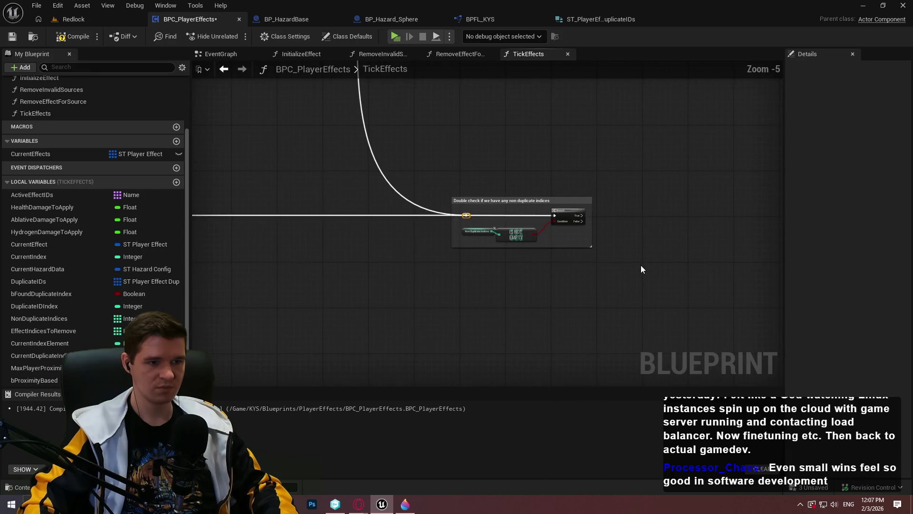
left_click(480, 200)
left_click_drag(481, 199, 525, 198)
scroll(704, 224, "down", 3)
scroll(703, 224, "down", 3)
mouse_move(704, 224)
left_mouse_down()
mouse_move(511, 308)
mouse_move(489, 213)
left_mouse_up()
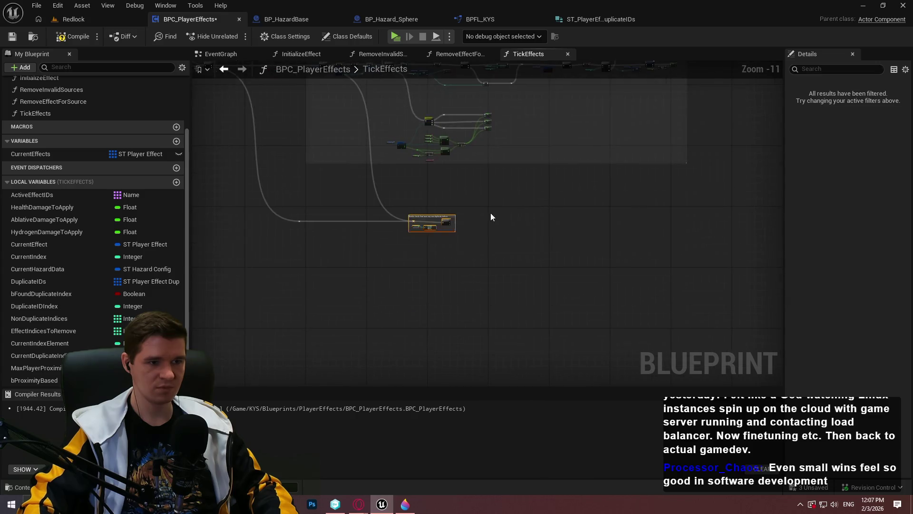
scroll(490, 213, "up", 3)
scroll(433, 223, "up", 5)
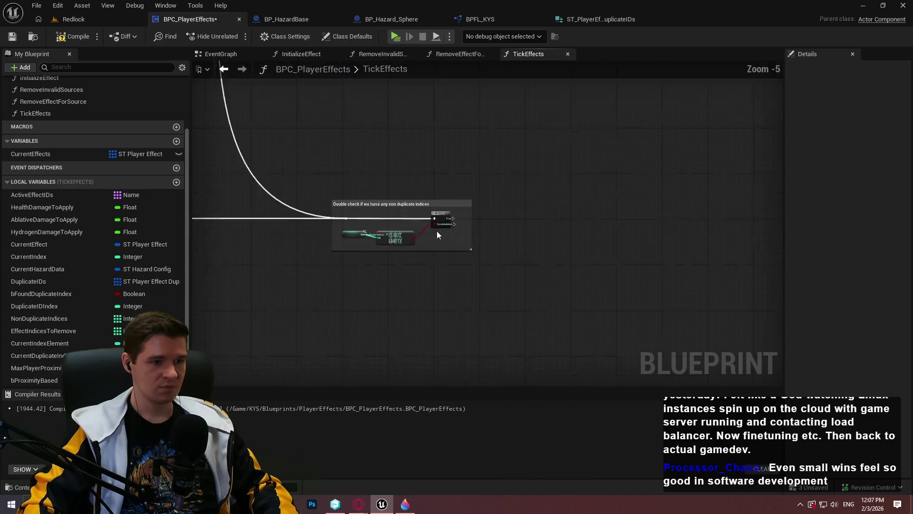
Save and compile, then try a Return Node on Branch False and delete it.
left_click(12, 38)
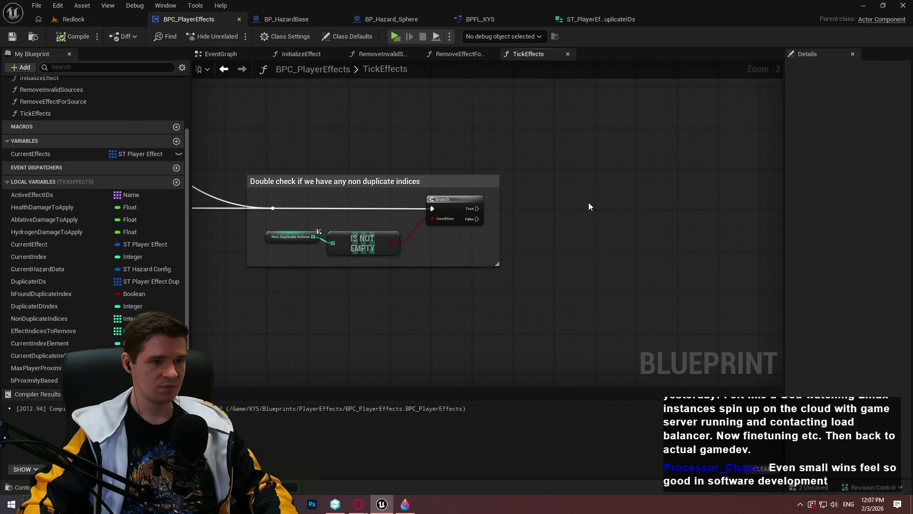
left_click_drag(634, 221, 532, 206)
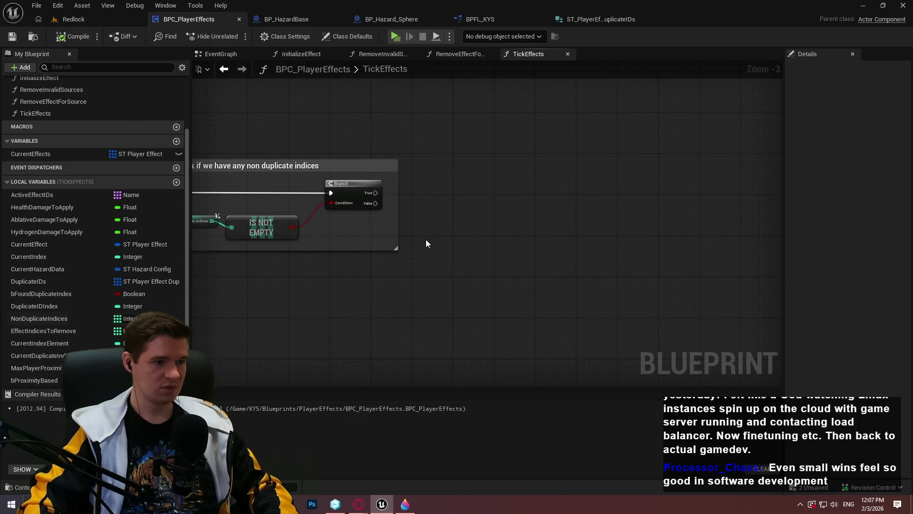
mouse_move(376, 204)
left_mouse_down()
mouse_move(429, 300)
mouse_move(506, 309)
mouse_move(387, 252)
left_mouse_up()
type("return")
key("Return")
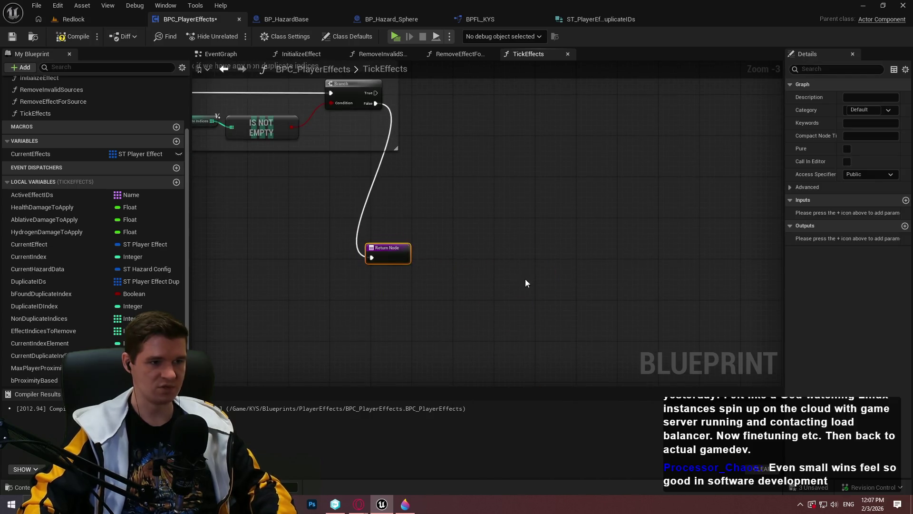
key("Delete")
Add another NonDuplicateIndices getter, checking line 38 of the hazards.txt notes.
mouse_move(39, 318)
left_mouse_down()
mouse_move(393, 222)
mouse_move(410, 183)
left_mouse_up()
left_click(452, 198)
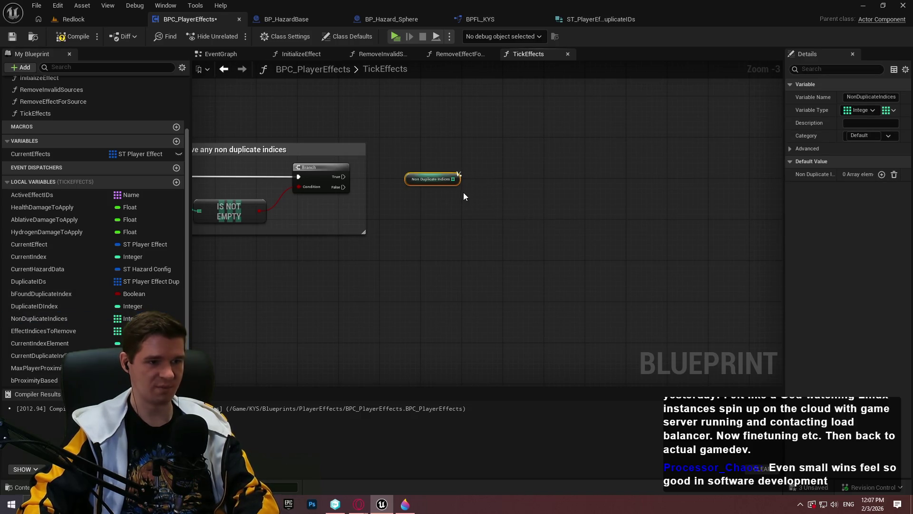
key("alt+Tab")
left_click_drag(471, 389, 277, 387)
left_click(239, 300)
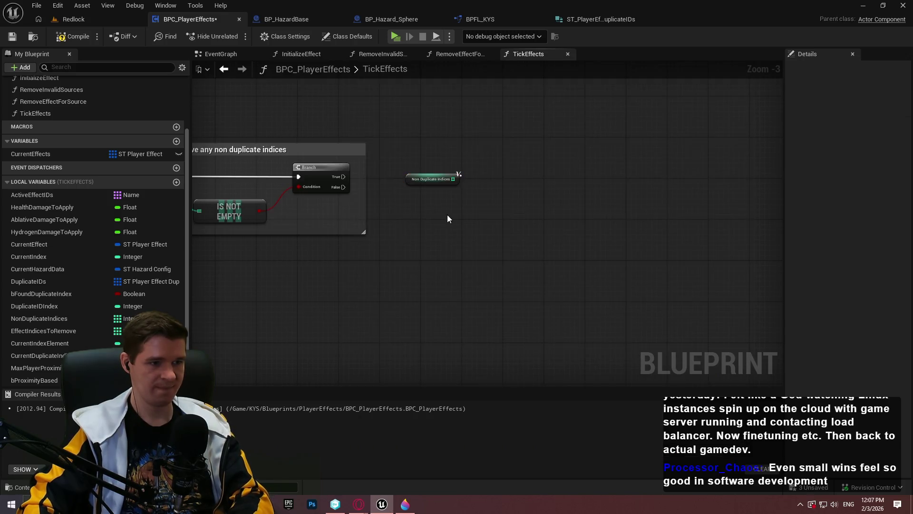
scroll(447, 215, "up", 3)
Add a For Each Loop over NonDuplicateIndices, fired from Branch True.
mouse_move(419, 162)
left_mouse_down()
mouse_move(411, 215)
mouse_move(487, 201)
left_mouse_up()
type("for each")
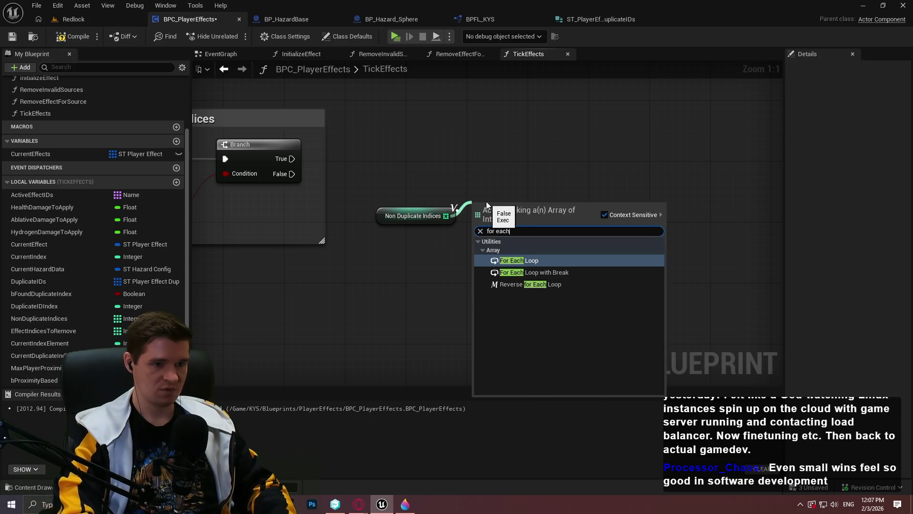
key("Escape")
left_click_drag(476, 219, 291, 158)
left_click_drag(510, 212, 638, 152)
mouse_move(453, 219)
left_mouse_down()
mouse_move(606, 181)
mouse_move(592, 185)
left_mouse_up()
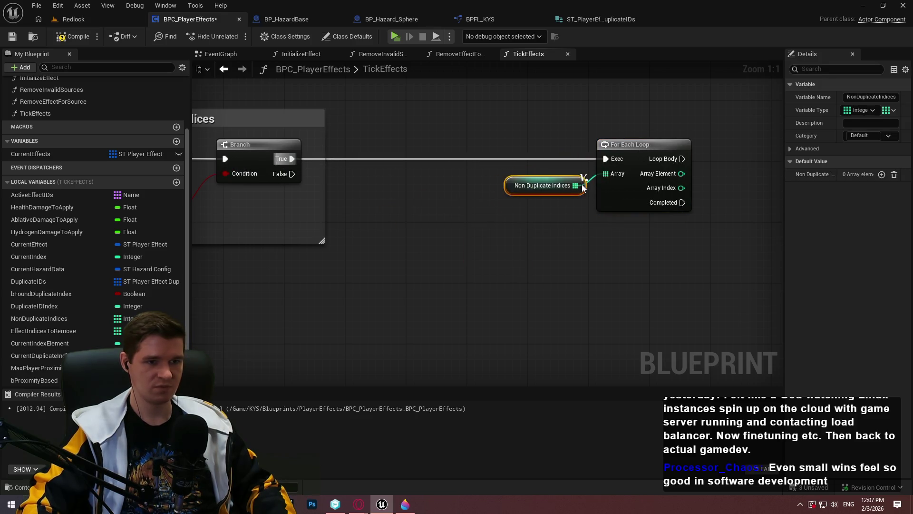
Move the SET, GET, == and Branch nodes up into the exec chain and save.
scroll(592, 245, "down", 4)
scroll(393, 180, "up", 5)
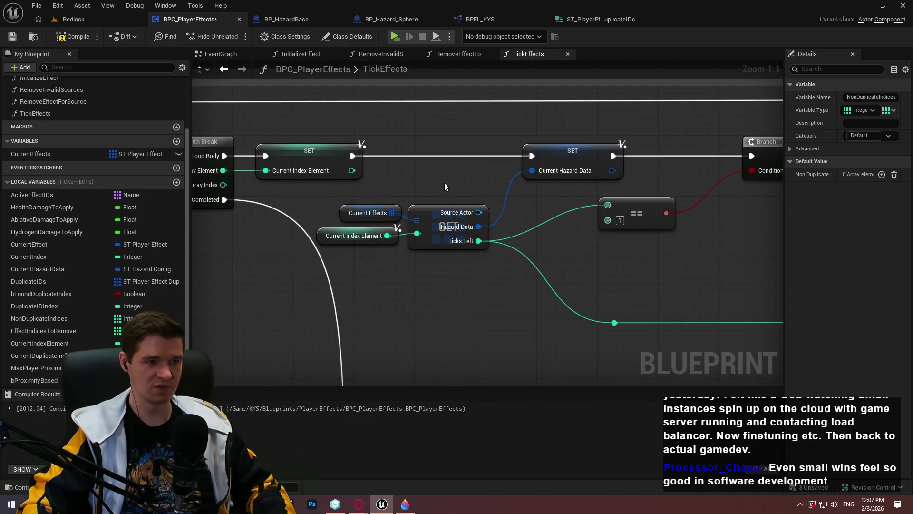
scroll(563, 221, "down", 5)
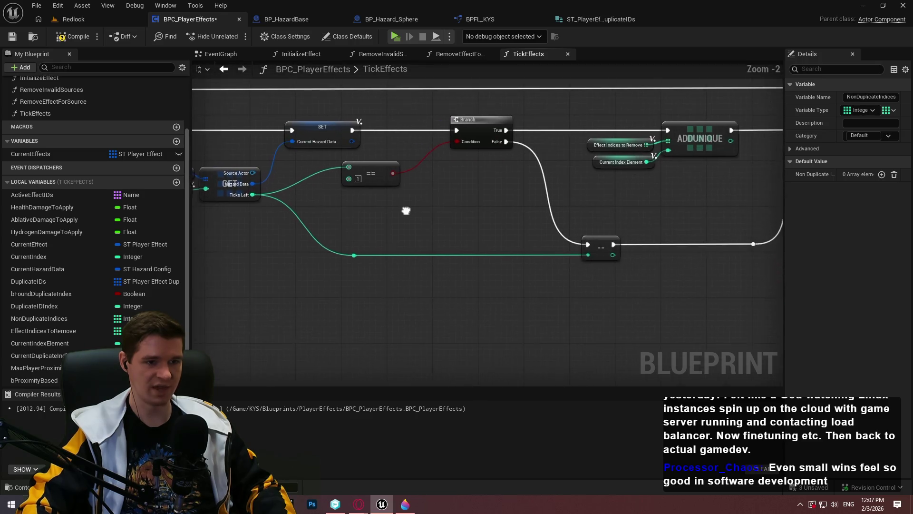
scroll(622, 235, "up", 2)
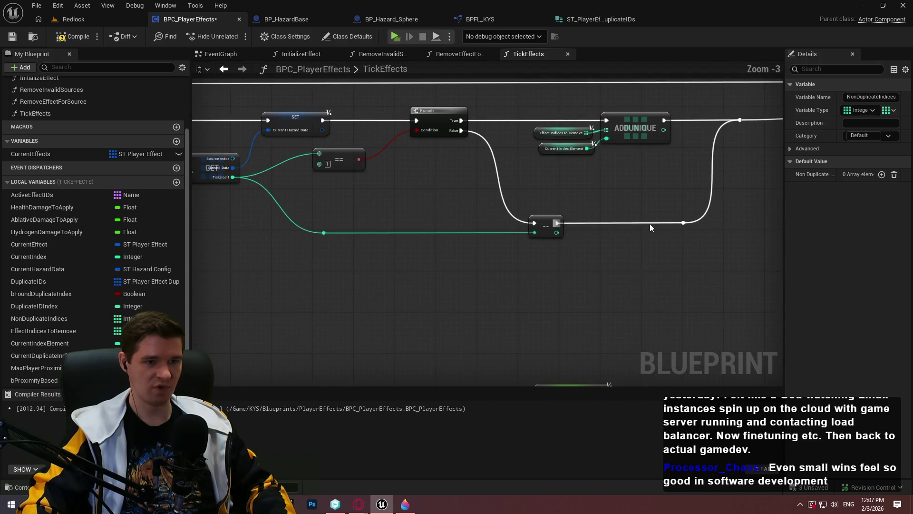
scroll(650, 223, "down", 1)
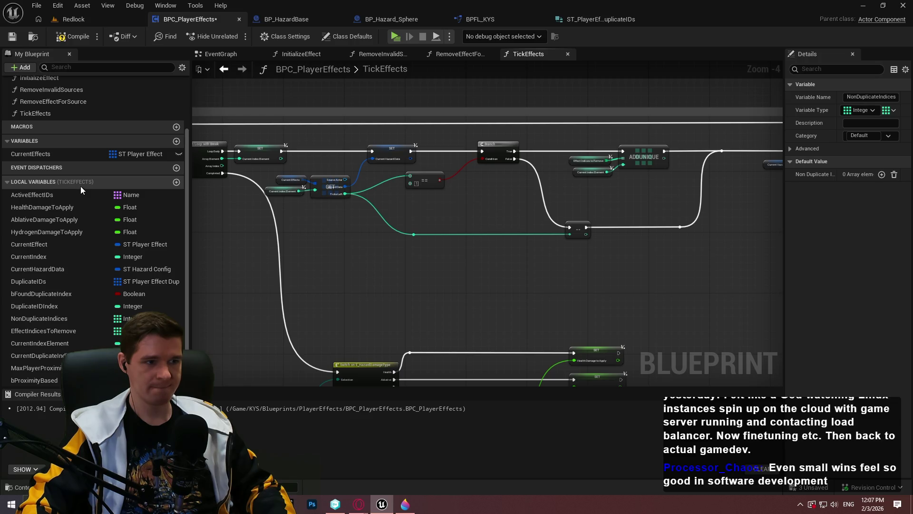
scroll(432, 189, "up", 1)
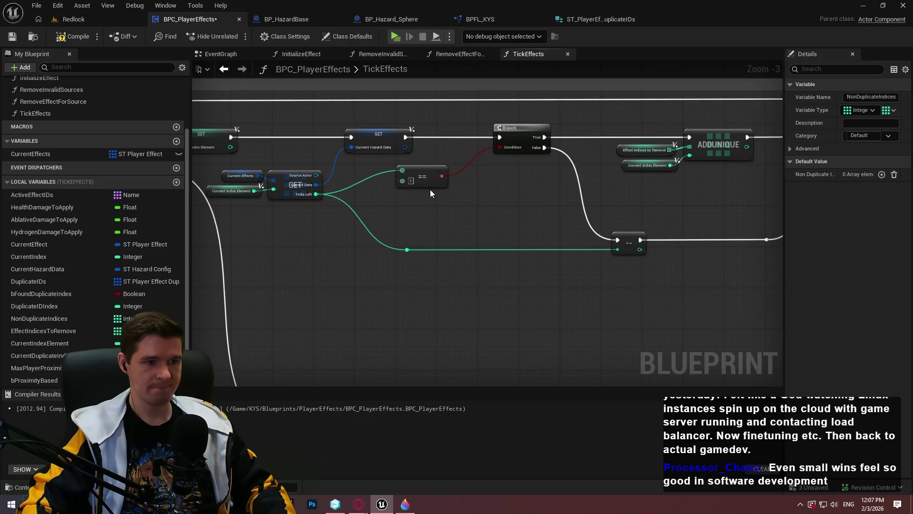
scroll(431, 190, "down", 2)
mouse_move(590, 210)
left_mouse_down()
mouse_move(565, 245)
mouse_move(591, 243)
left_mouse_up()
mouse_move(720, 267)
left_mouse_down()
mouse_move(583, 198)
mouse_move(230, 176)
left_mouse_up()
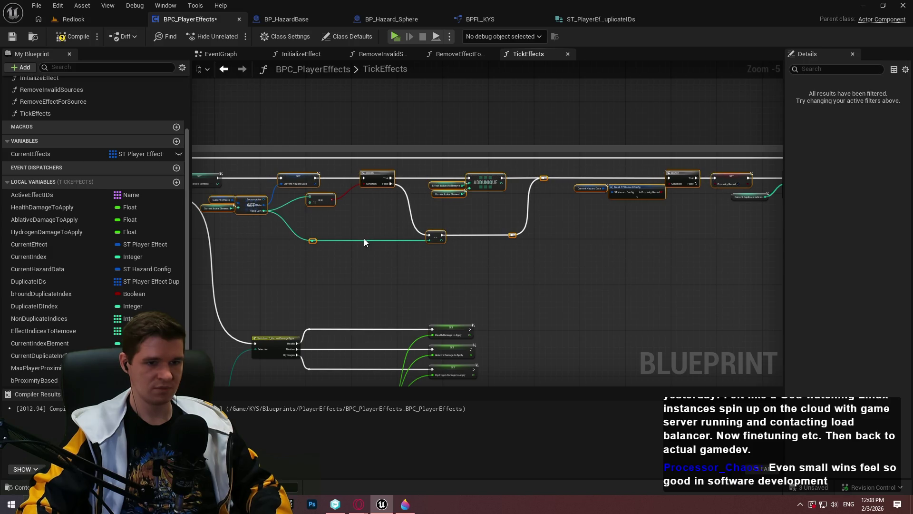
scroll(621, 346, "down", 2)
left_click_drag(620, 346, 480, 260)
key("f")
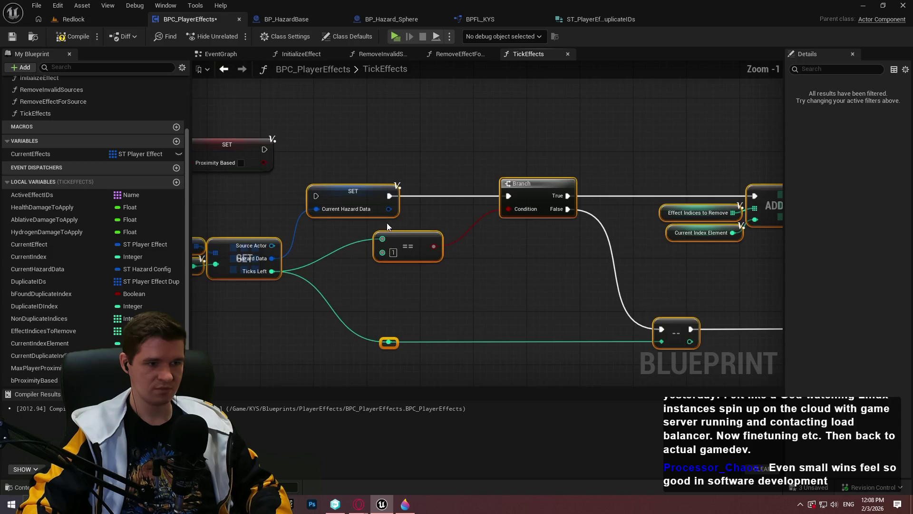
mouse_move(357, 145)
left_mouse_down()
mouse_move(441, 131)
mouse_move(244, 139)
left_mouse_up()
left_click(360, 154)
mouse_move(418, 189)
left_mouse_down()
mouse_move(552, 187)
mouse_move(482, 193)
mouse_move(516, 245)
mouse_move(312, 246)
left_mouse_up()
mouse_move(658, 237)
left_mouse_down()
mouse_move(495, 239)
mouse_move(654, 208)
mouse_move(775, 204)
mouse_move(95, 257)
left_mouse_up()
left_click_drag(587, 286, 321, 296)
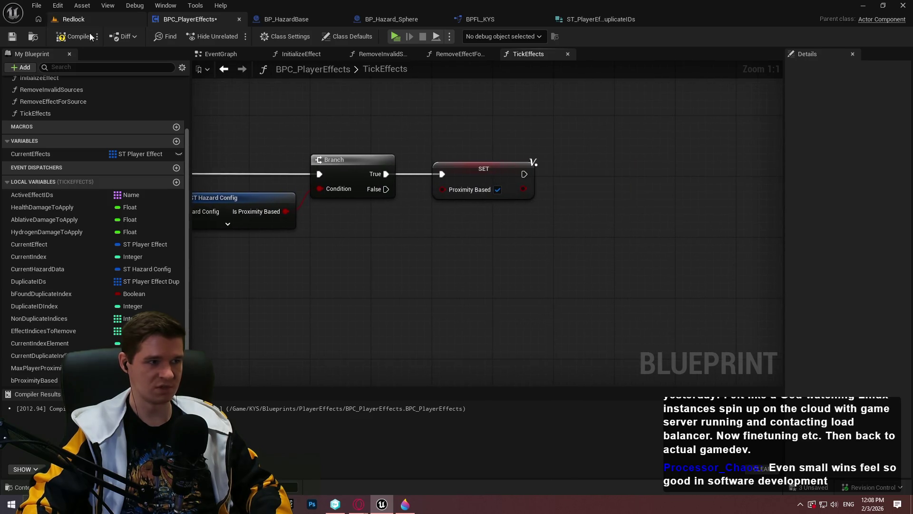
left_click(11, 36)
Bring the For Each Loop and GET nodes into view and select them.
left_click_drag(533, 131, 438, 322)
scroll(438, 322, "down", 4)
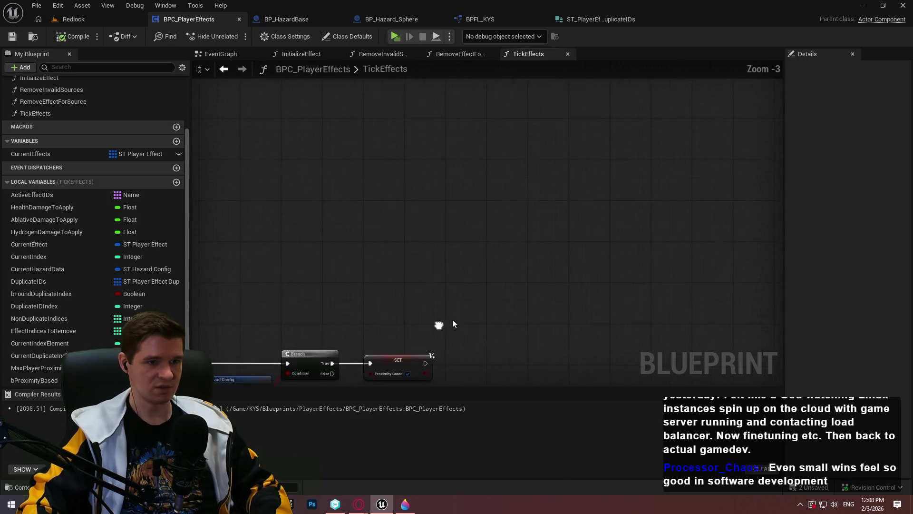
scroll(358, 272, "down", 3)
scroll(358, 271, "up", 3)
left_click_drag(536, 265, 707, 259)
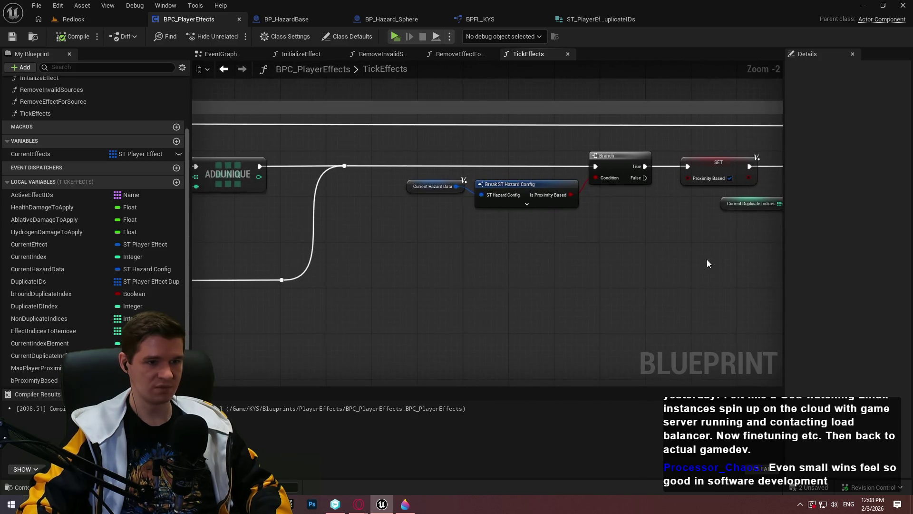
scroll(313, 282, "up", 2)
scroll(312, 282, "down", 2)
mouse_move(667, 283)
left_mouse_down()
mouse_move(343, 202)
mouse_move(335, 188)
left_mouse_up()
mouse_move(363, 305)
left_mouse_down()
mouse_move(609, 272)
mouse_move(603, 263)
mouse_move(652, 217)
mouse_move(697, 215)
left_mouse_up()
scroll(614, 252, "down", 1)
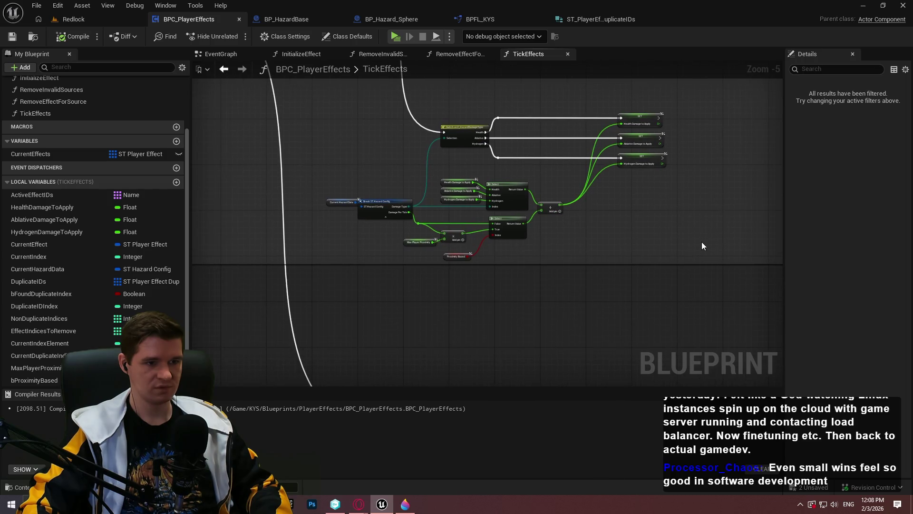
Paste a copy of the damage-type Switch/Select nodes and wire SET Proximity Based into it.
mouse_move(297, 108)
left_mouse_down()
mouse_move(603, 232)
mouse_move(665, 242)
mouse_move(649, 329)
left_mouse_up()
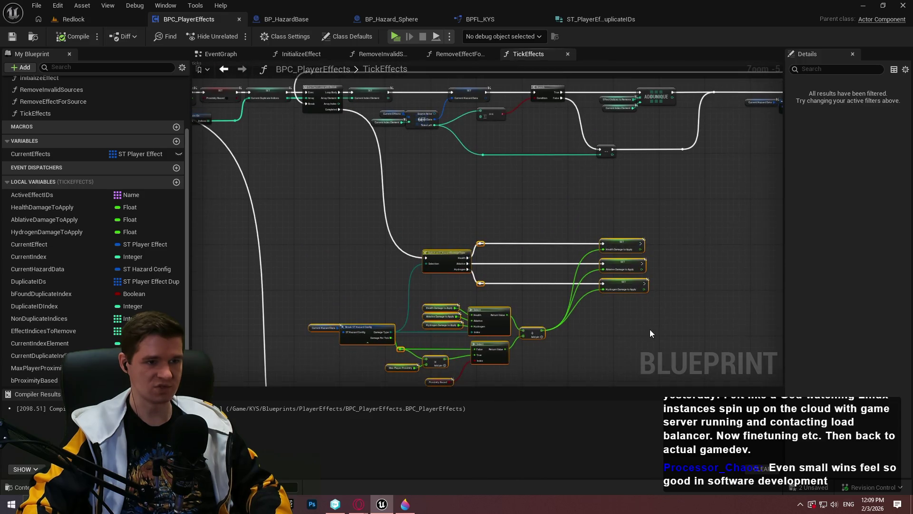
mouse_move(710, 304)
left_mouse_down()
mouse_move(293, 92)
mouse_move(569, 195)
mouse_move(594, 234)
left_mouse_up()
key("ctrl+v")
scroll(570, 181, "up", 3)
mouse_move(558, 132)
left_mouse_down()
mouse_move(327, 144)
mouse_move(352, 136)
left_mouse_up()
scroll(538, 129, "down", 3)
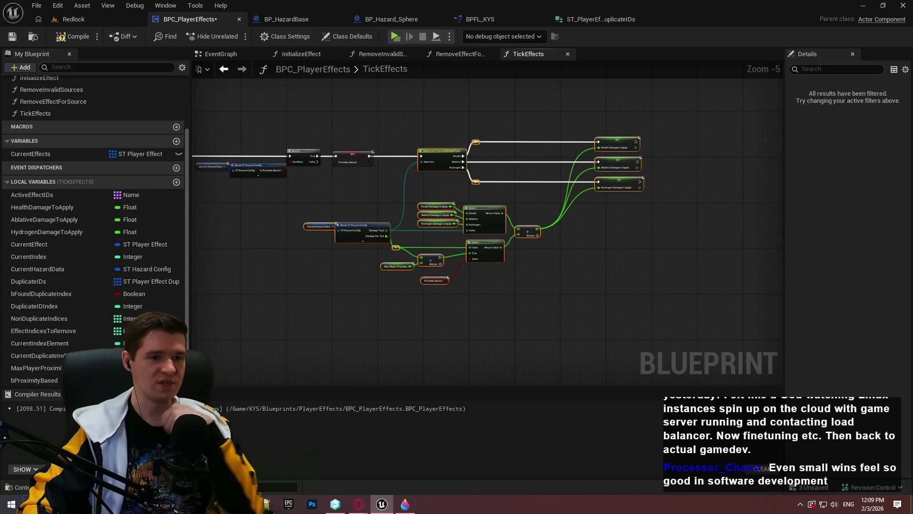
Pan around to review the whole TickEffects network and its ADDUNIQUE wiring.
left_click_drag(483, 195, 484, 241)
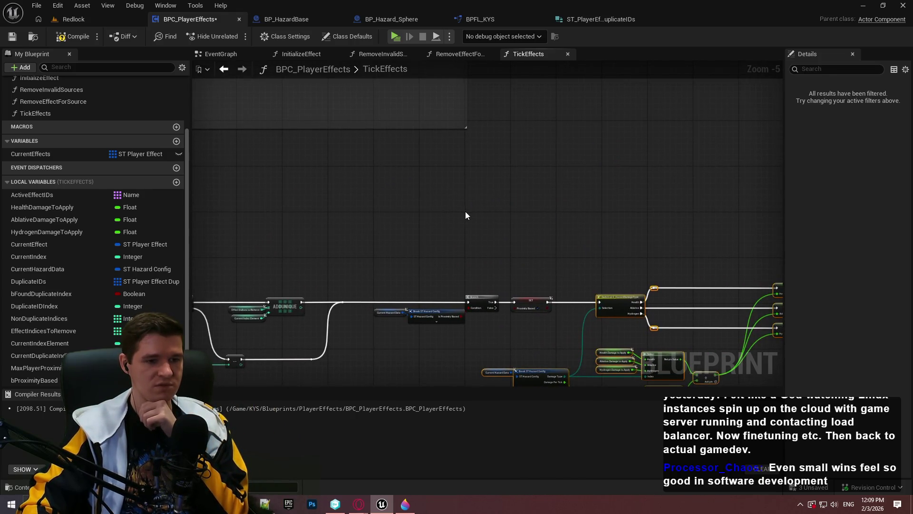
scroll(584, 246, "down", 2)
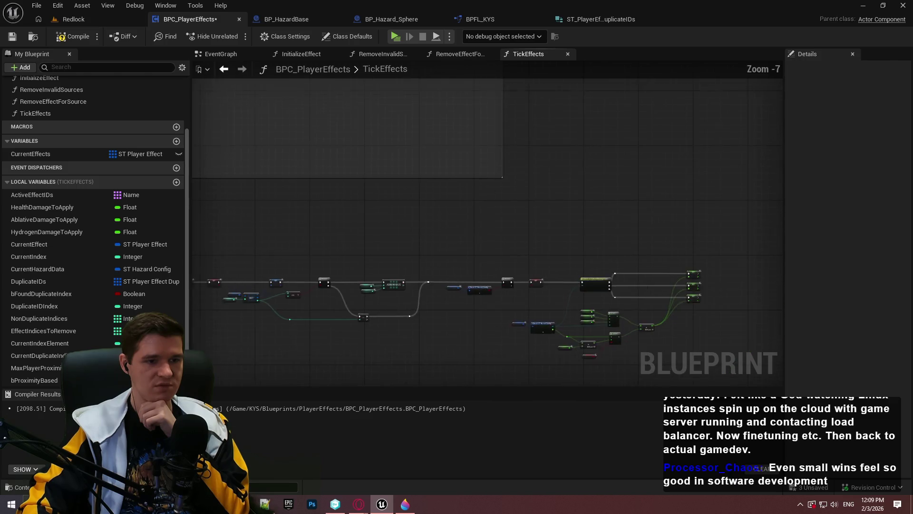
left_click_drag(642, 322, 730, 372)
left_click_drag(524, 238, 603, 244)
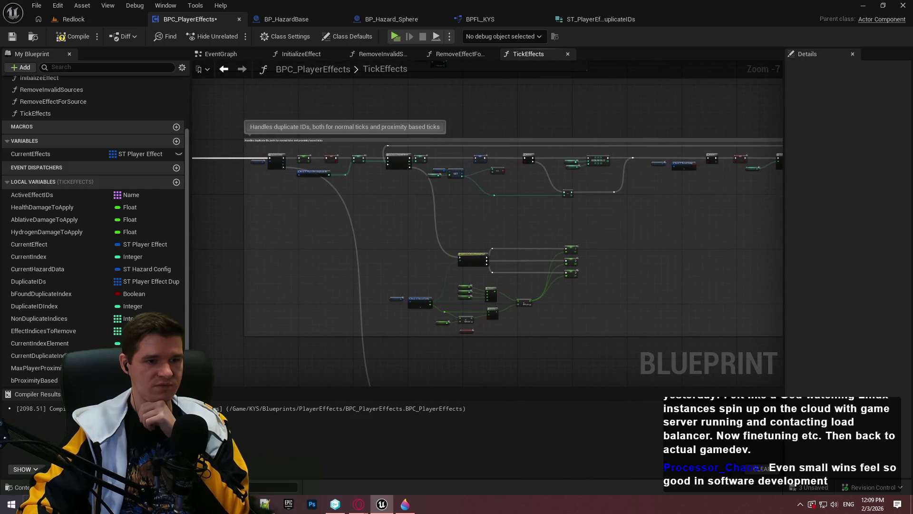
mouse_move(487, 237)
left_mouse_down()
mouse_move(484, 228)
mouse_move(509, 237)
left_mouse_up()
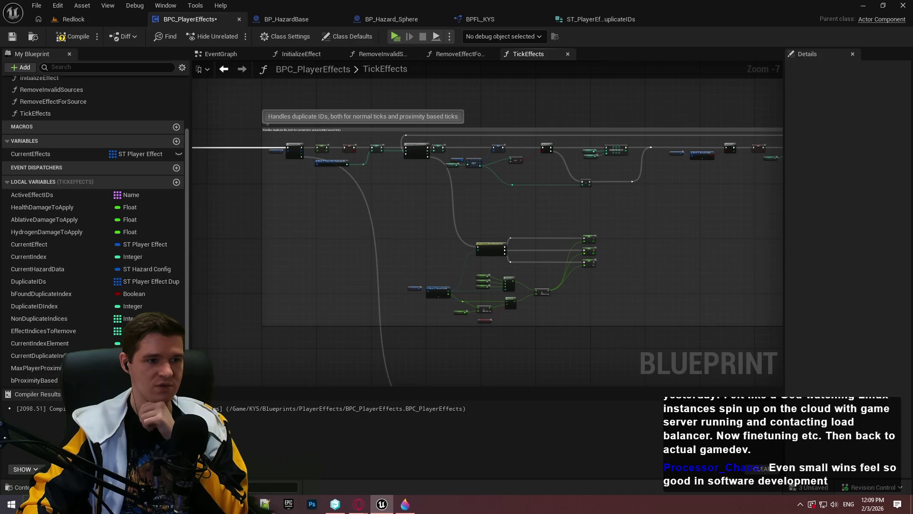
left_click_drag(487, 238, 488, 240)
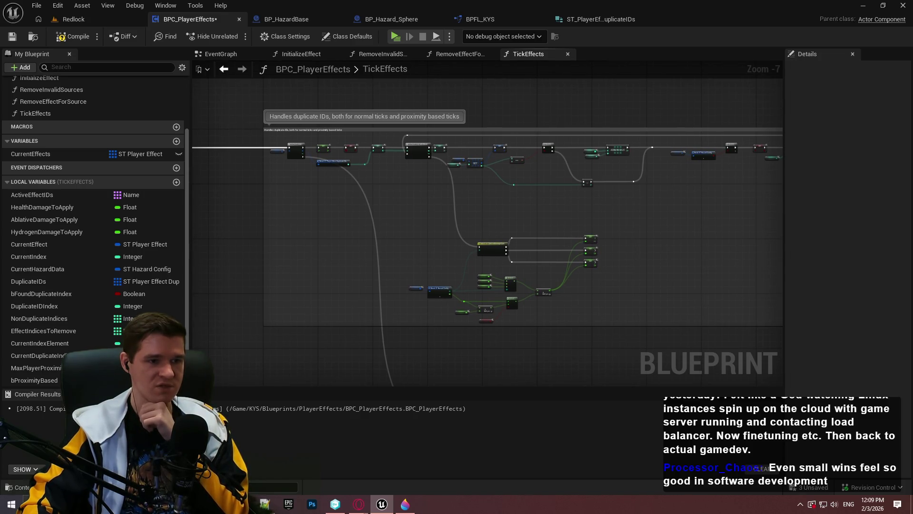
mouse_move(735, 381)
left_mouse_down()
mouse_move(722, 198)
mouse_move(433, 186)
mouse_move(530, 220)
mouse_move(758, 248)
mouse_move(609, 312)
left_mouse_up()
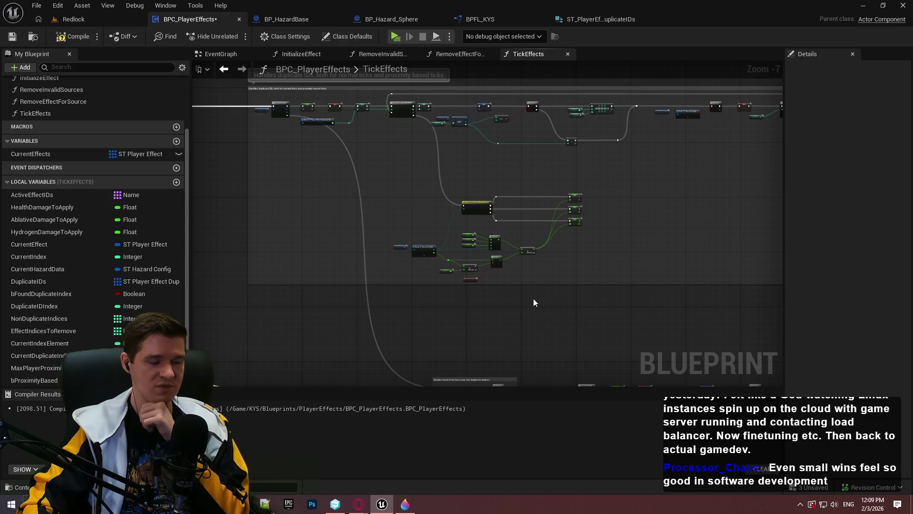
scroll(532, 298, "down", 3)
left_click_drag(588, 315, 426, 209)
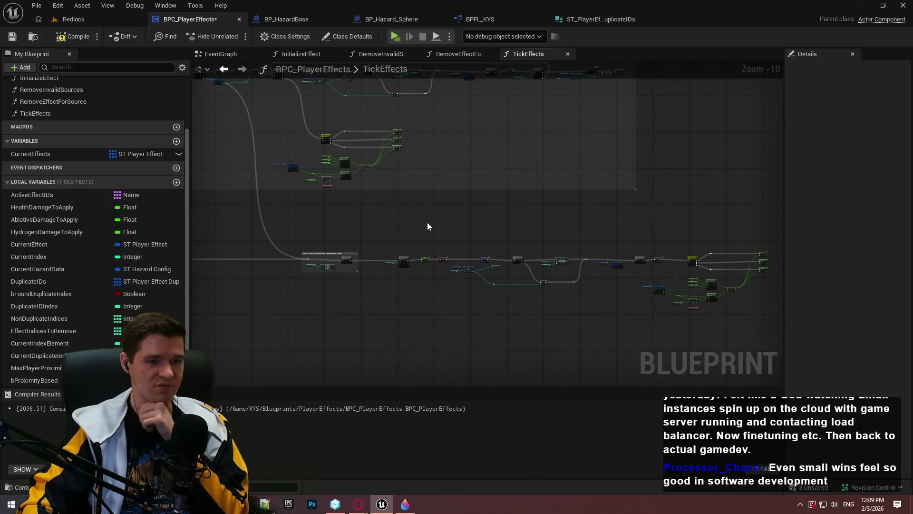
scroll(438, 233, "down", 2)
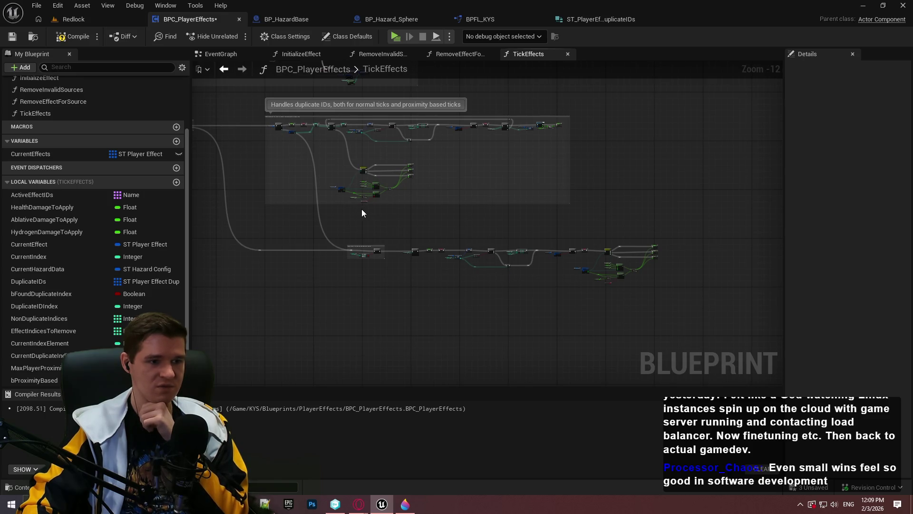
scroll(553, 243, "up", 9)
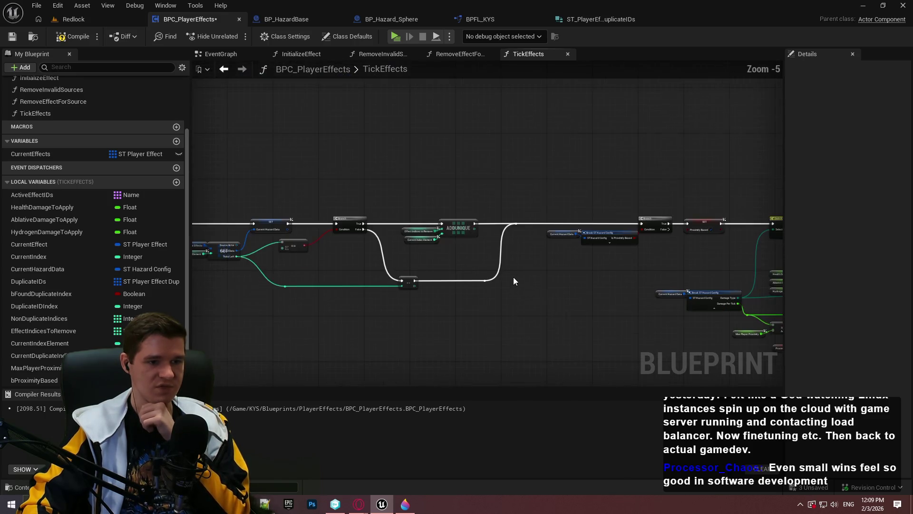
Bring the Switch and Select nodes into view and select the lower loop's nodes.
left_click_drag(559, 276, 115, 267)
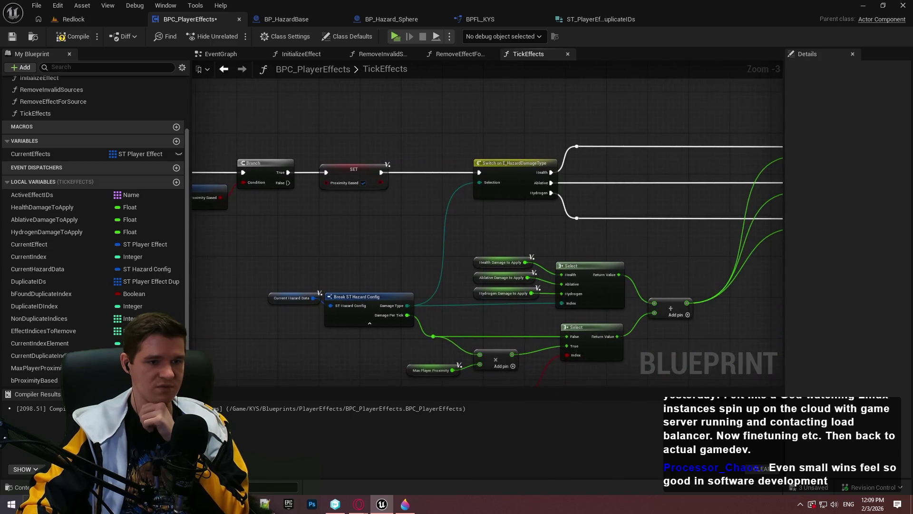
scroll(311, 267, "down", 4)
scroll(301, 264, "up", 4)
scroll(301, 264, "down", 4)
left_click_drag(327, 266, 586, 241)
scroll(414, 263, "down", 2)
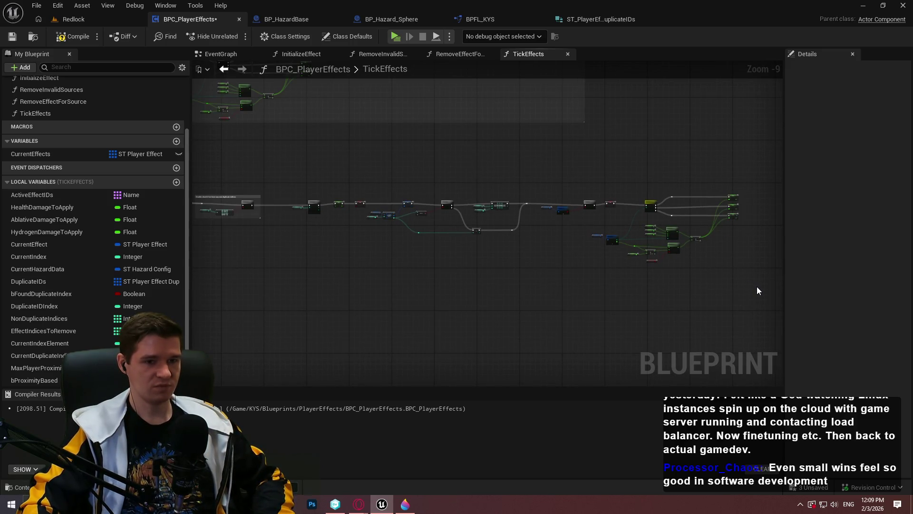
mouse_move(757, 286)
left_mouse_down()
mouse_move(274, 169)
mouse_move(518, 255)
mouse_move(566, 383)
left_mouse_up()
Replace the old comment with a new one titled 'Handles non-duplicate IDs, adding damage to existing' and save.
key("ctrl+z")
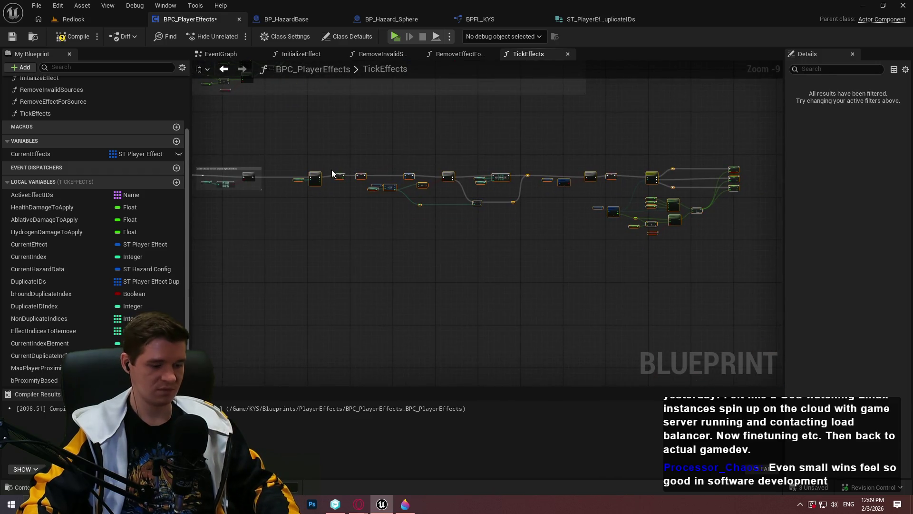
key("c")
scroll(281, 170, "up", 7)
type("Handles non-d")
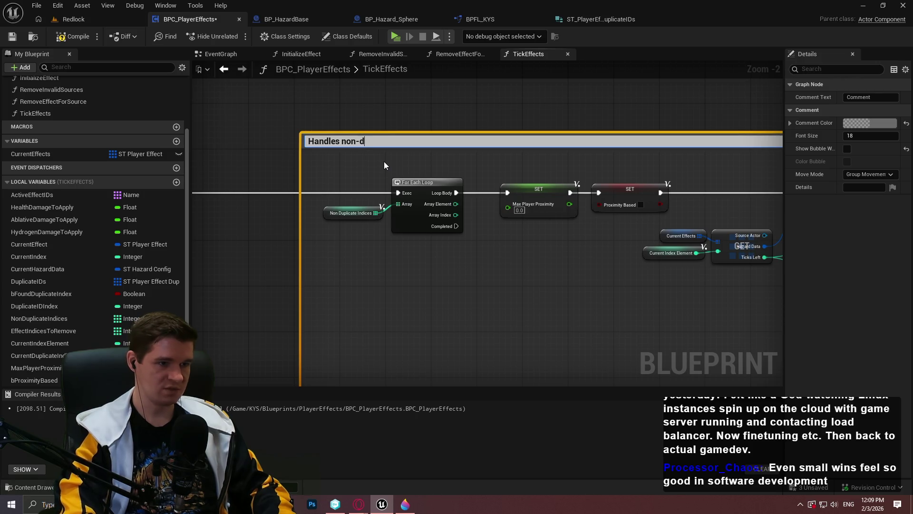
type("uplicate IDs")
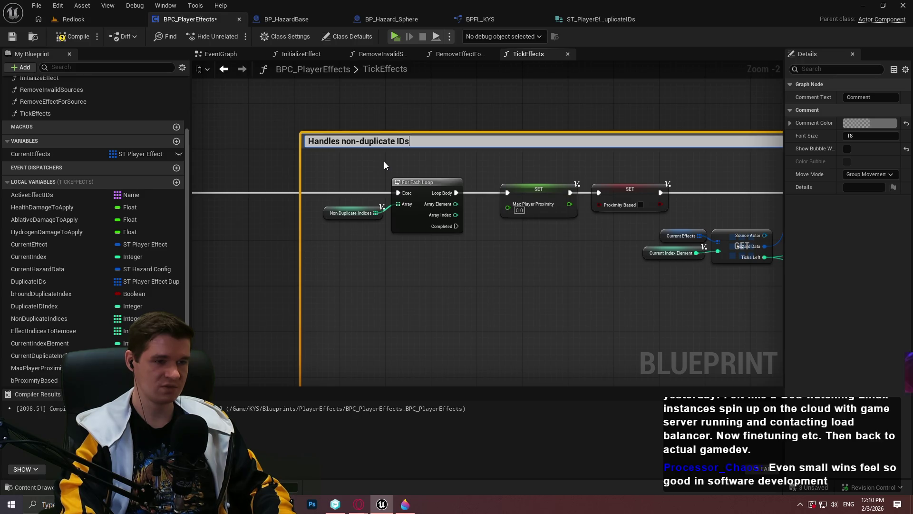
type(", adding damage to existing")
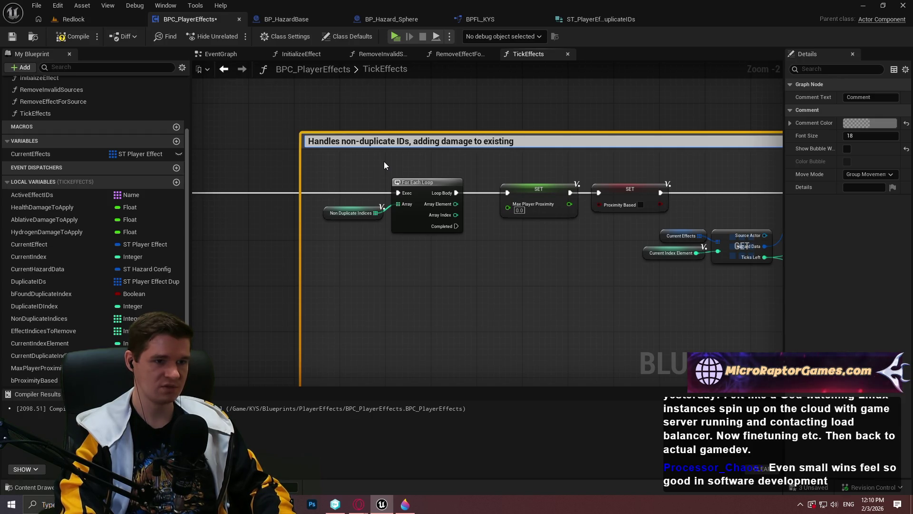
key("Return")
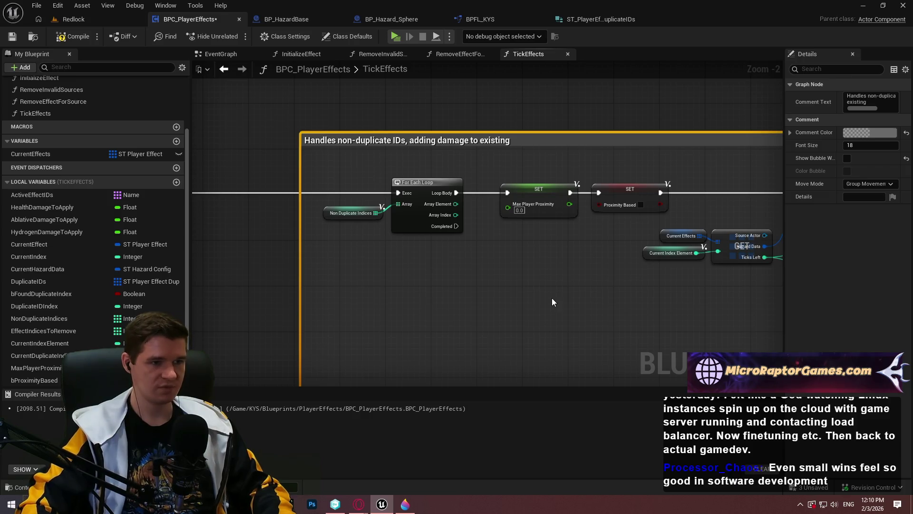
left_click(554, 302)
left_click(11, 37)
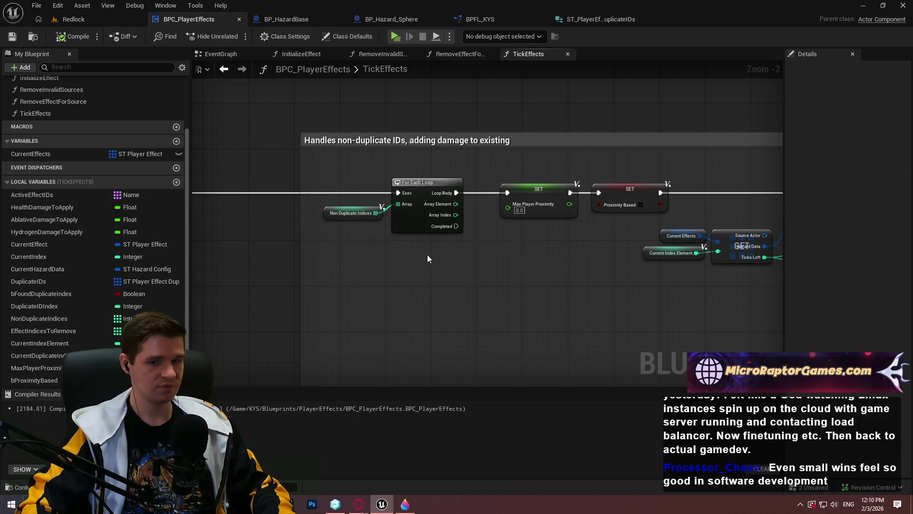
Turn on Show Bubble for the damage-section comment so its text floats above the graph.
scroll(427, 255, "down", 5)
scroll(356, 202, "down", 2)
scroll(309, 171, "up", 4)
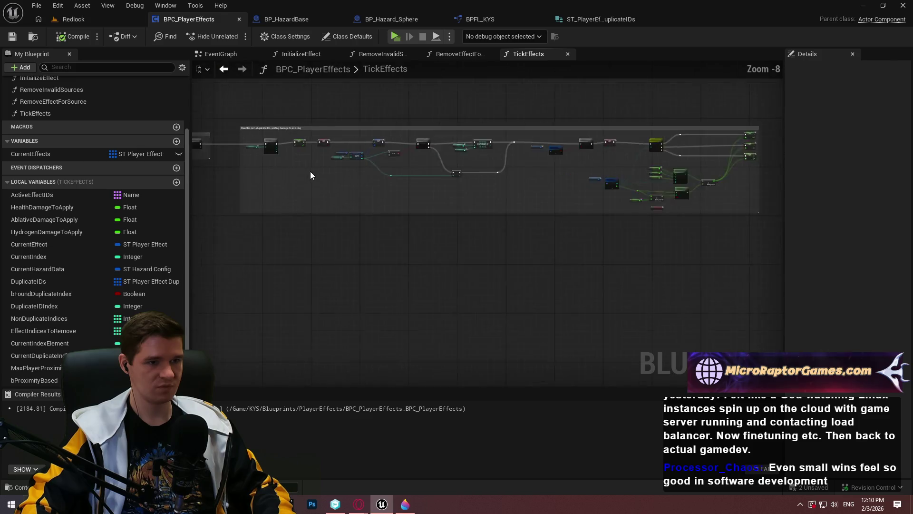
mouse_move(301, 175)
left_mouse_down()
mouse_move(541, 302)
mouse_move(420, 237)
left_mouse_up()
scroll(422, 238, "down", 5)
scroll(454, 227, "up", 3)
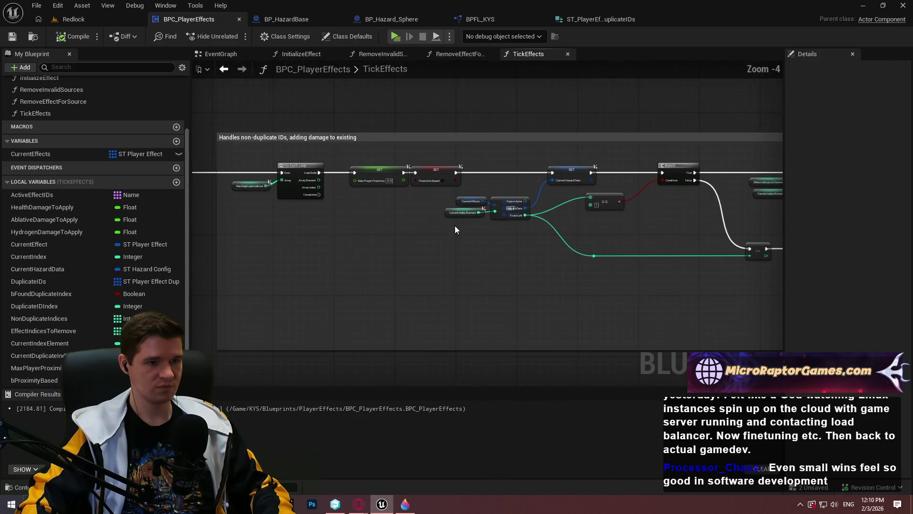
scroll(458, 221, "up", 3)
scroll(471, 227, "down", 4)
scroll(471, 228, "down", 2)
scroll(366, 230, "up", 4)
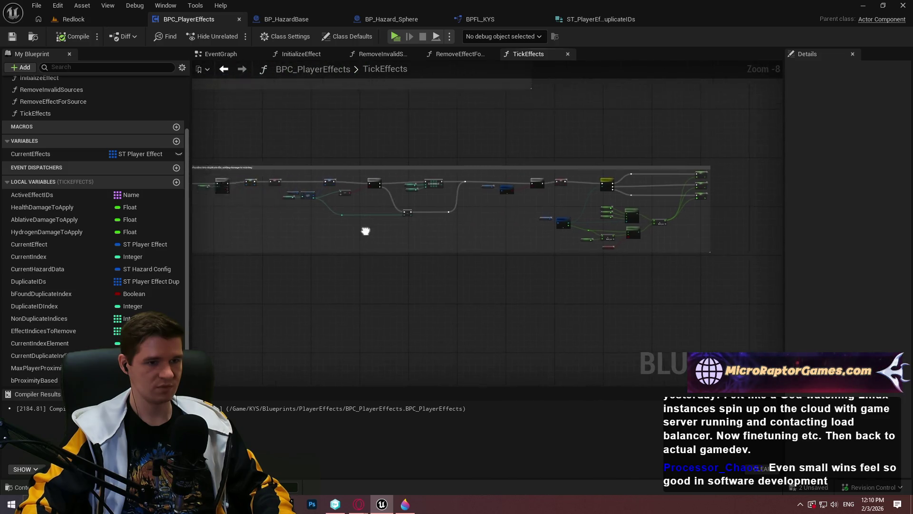
scroll(507, 283, "up", 3)
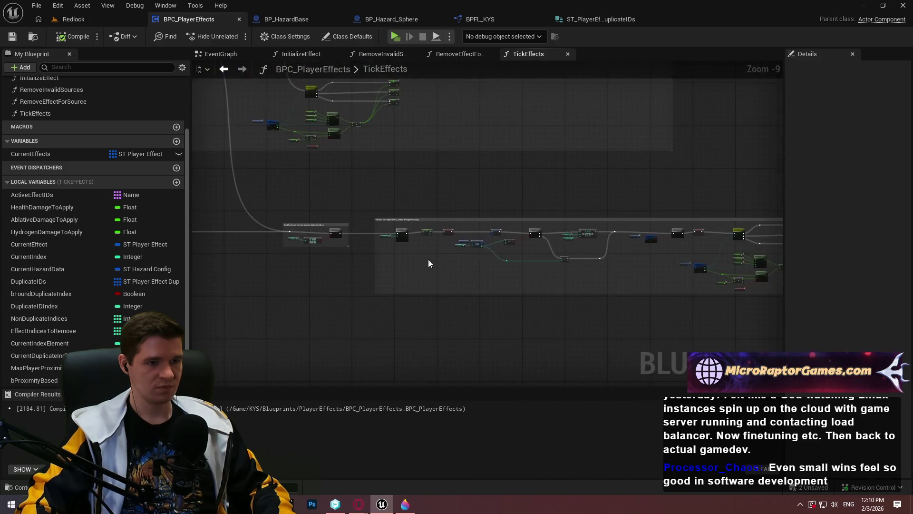
left_click(443, 140)
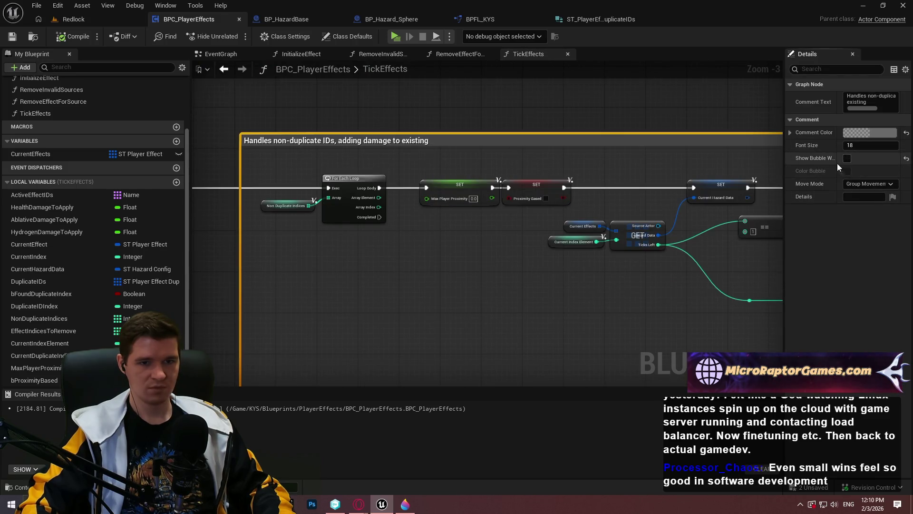
scroll(497, 122, "down", 5)
mouse_move(496, 121)
left_mouse_down()
mouse_move(515, 328)
mouse_move(461, 188)
left_mouse_up()
scroll(462, 190, "up", 5)
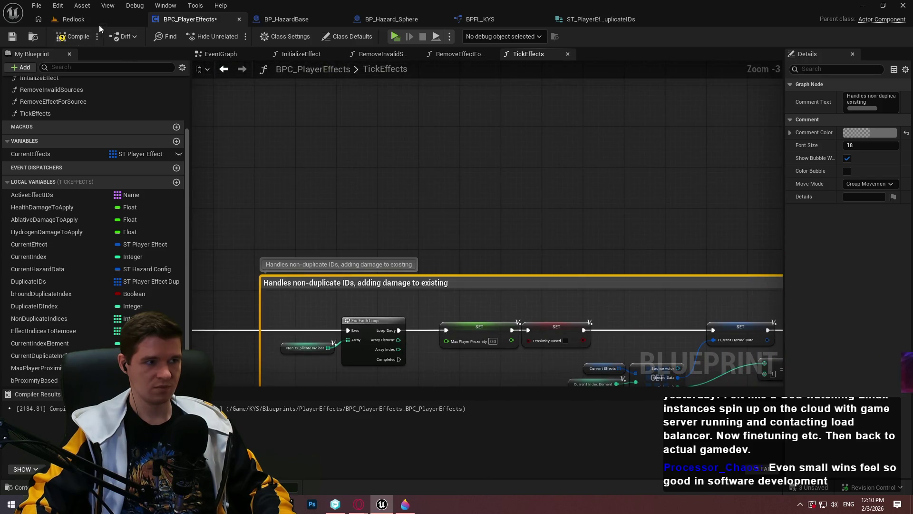
Compile and save BPC_PlayerEffects, then review the comment sections.
left_click(74, 37)
key("ctrl+s")
scroll(447, 179, "down", 3)
left_click_drag(522, 173, 529, 178)
scroll(338, 165, "up", 2)
scroll(368, 176, "down", 2)
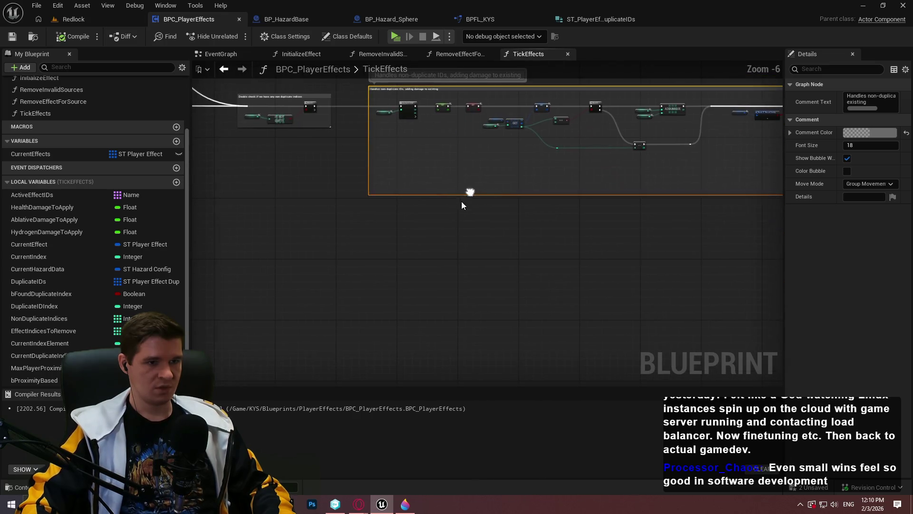
left_click(441, 225)
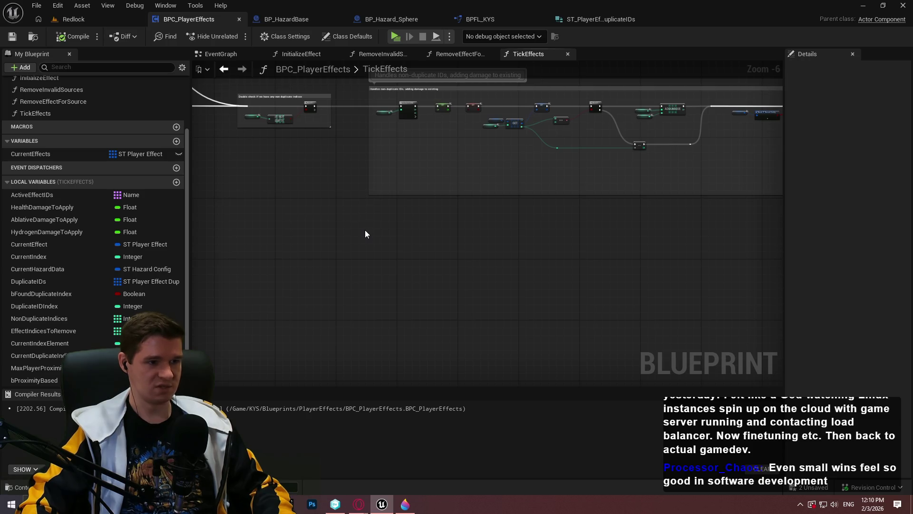
scroll(365, 233, "up", 3)
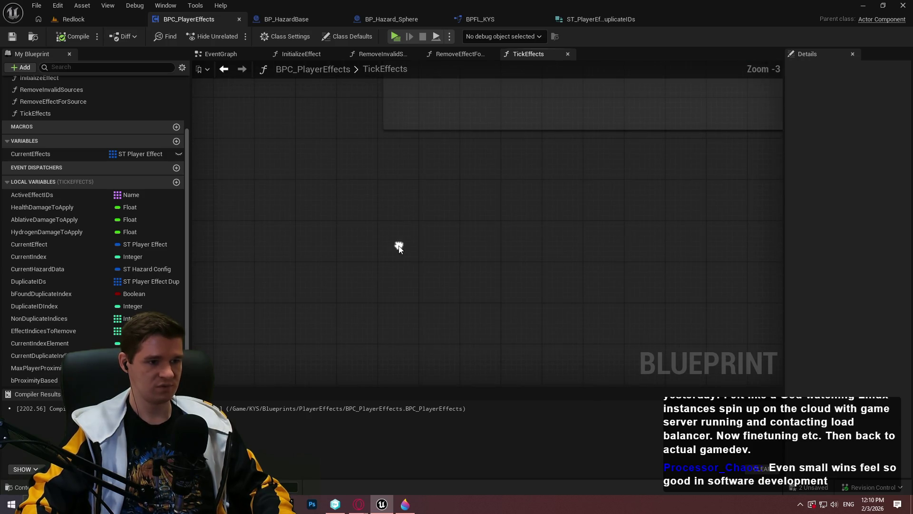
Add a Get Player Resources Component node to the graph.
right_click(399, 247)
type("get player st")
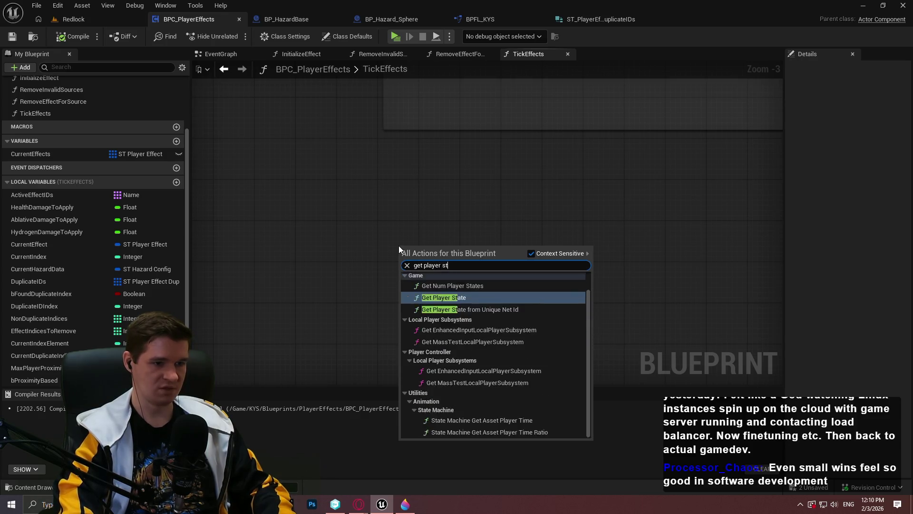
type("a")
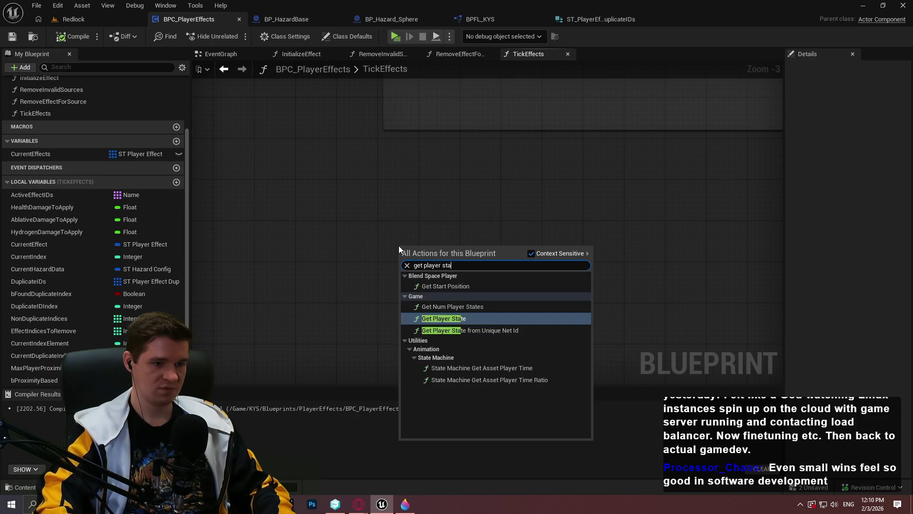
key("BackSpace")
key("BackSpace")
key("BackSpace")
type("res")
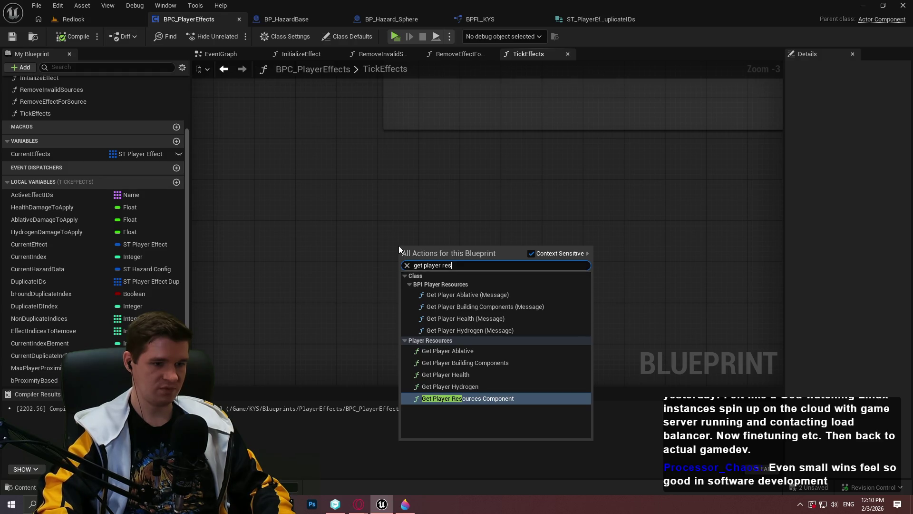
key("Return")
Add Update Player Health, Ablative and Hydrogen nodes, each wired from the component's Return Value.
scroll(423, 242, "up", 3)
left_click_drag(500, 262, 558, 212)
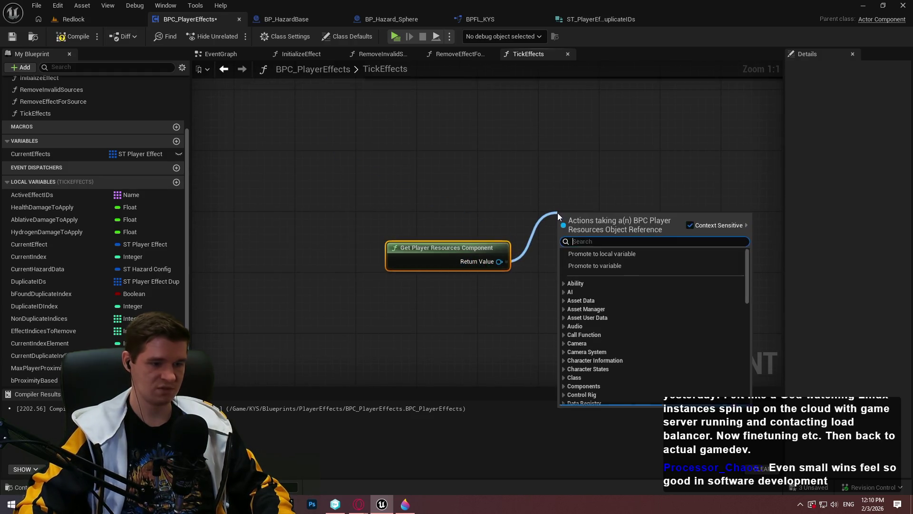
type("health")
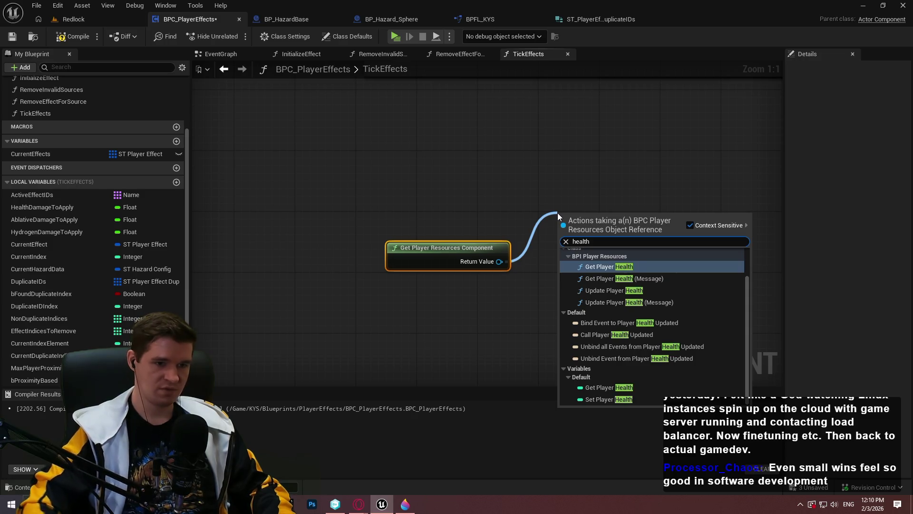
left_click(634, 290)
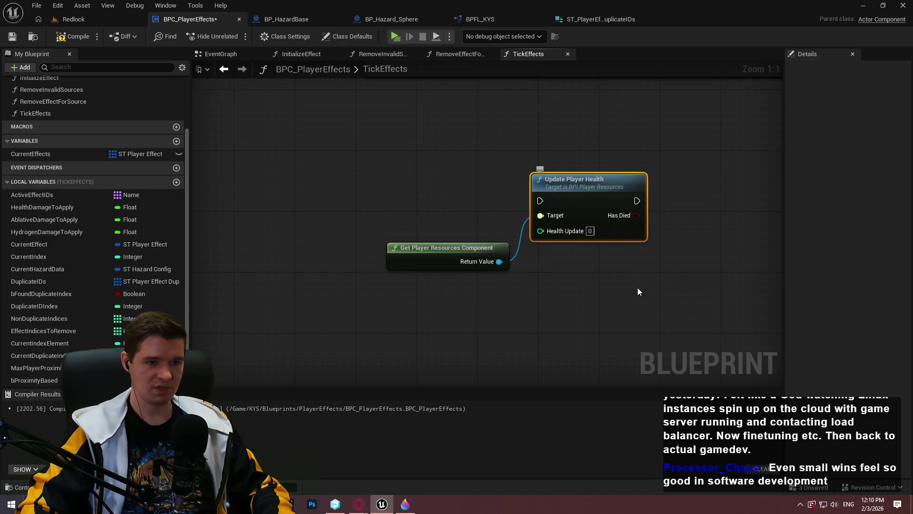
left_click_drag(458, 283, 480, 289)
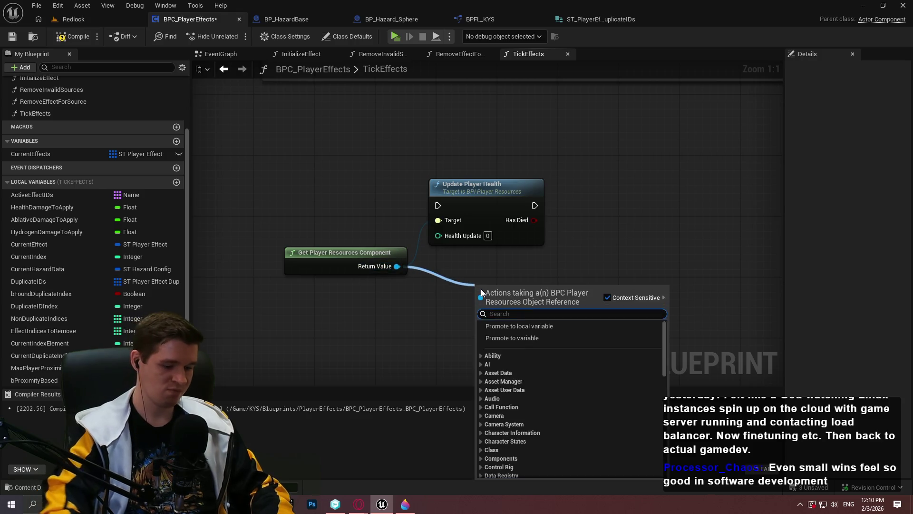
type("update player")
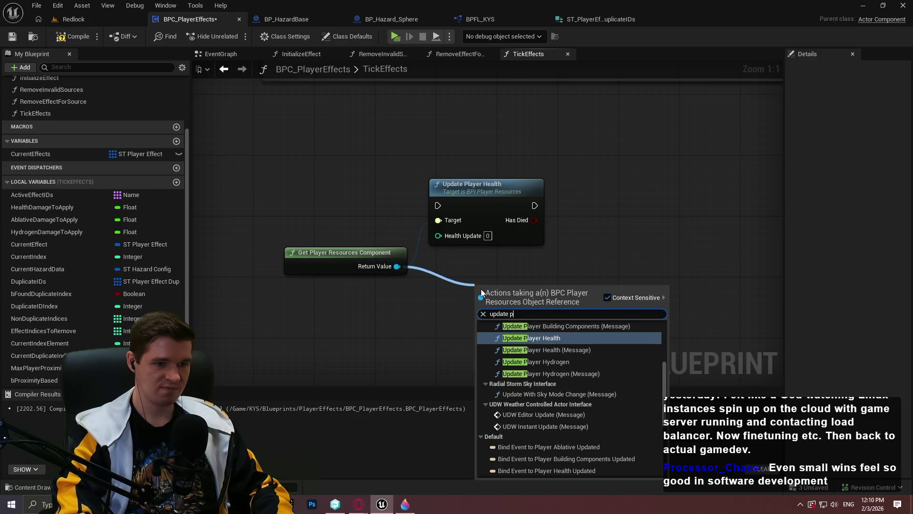
scroll(564, 363, "up", 2)
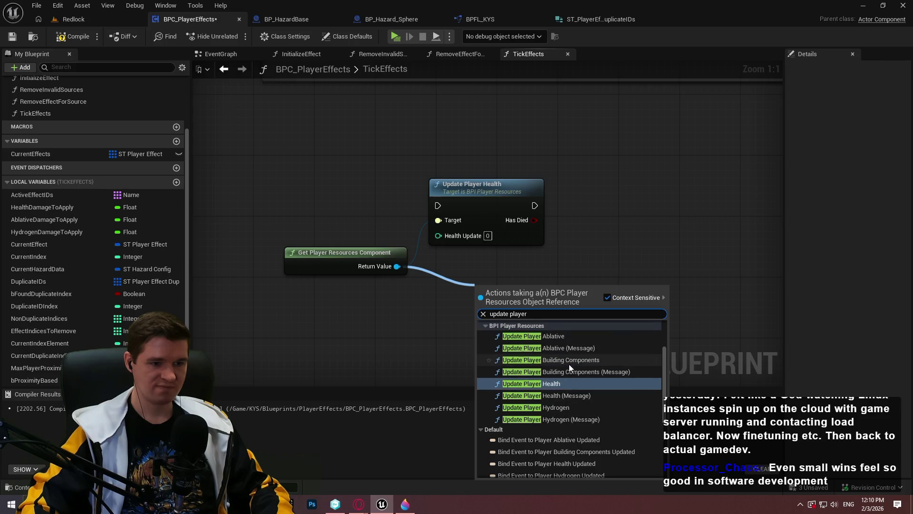
left_click(562, 337)
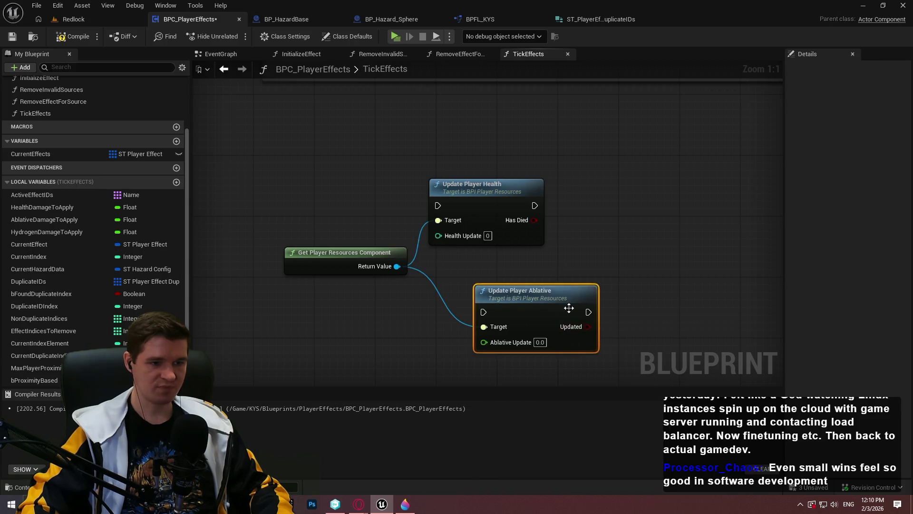
left_click_drag(398, 267, 416, 357)
type("hyd")
left_click(485, 229)
Chain Health, Ablative and Hydrogen updates in sequence, fed from the Branch's False output.
mouse_move(533, 295)
left_mouse_down()
mouse_move(663, 216)
mouse_move(631, 193)
left_mouse_up()
left_click_drag(529, 209, 534, 206)
mouse_move(475, 366)
left_mouse_down()
mouse_move(710, 196)
mouse_move(627, 205)
left_mouse_up()
left_click(492, 306)
scroll(394, 228, "down", 4)
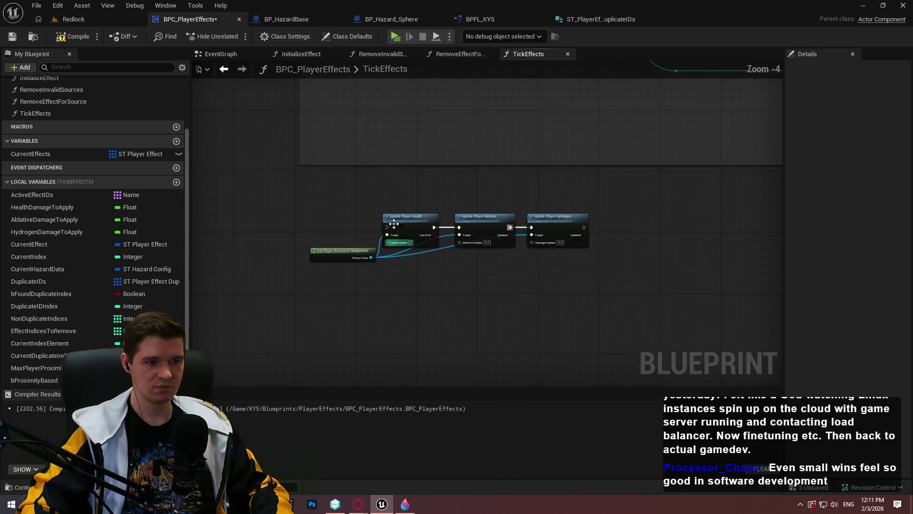
mouse_move(387, 226)
left_mouse_down()
mouse_move(385, 146)
mouse_move(321, 270)
mouse_move(403, 302)
left_mouse_up()
mouse_move(308, 98)
left_mouse_down()
mouse_move(507, 284)
mouse_move(489, 328)
left_mouse_up()
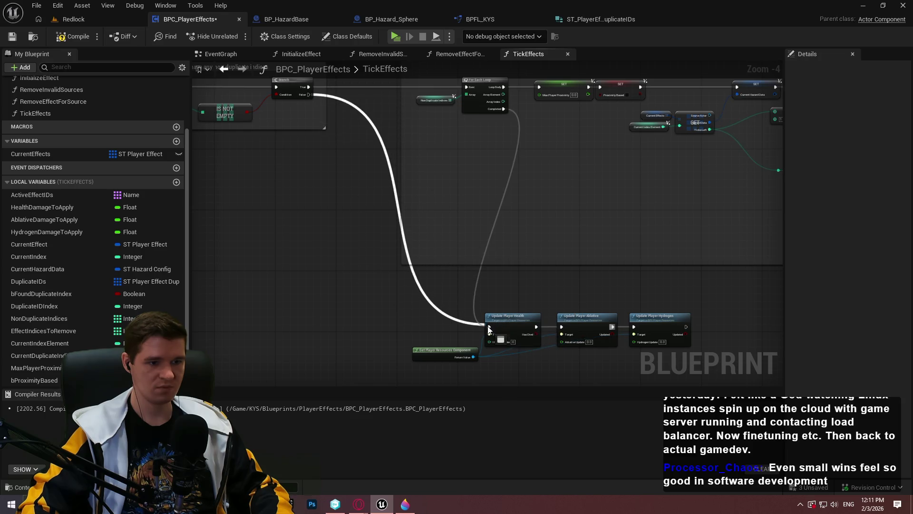
Move the three Update nodes below the damage section and nudge the component node up-left.
scroll(547, 347, "down", 5)
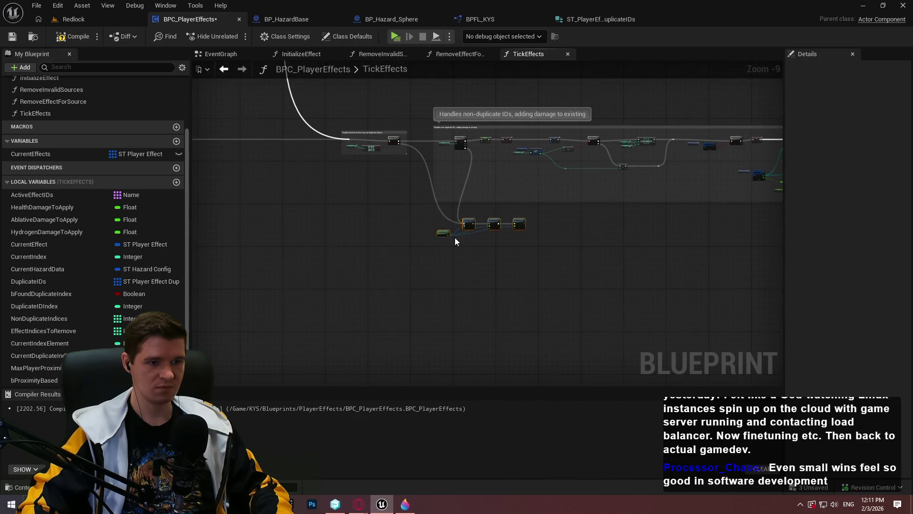
scroll(454, 238, "up", 3)
left_click_drag(495, 219, 603, 310)
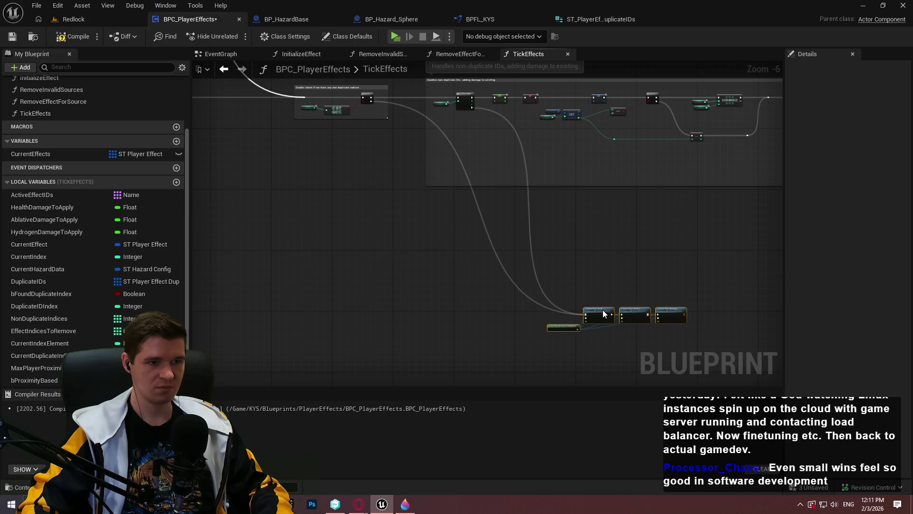
left_click(592, 284)
scroll(591, 283, "up", 3)
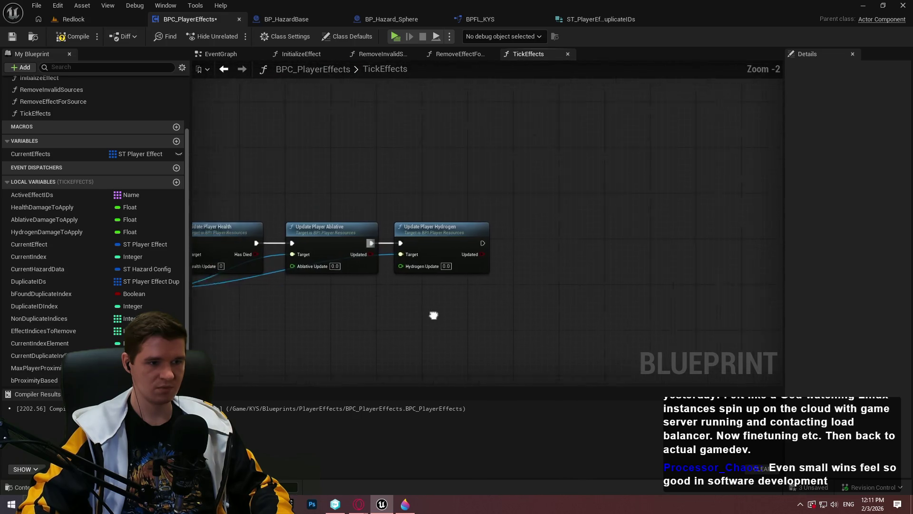
scroll(344, 245, "up", 4)
left_click_drag(275, 236, 258, 230)
Feed a HealthDamageToApply getter through a Round node into the Health Update input.
left_click_drag(58, 206, 310, 243)
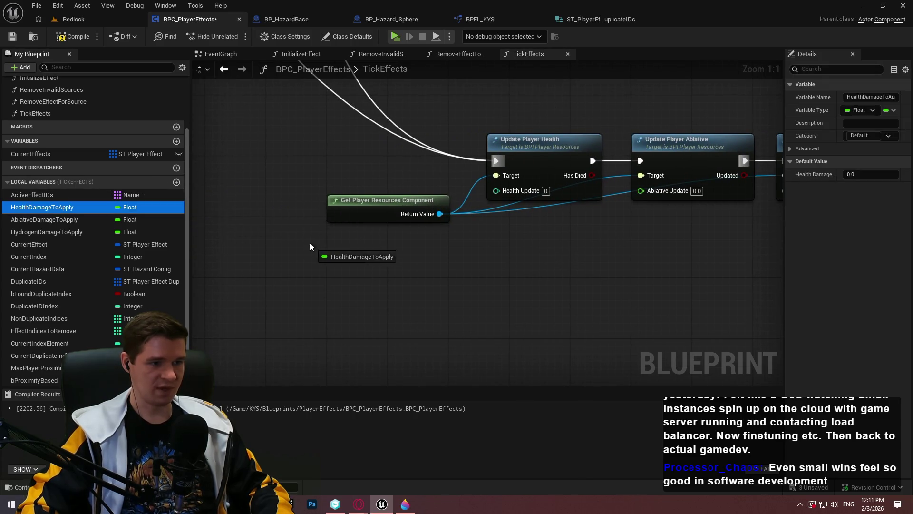
left_click(347, 264)
left_click_drag(381, 248, 412, 257)
type("round to")
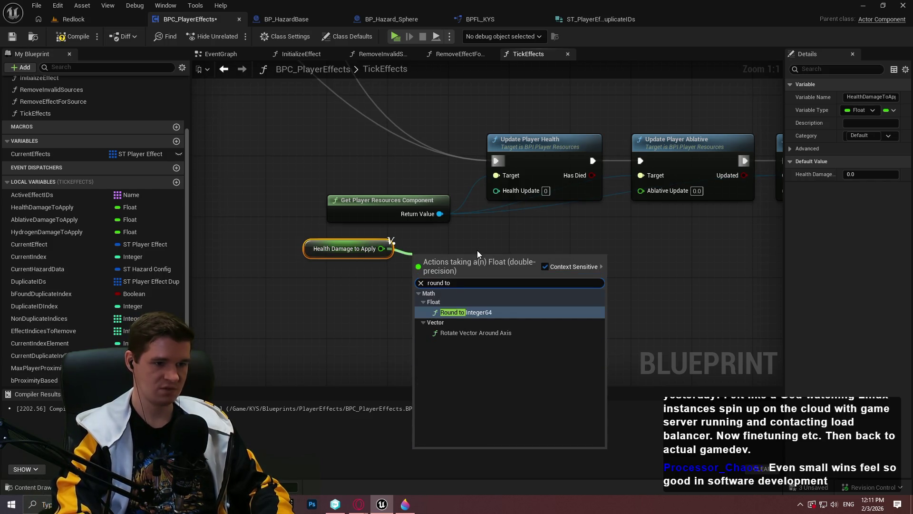
key("ctrl+a")
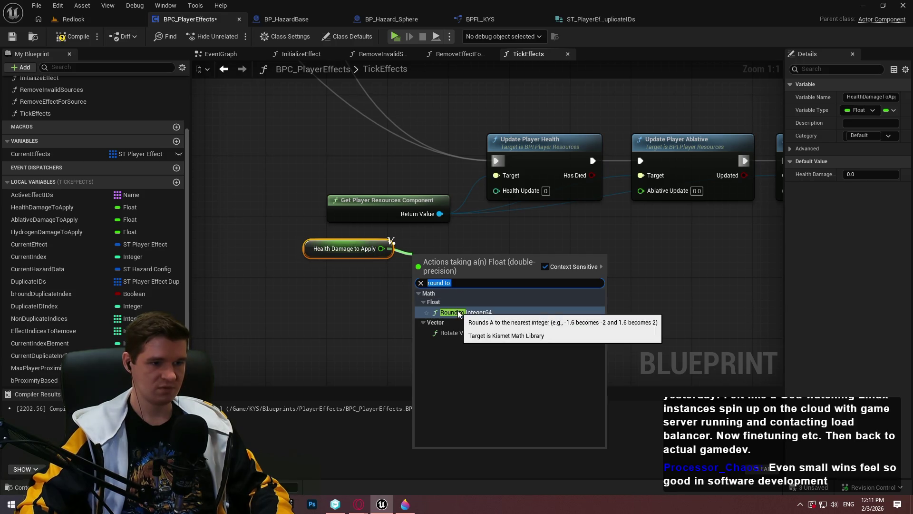
type("round")
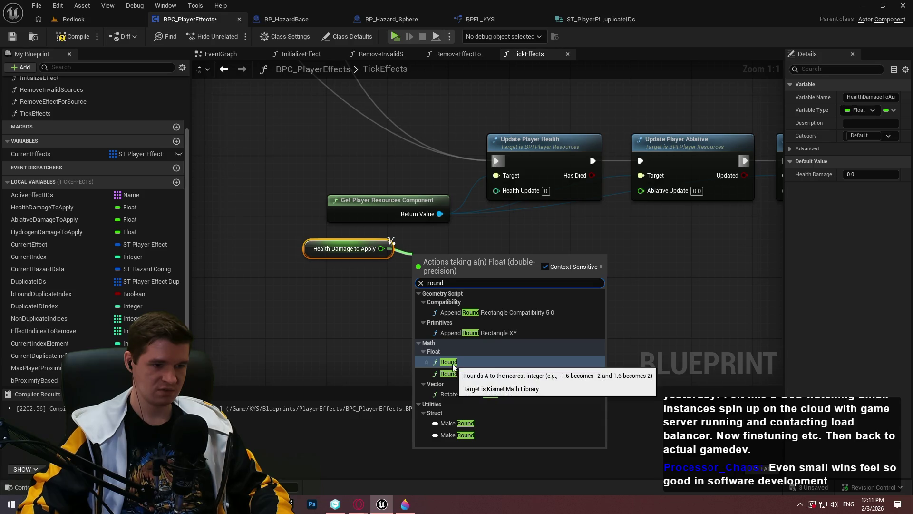
left_click(452, 364)
left_click(500, 278)
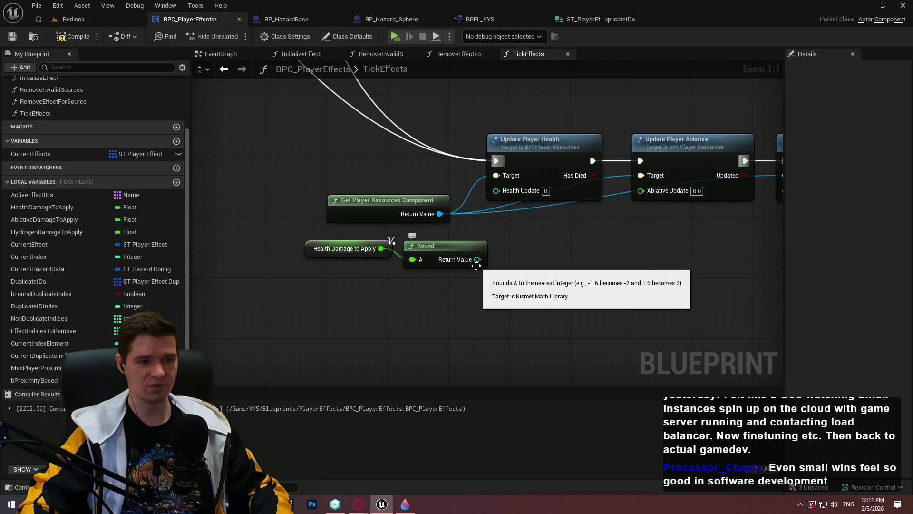
mouse_move(477, 259)
left_mouse_down()
mouse_move(529, 210)
mouse_move(496, 190)
left_mouse_up()
mouse_move(346, 239)
left_mouse_down()
mouse_move(490, 266)
mouse_move(439, 252)
mouse_move(460, 252)
mouse_move(451, 252)
left_mouse_up()
left_click(476, 252)
Connect AblativeDamageToApply and HydrogenDamageToApply getters to the Ablative and Hydrogen Update inputs.
left_click_drag(572, 243, 484, 252)
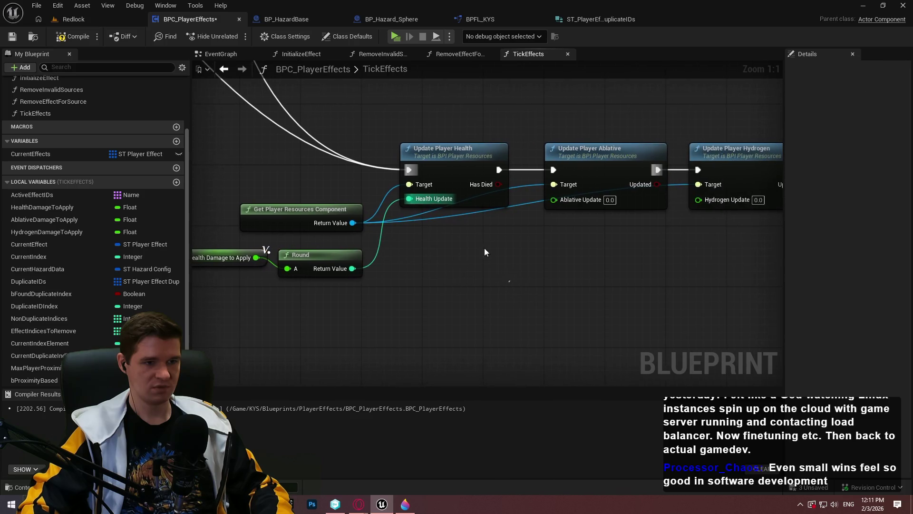
left_click_drag(538, 300, 454, 295)
mouse_move(33, 218)
left_mouse_down()
mouse_move(464, 190)
mouse_move(420, 263)
left_mouse_up()
mouse_move(89, 227)
left_mouse_down()
mouse_move(578, 203)
mouse_move(638, 222)
mouse_move(599, 176)
mouse_move(577, 258)
mouse_move(554, 250)
left_mouse_up()
left_click(651, 256)
Route the component's output to the Ablative and Hydrogen targets through reroute points.
scroll(618, 243, "down", 2)
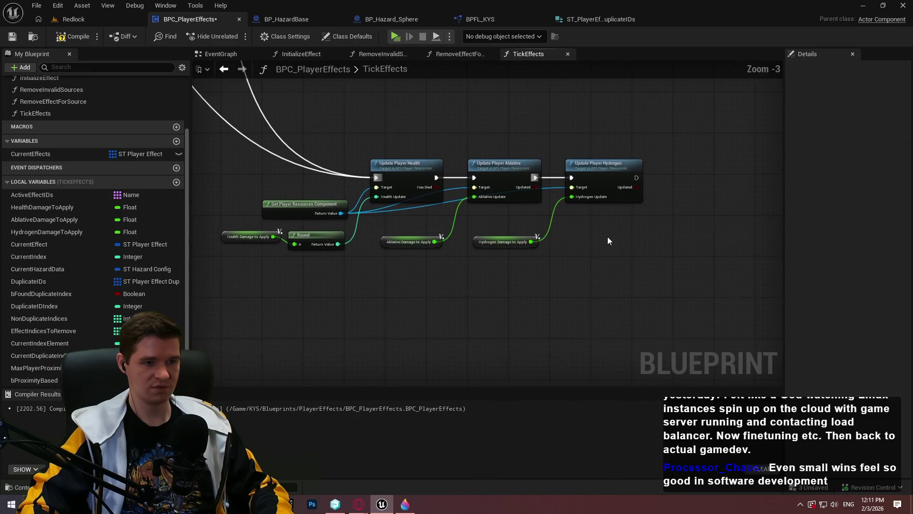
scroll(378, 210, "up", 2)
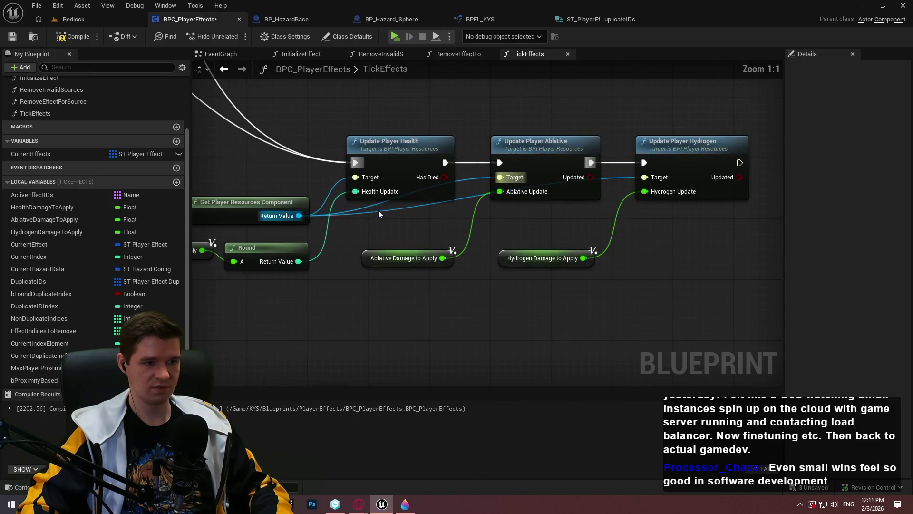
double_click(333, 209)
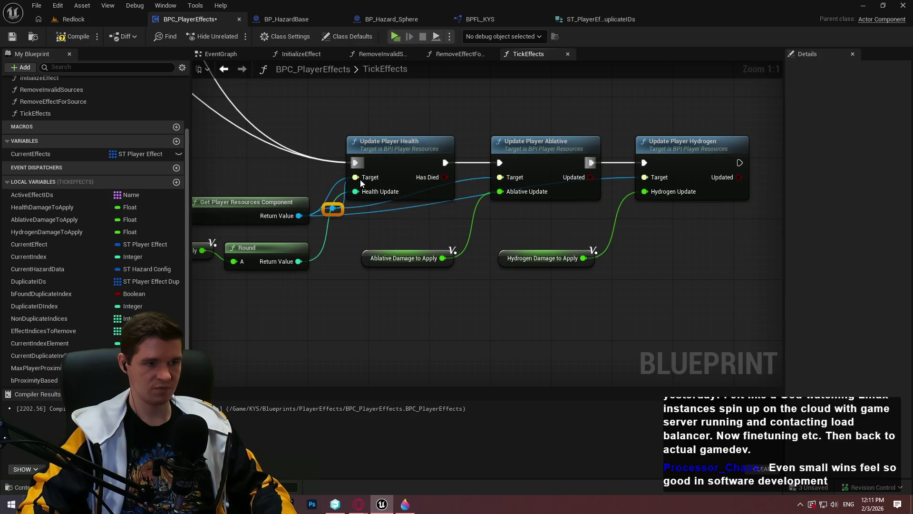
left_click(499, 178, "alt")
left_click(644, 178, "alt")
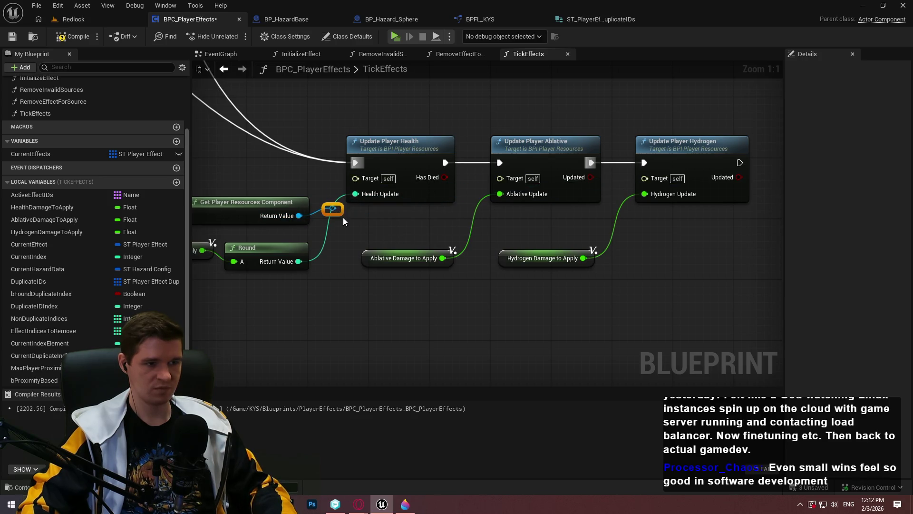
left_click_drag(341, 218, 355, 178)
mouse_move(332, 216)
left_mouse_down()
mouse_move(428, 217)
mouse_move(500, 177)
left_mouse_up()
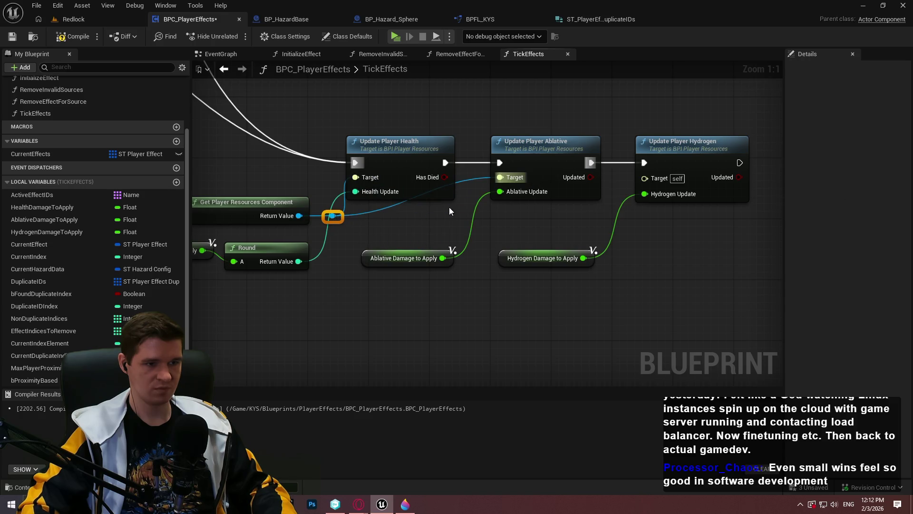
double_click(371, 211)
mouse_move(371, 211)
left_mouse_down()
mouse_move(469, 229)
mouse_move(447, 219)
mouse_move(603, 214)
mouse_move(645, 177)
left_mouse_up()
double_click(490, 213)
left_click_drag(490, 212, 601, 218)
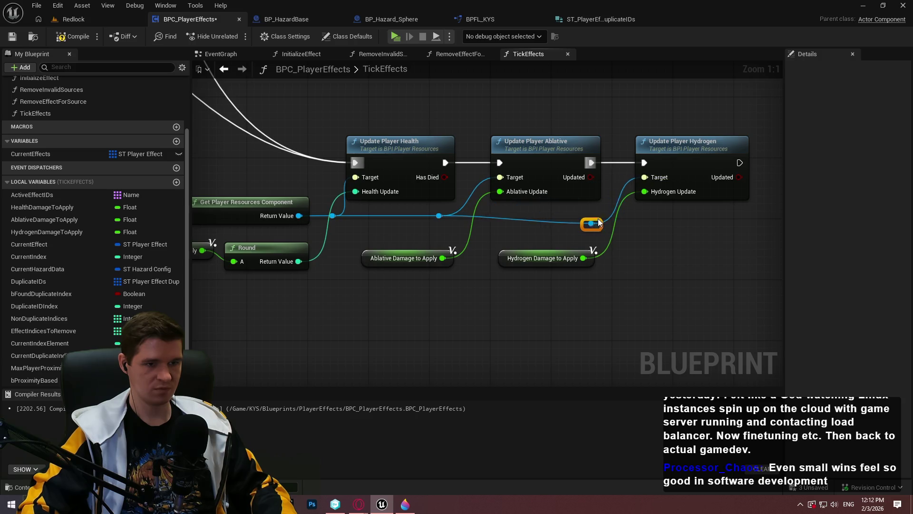
Box-select all the damage-applying nodes and start a comment about applying damage to the player.
scroll(681, 242, "down", 3)
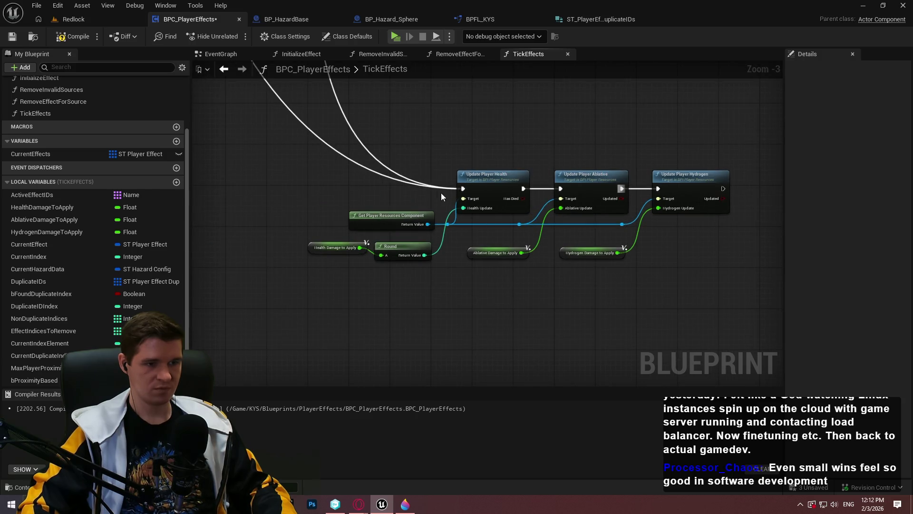
scroll(441, 193, "down", 2)
mouse_move(770, 310)
left_mouse_down()
mouse_move(337, 156)
mouse_move(353, 179)
left_mouse_up()
scroll(353, 179, "up", 3)
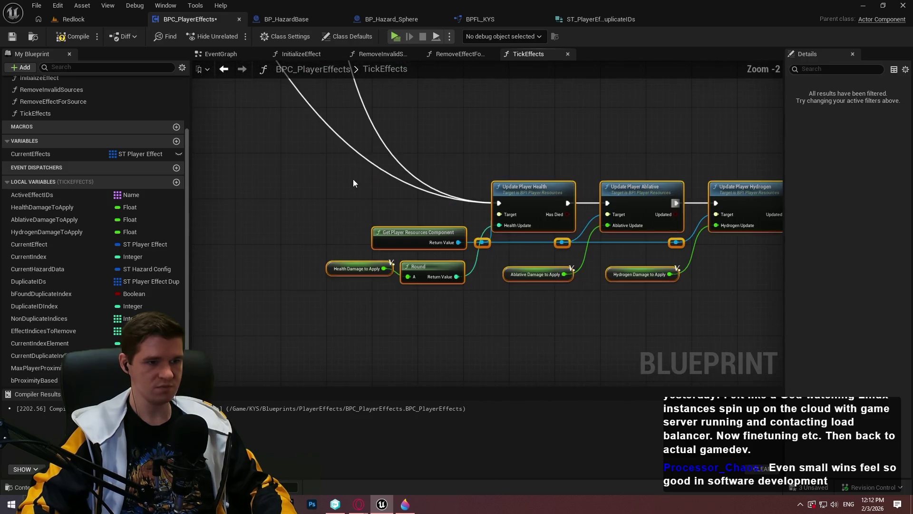
type("cApplies damage")
type(" player")
Confirm the comment title 'Applies damage to the player' around the damage nodes.
key("Return")
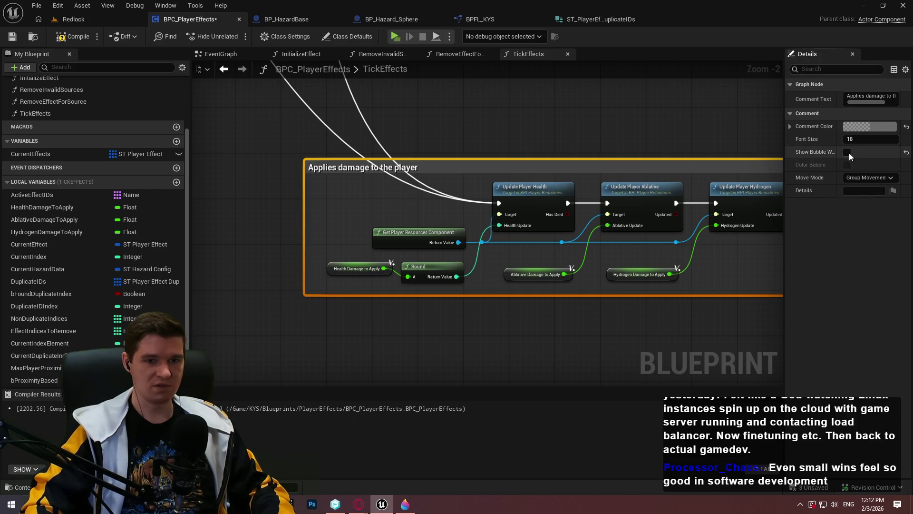
scroll(608, 129, "down", 2)
left_click(600, 130)
scroll(599, 129, "down", 2)
scroll(542, 176, "up", 3)
scroll(475, 238, "down", 3)
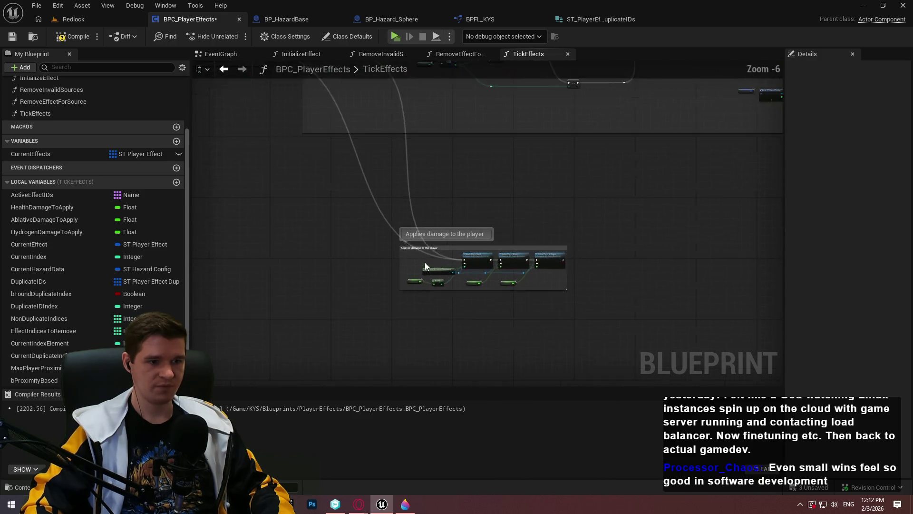
scroll(425, 265, "up", 4)
Add a reroute point on the execution wire inside the damage comment, then compile and save.
double_click(456, 238)
left_click_drag(452, 235, 400, 253)
mouse_move(395, 252)
left_mouse_down()
mouse_move(366, 95)
mouse_move(354, 191)
mouse_move(455, 143)
mouse_move(422, 261)
left_mouse_up()
left_click_drag(503, 233, 579, 236)
scroll(580, 236, "down", 10)
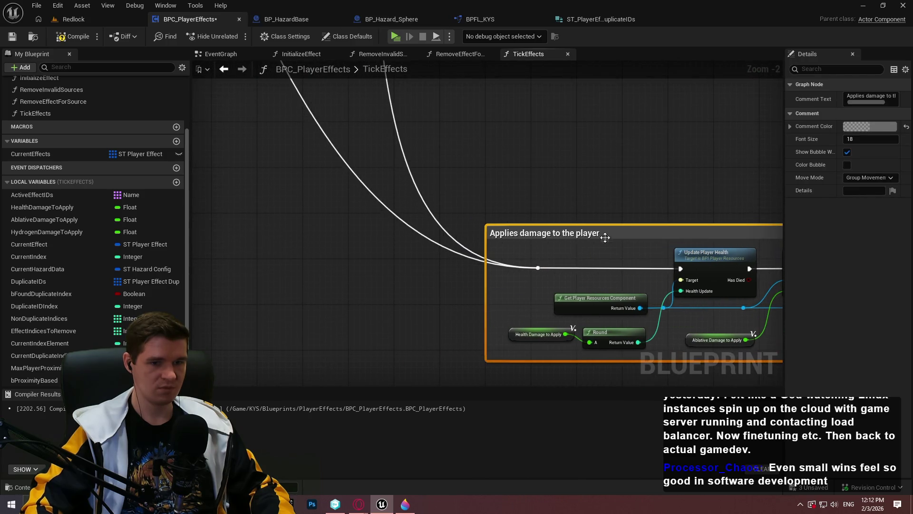
left_click(594, 274)
mouse_move(593, 274)
left_mouse_down()
mouse_move(383, 337)
mouse_move(485, 296)
mouse_move(591, 334)
left_mouse_up()
left_click(74, 42)
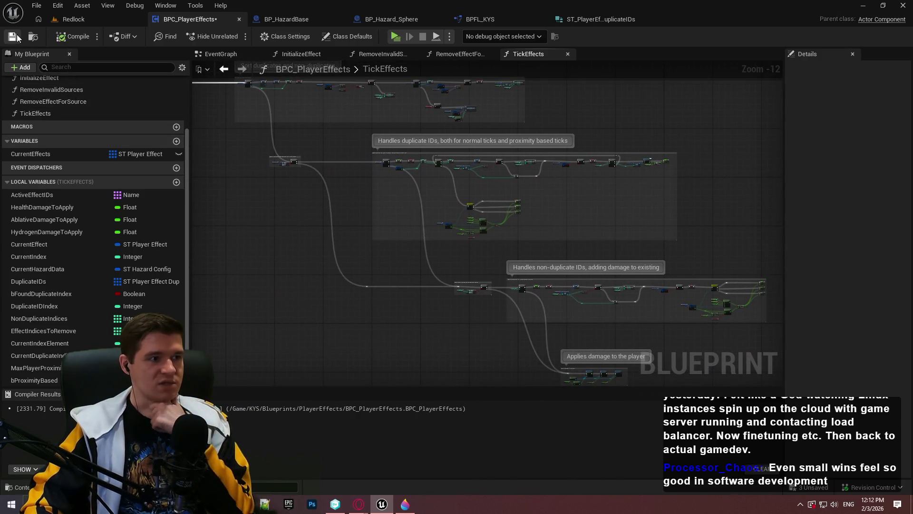
Drag the EffectIndicesToRemove variable into the graph.
mouse_move(486, 327)
left_mouse_down()
mouse_move(438, 285)
mouse_move(352, 245)
left_mouse_up()
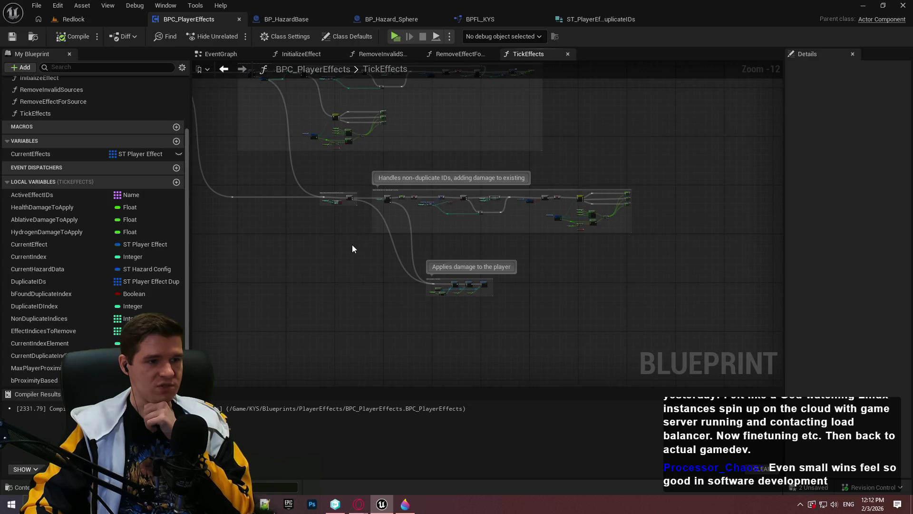
scroll(539, 310, "up", 1)
scroll(529, 301, "up", 3)
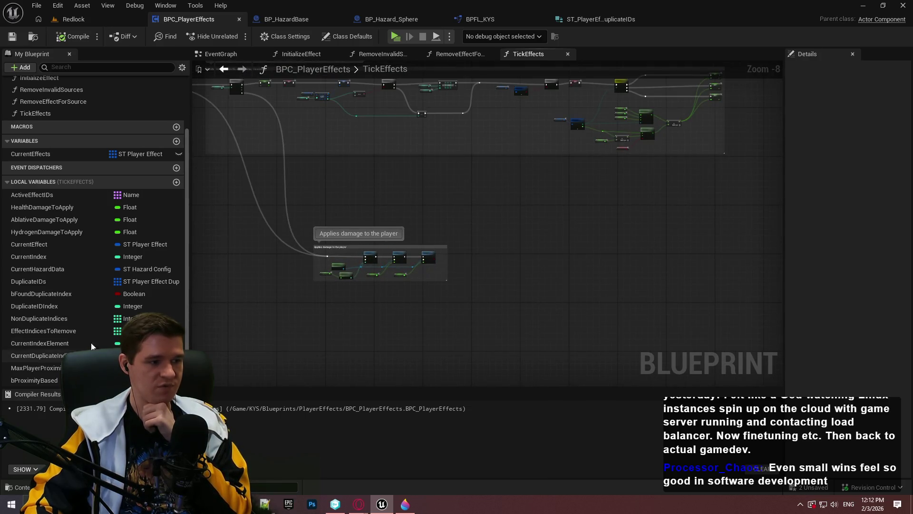
mouse_move(69, 330)
left_mouse_down()
mouse_move(501, 270)
mouse_move(452, 312)
mouse_move(463, 320)
left_mouse_up()
scroll(463, 320, "up", 3)
Place an Effect Indices to Remove getter and feed it into a Sort Integer Array node.
left_click(485, 332)
scroll(472, 318, "up", 2)
scroll(472, 323, "up", 3)
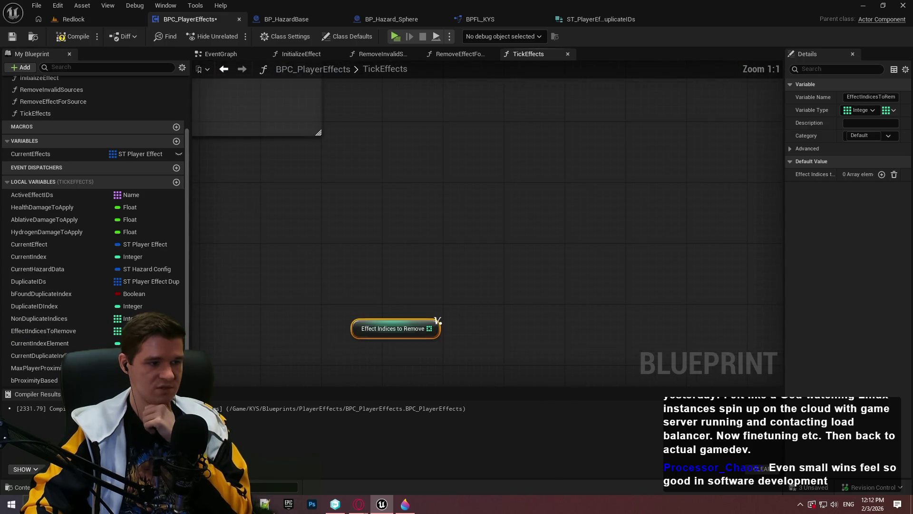
mouse_move(57, 153)
left_mouse_down()
mouse_move(214, 173)
mouse_move(496, 230)
mouse_move(417, 279)
mouse_move(474, 257)
left_mouse_up()
type("sort")
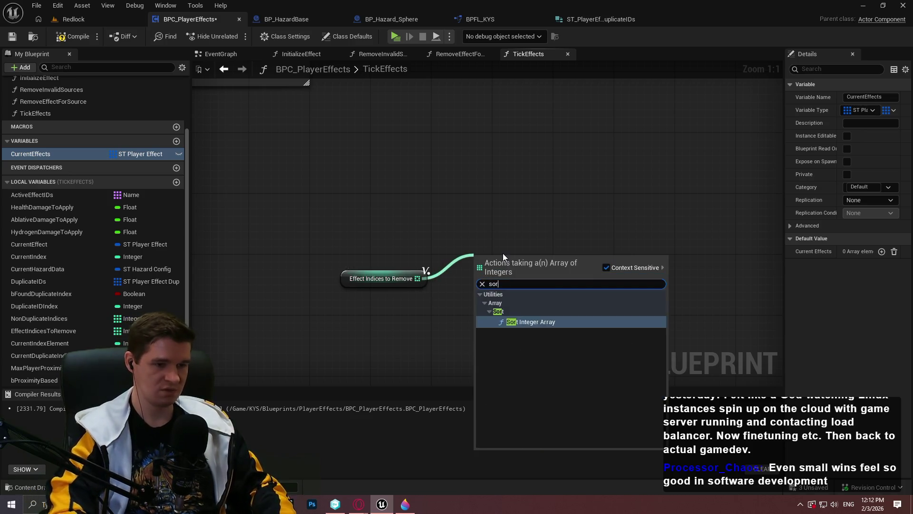
left_click(543, 323)
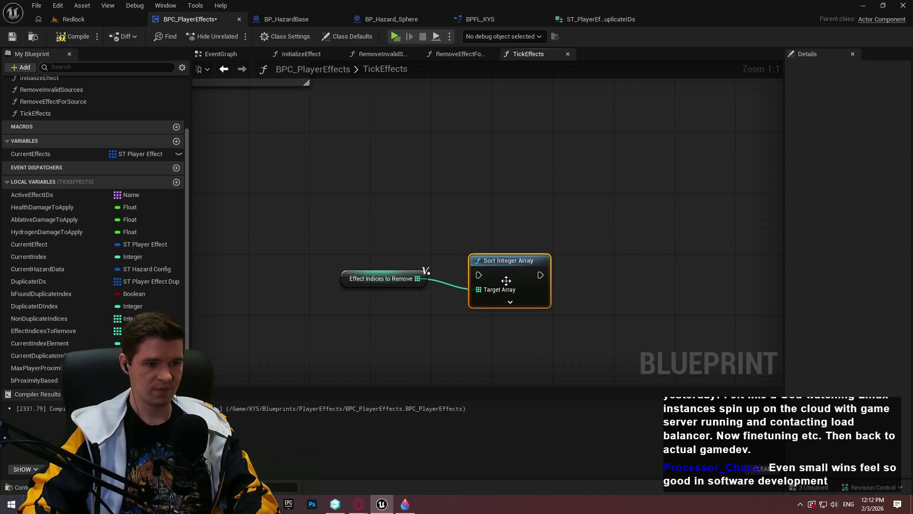
left_click(515, 303)
left_click_drag(514, 257, 500, 234)
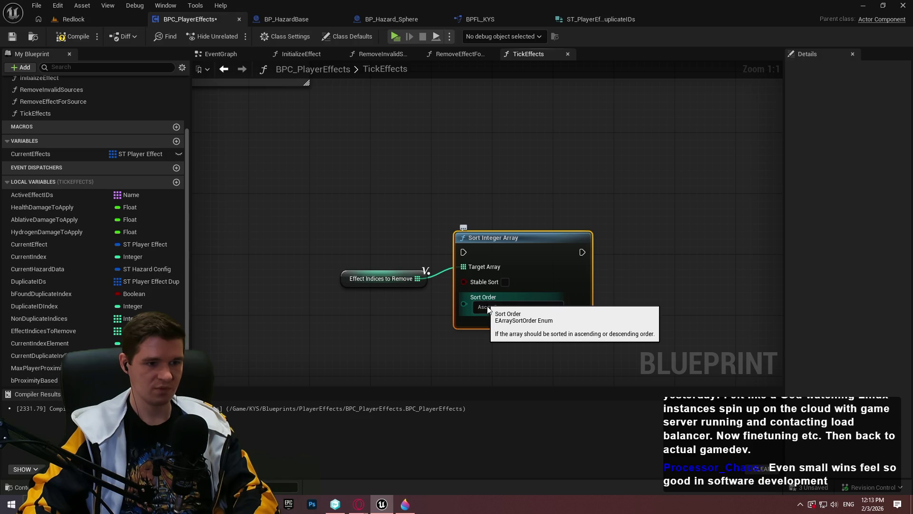
Set the sort order to Descending, wire the execution flow in, then compile and save.
left_click(490, 307)
left_click(495, 327)
mouse_move(466, 253)
left_mouse_down()
mouse_move(289, 177)
mouse_move(288, 149)
left_mouse_up()
left_click_drag(380, 222, 395, 215)
left_click_drag(509, 296, 386, 307)
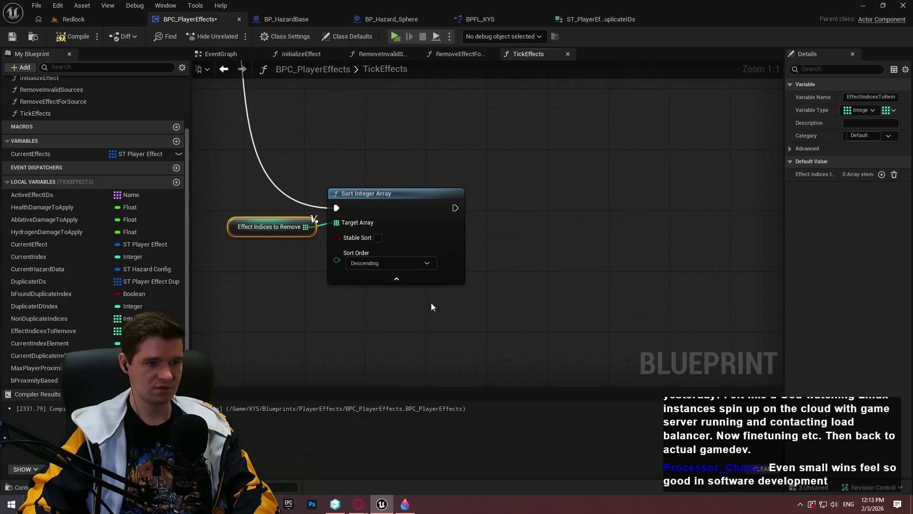
left_click(431, 301)
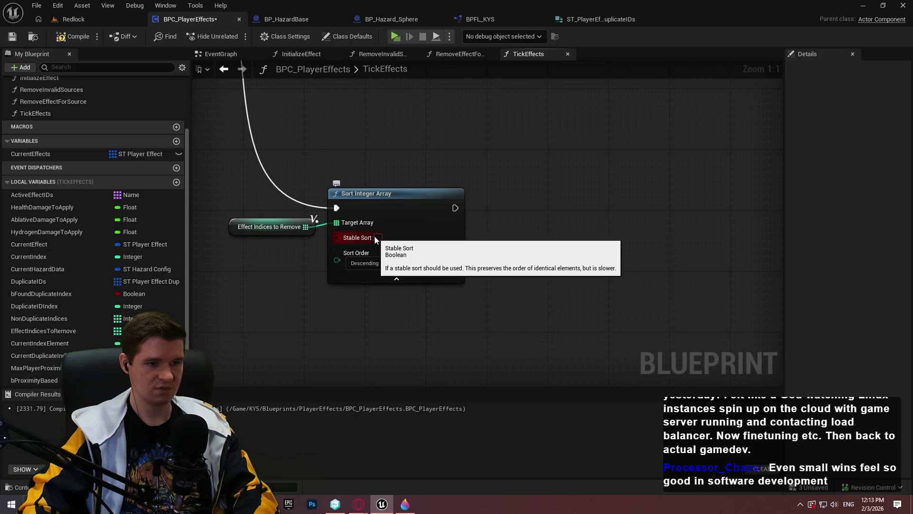
left_click(71, 36)
left_click(12, 36)
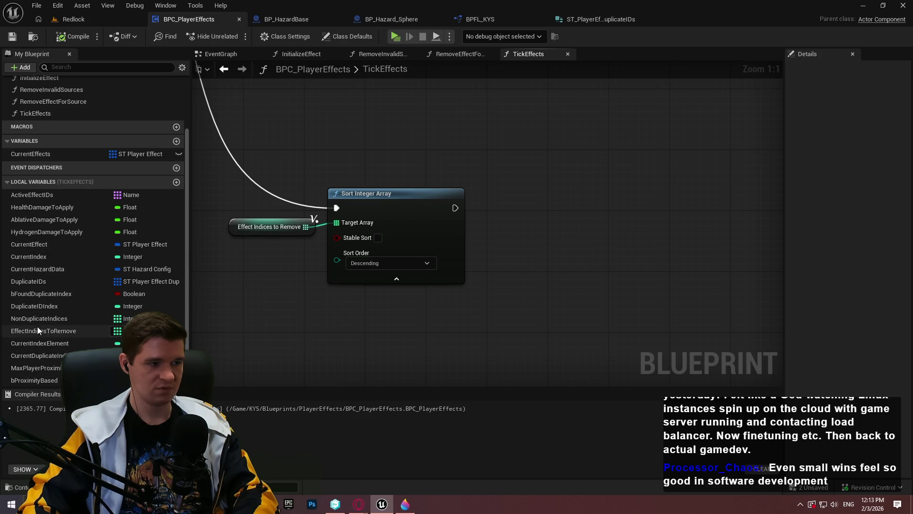
Add a second Effect Indices to Remove getter feeding an IS NOT EMPTY check.
mouse_move(33, 336)
left_mouse_down()
mouse_move(606, 239)
mouse_move(521, 228)
left_mouse_up()
left_click(595, 245)
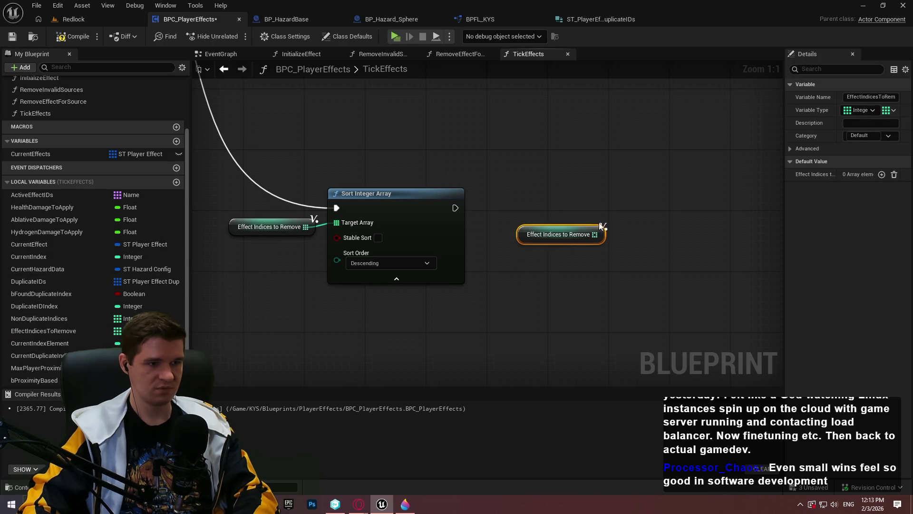
scroll(492, 220, "down", 3)
left_click_drag(371, 225, 345, 284)
type("is not empty")
key("Return")
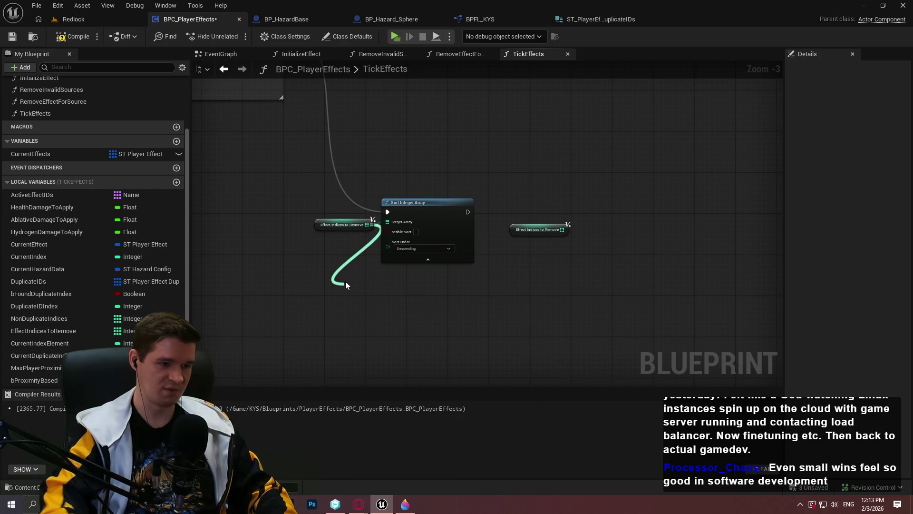
Add a Branch whose Condition is the Is Not Empty result and route execution into it.
scroll(342, 246, "up", 2)
left_click(456, 295)
mouse_move(421, 306)
left_mouse_down()
mouse_move(462, 323)
mouse_move(433, 248)
mouse_move(237, 184)
mouse_move(463, 467)
mouse_move(454, 219)
mouse_move(464, 232)
left_mouse_up()
mouse_move(510, 307)
left_mouse_down()
mouse_move(364, 188)
mouse_move(593, 198)
left_mouse_up()
left_click_drag(421, 290, 408, 264)
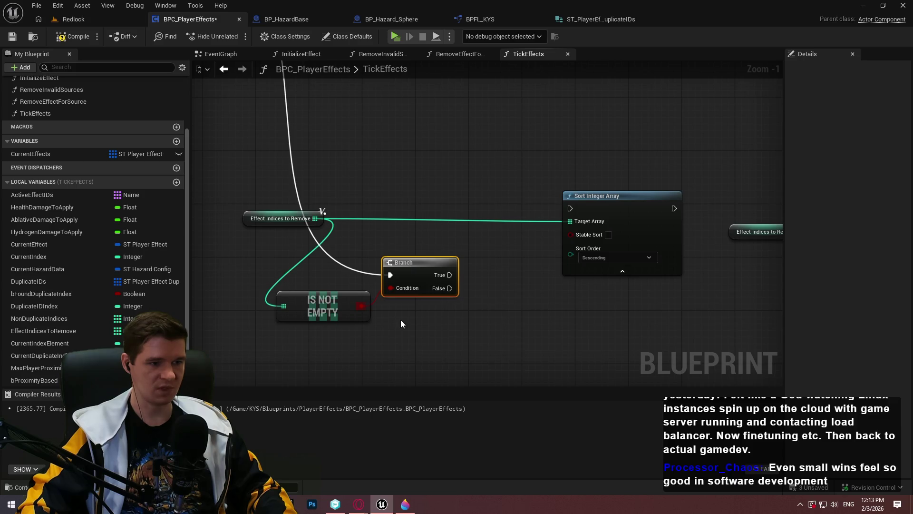
left_click(337, 296)
mouse_move(337, 297)
left_mouse_down()
mouse_move(399, 243)
mouse_move(397, 217)
left_mouse_up()
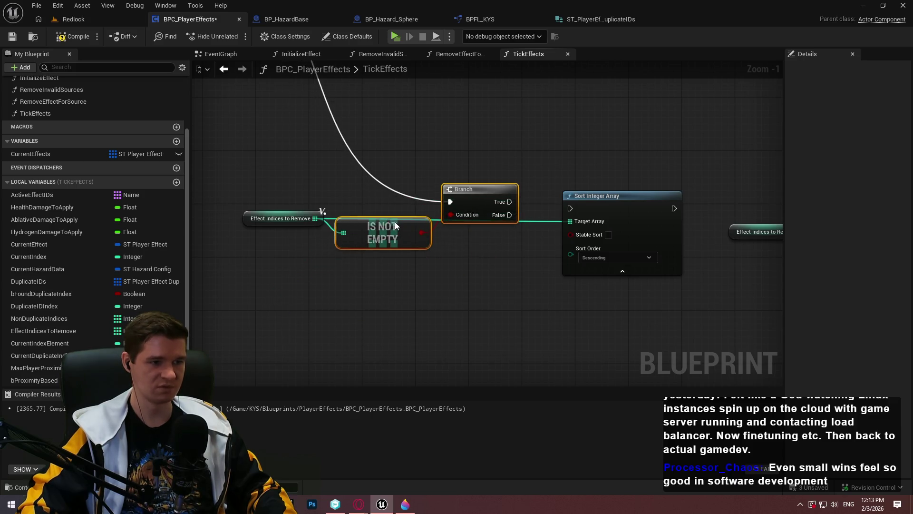
left_click(478, 238)
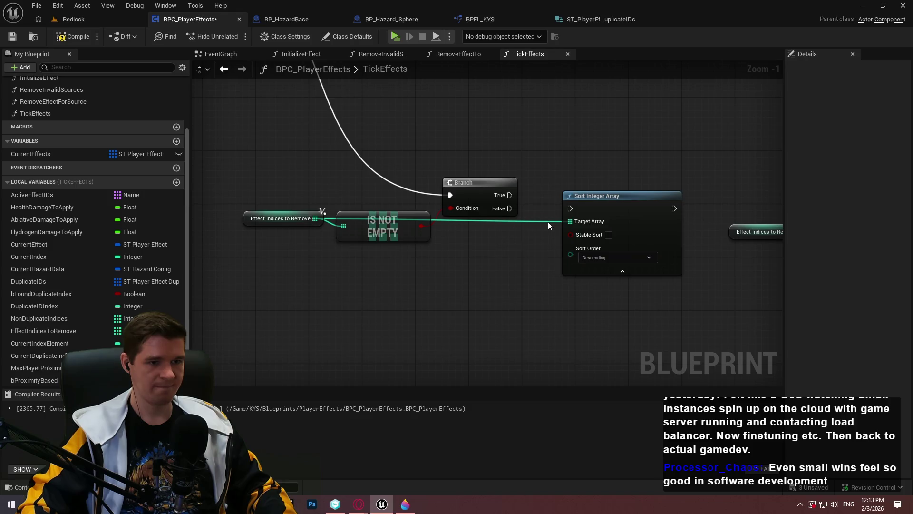
Run Sort Integer Array from Branch True, fed by a fresh Effect Indices to Remove getter.
left_click(570, 221, "alt")
left_click_drag(508, 195, 569, 209)
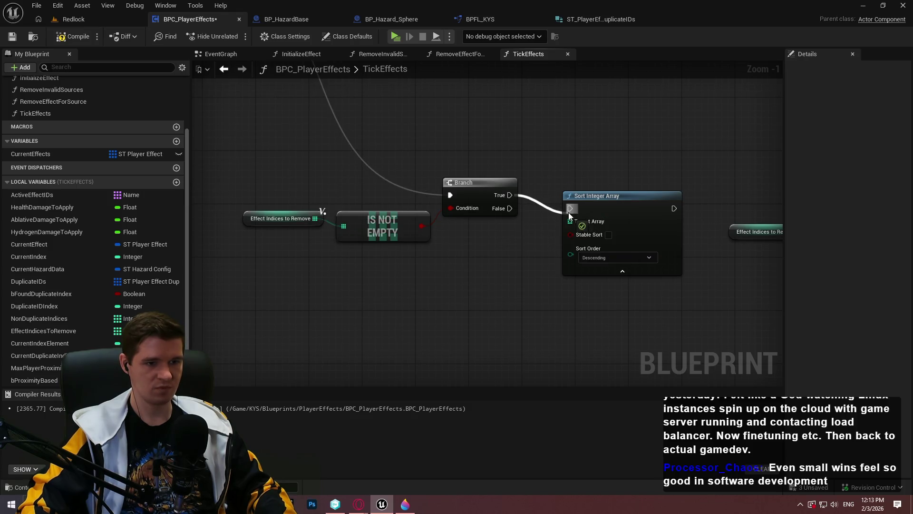
mouse_move(67, 330)
left_mouse_down()
mouse_move(537, 242)
mouse_move(526, 240)
left_mouse_up()
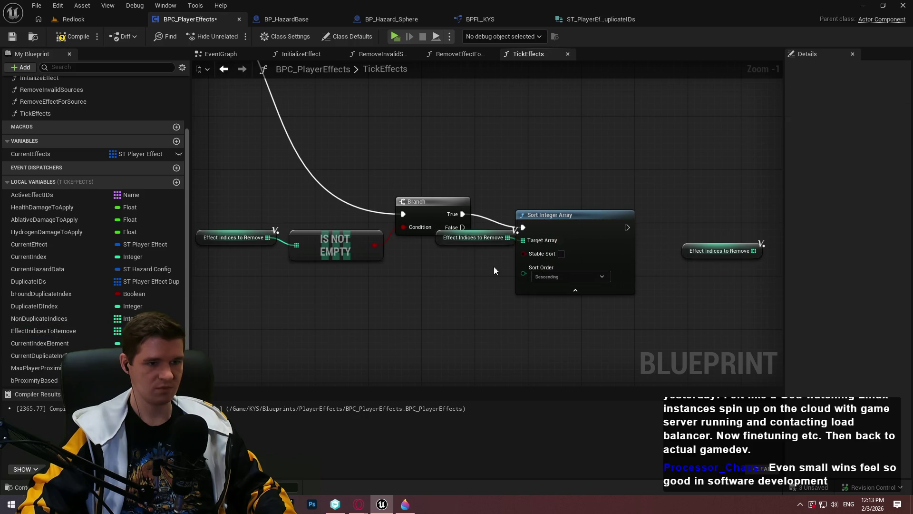
left_click(504, 242)
left_click(563, 211, "ctrl")
left_click_drag(563, 211, 608, 200)
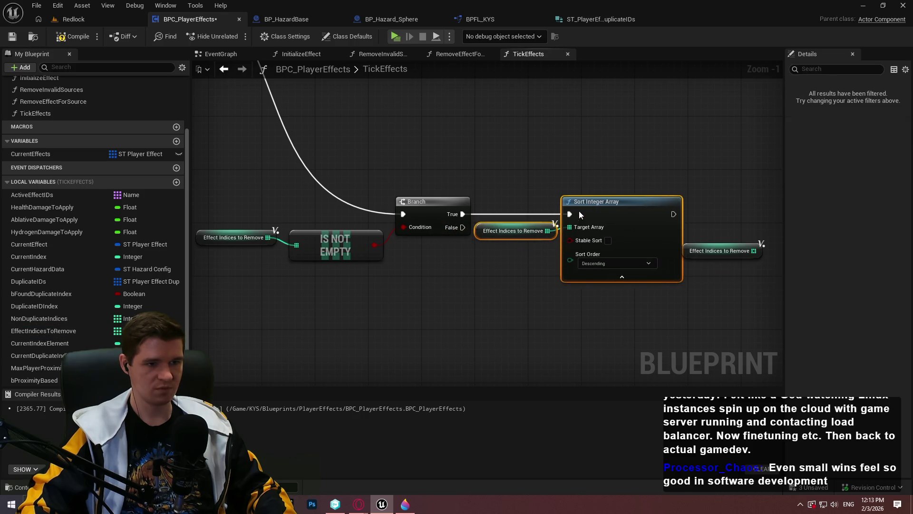
left_click(627, 201)
mouse_move(628, 253)
left_mouse_down()
mouse_move(476, 248)
mouse_move(576, 227)
left_mouse_up()
Add a For Each Loop over Effect Indices to Remove, executing after Sort Integer Array.
type("for each")
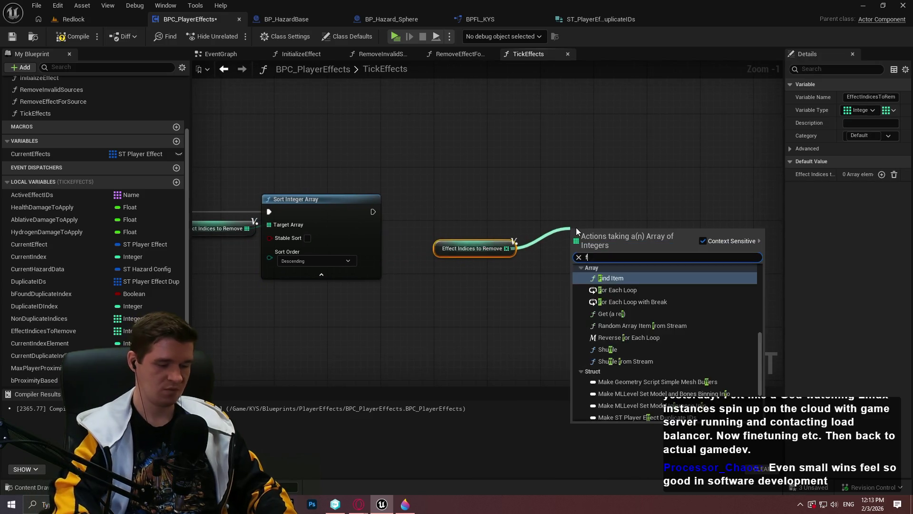
key("Return")
mouse_move(373, 212)
left_mouse_down()
mouse_move(575, 245)
mouse_move(600, 232)
mouse_move(541, 206)
left_mouse_up()
left_click(476, 248)
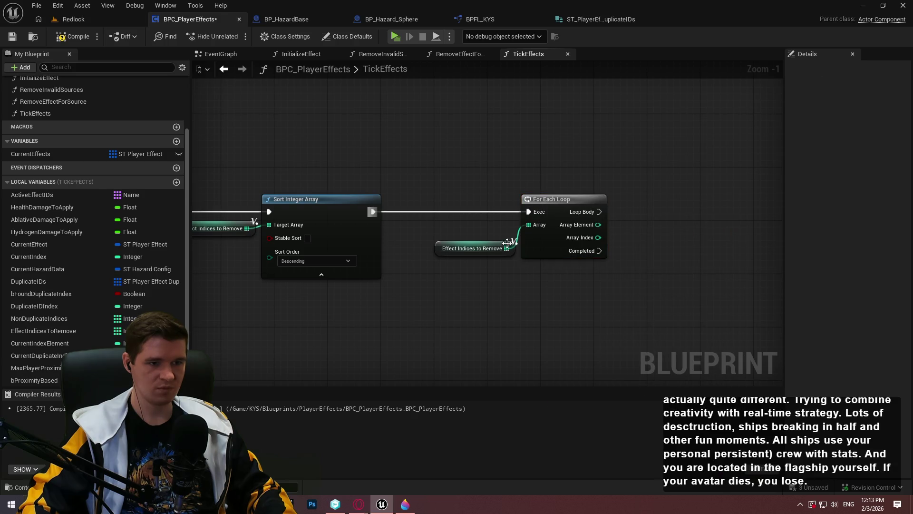
left_click_drag(516, 246, 517, 228)
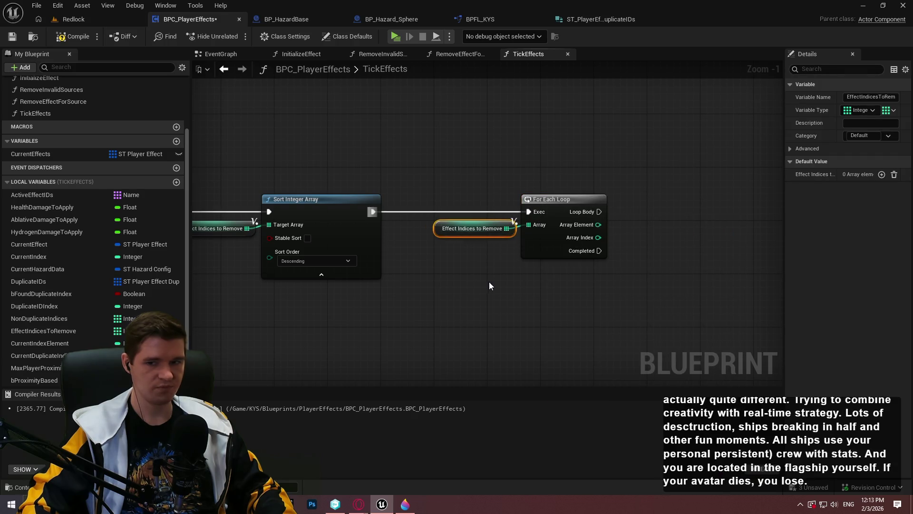
left_click(489, 282)
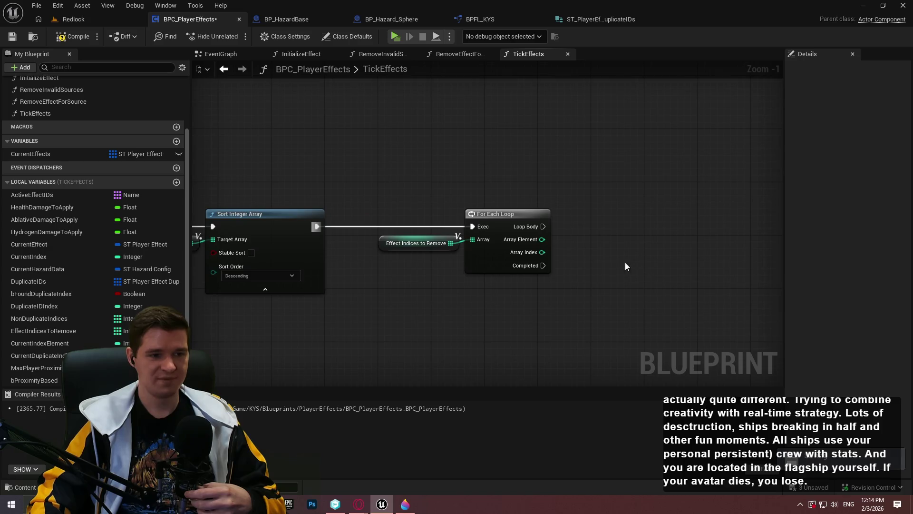
scroll(578, 246, "up", 1)
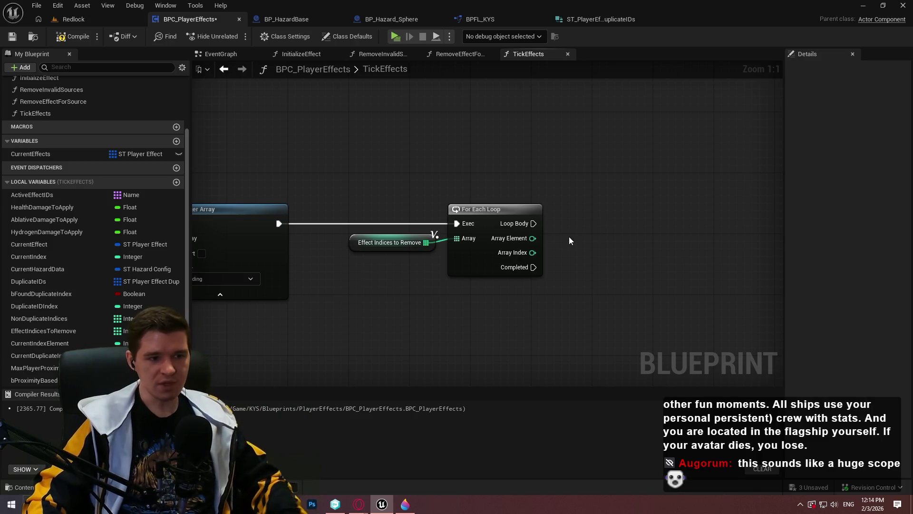
mouse_move(537, 240)
left_mouse_down()
mouse_move(586, 236)
mouse_move(571, 252)
mouse_move(569, 228)
mouse_move(574, 246)
mouse_move(559, 247)
mouse_move(575, 250)
mouse_move(544, 244)
mouse_move(562, 247)
left_mouse_up()
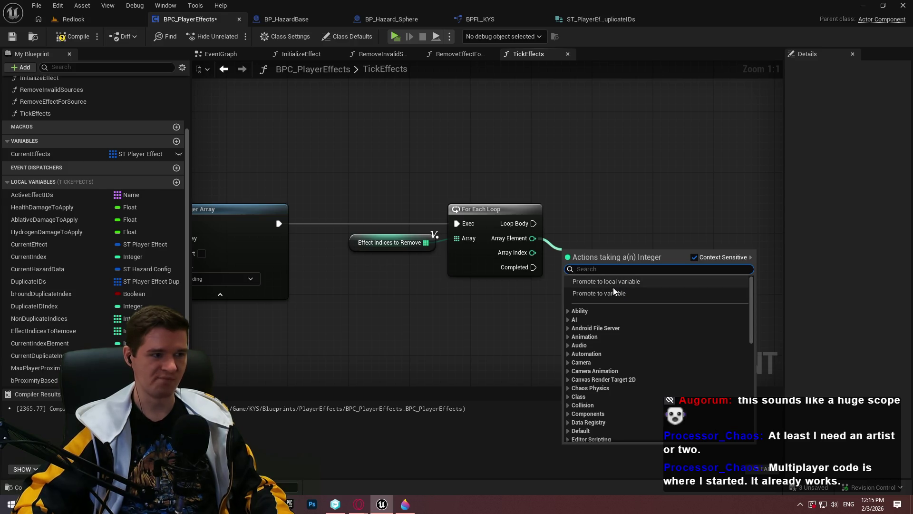
Add Current Effects Remove Index on Loop Body, using the loop's Array Element as index.
mouse_move(34, 153)
left_mouse_down()
mouse_move(577, 212)
mouse_move(574, 262)
mouse_move(661, 251)
left_mouse_up()
left_click(590, 269)
type("remove")
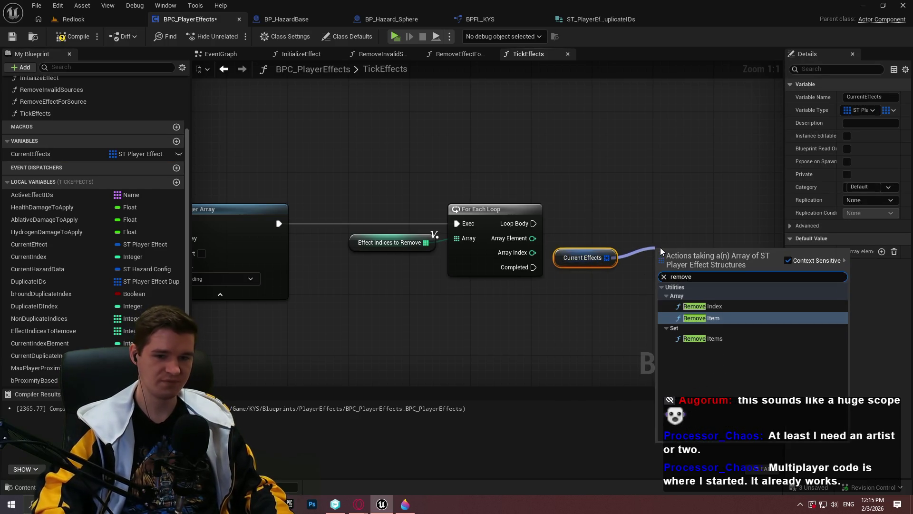
key("Up")
key("Return")
mouse_move(534, 223)
left_mouse_down()
mouse_move(657, 255)
mouse_move(733, 215)
mouse_move(734, 223)
left_mouse_up()
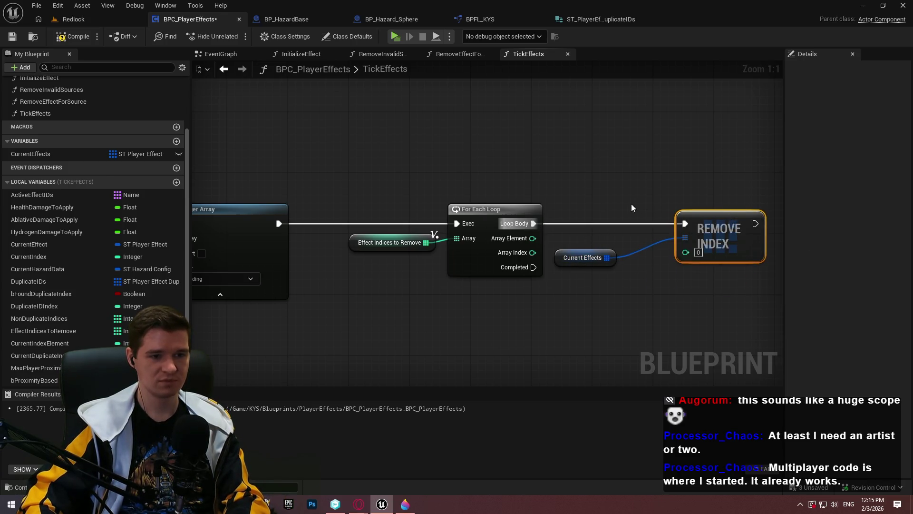
mouse_move(612, 257)
left_mouse_down()
mouse_move(664, 230)
mouse_move(672, 241)
mouse_move(658, 241)
left_mouse_up()
left_click(659, 271)
left_click_drag(532, 238, 685, 250)
Route the Array Element wire through two reroute points and shift the sort, loop and remove nodes right.
double_click(571, 243)
left_click_drag(570, 242, 660, 268)
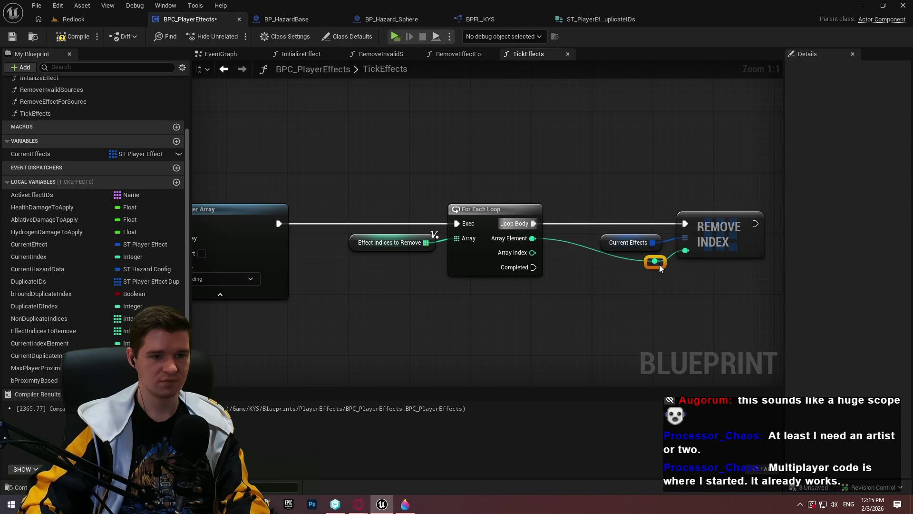
double_click(612, 256)
mouse_move(610, 255)
left_mouse_down()
mouse_move(570, 263)
mouse_move(610, 255)
mouse_move(588, 264)
left_mouse_up()
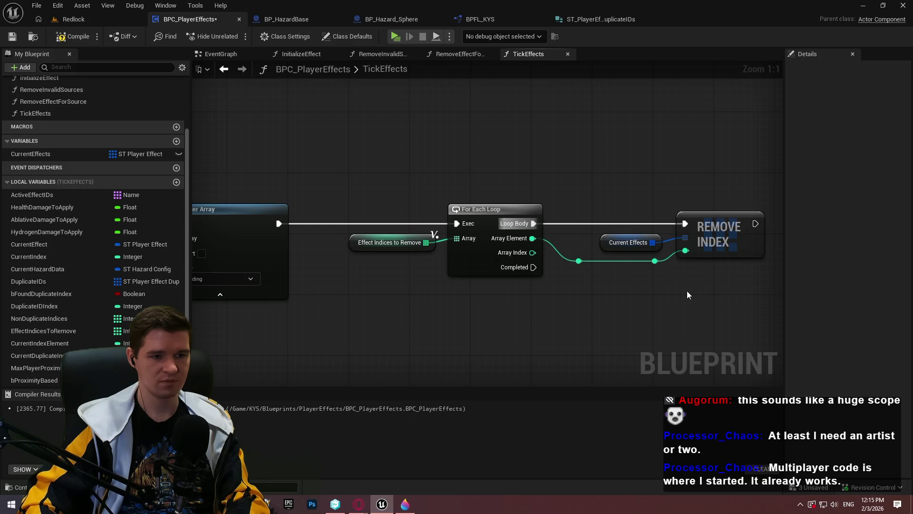
scroll(552, 310, "down", 3)
scroll(729, 234, "down", 1)
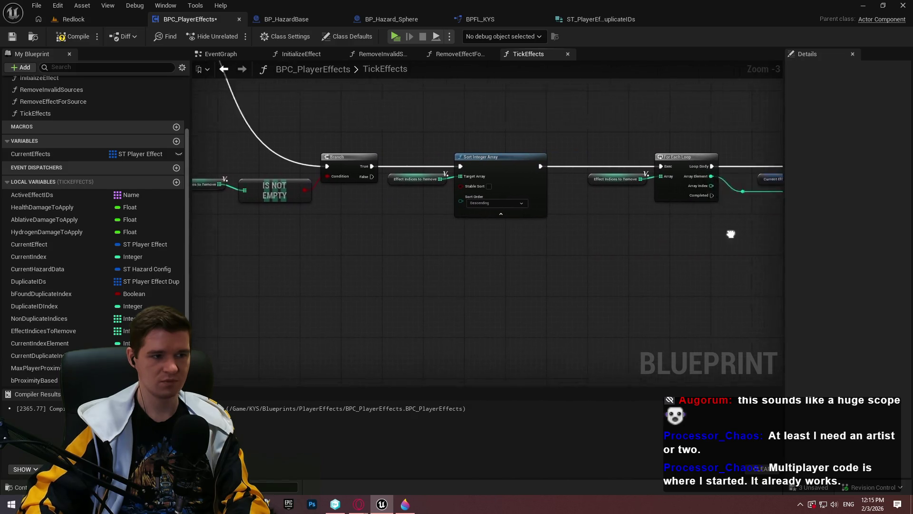
left_click_drag(731, 258, 398, 165)
mouse_move(449, 179)
left_mouse_down()
mouse_move(515, 190)
mouse_move(549, 253)
mouse_move(544, 241)
left_mouse_up()
left_click(726, 269)
scroll(709, 261, "up", 3)
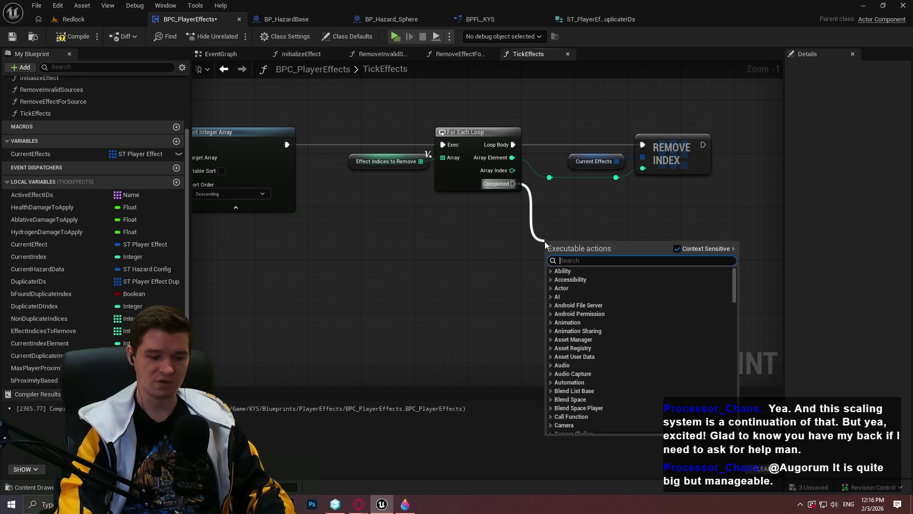
Add a Return Node after the loop's Completed output, then launch Microsoft Excel.
type("return")
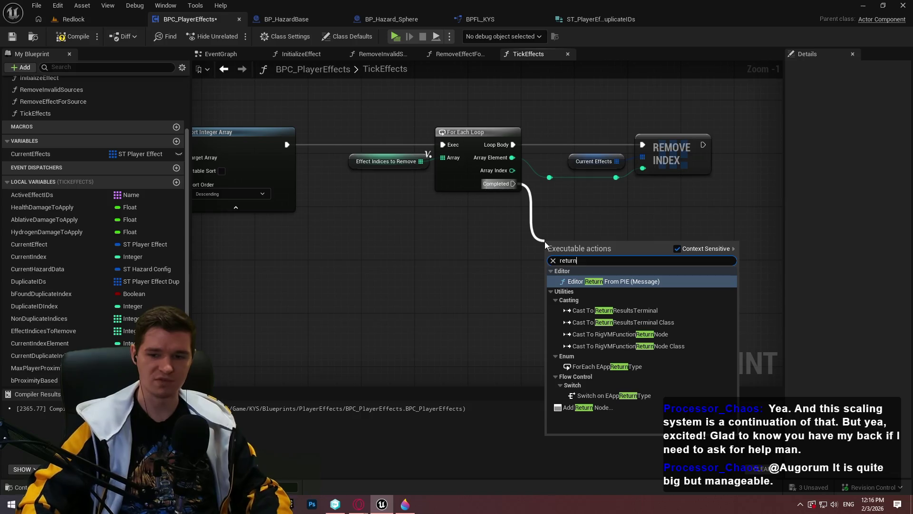
left_click(613, 407)
left_click_drag(573, 257, 606, 238)
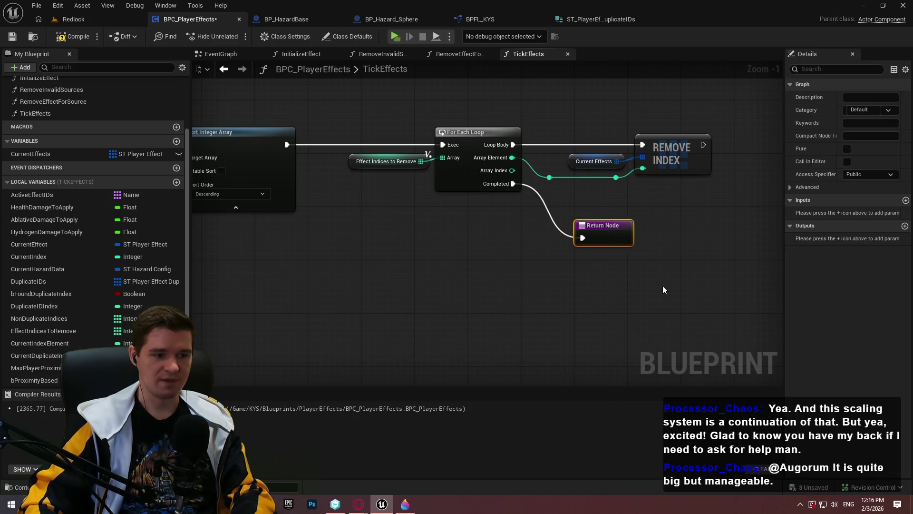
key("super+s")
left_click(108, 343)
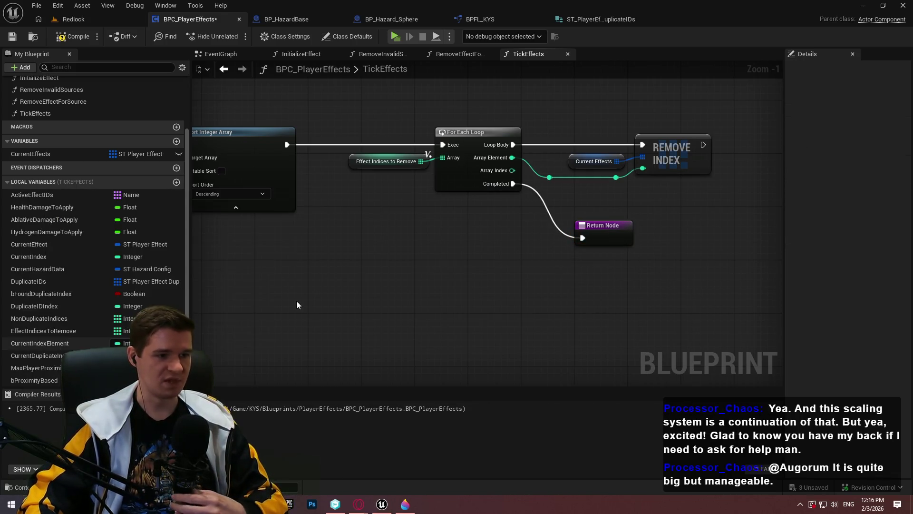
Open the Cauldron Chronicles Budget workbook and scroll through it.
left_click(316, 229)
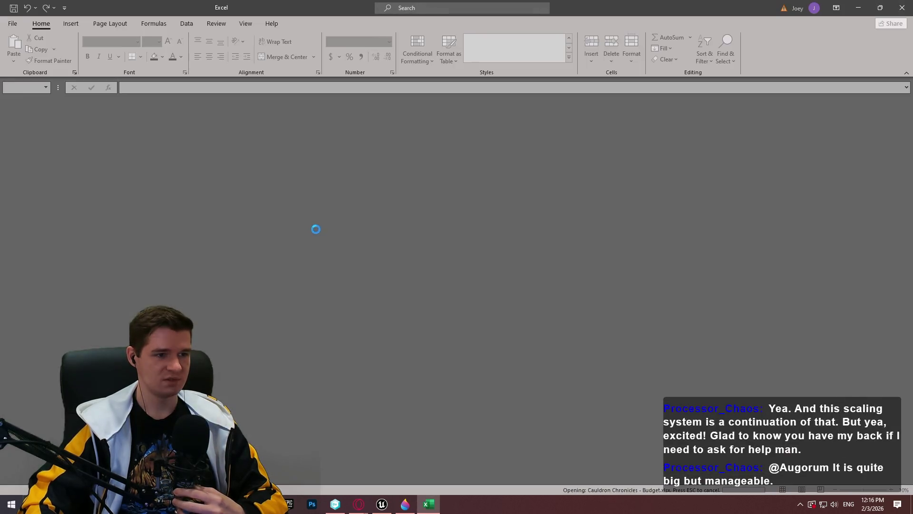
mouse_move(581, 478)
left_mouse_down()
mouse_move(649, 472)
mouse_move(543, 470)
left_mouse_up()
scroll(539, 357, "down", 2)
scroll(540, 357, "up", 3)
scroll(473, 301, "down", 3)
scroll(517, 318, "up", 1)
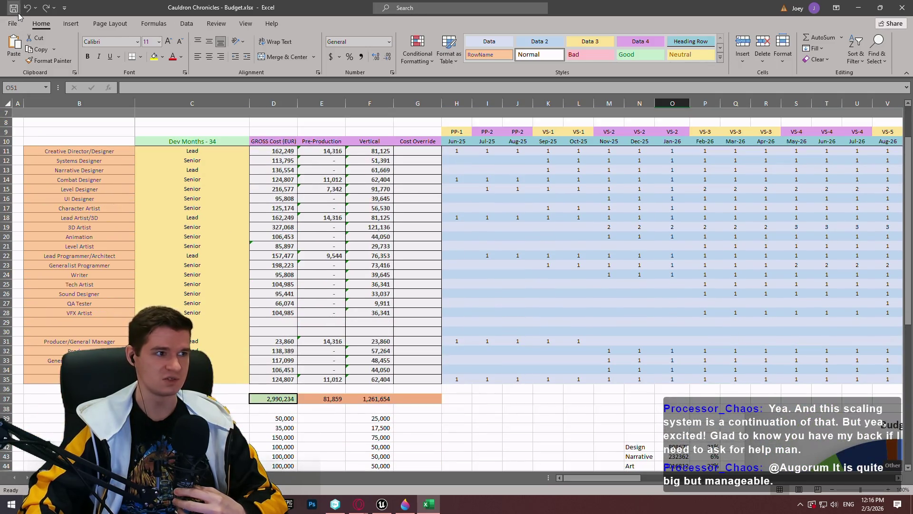
Open the Milestone Plan workbook from the recent list, review it, then launch PowerPoint.
left_click(13, 24)
left_click(289, 273)
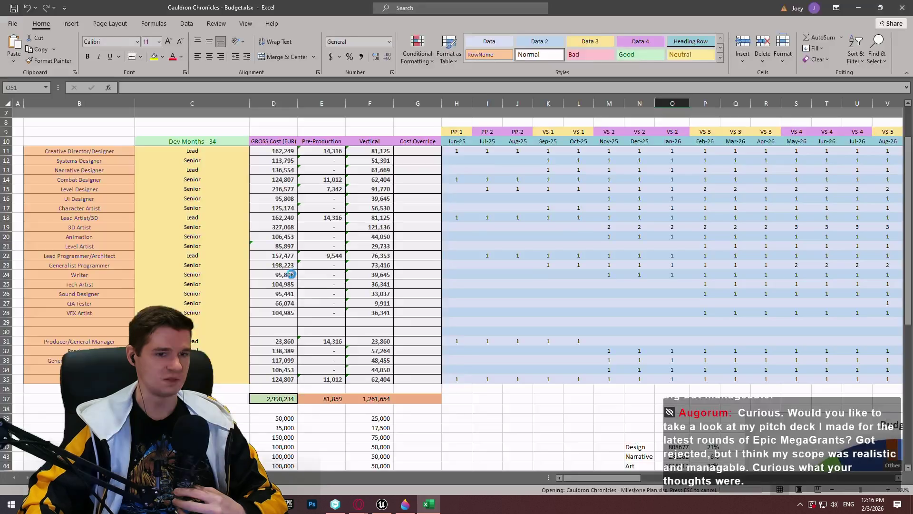
scroll(909, 166, "down", 4)
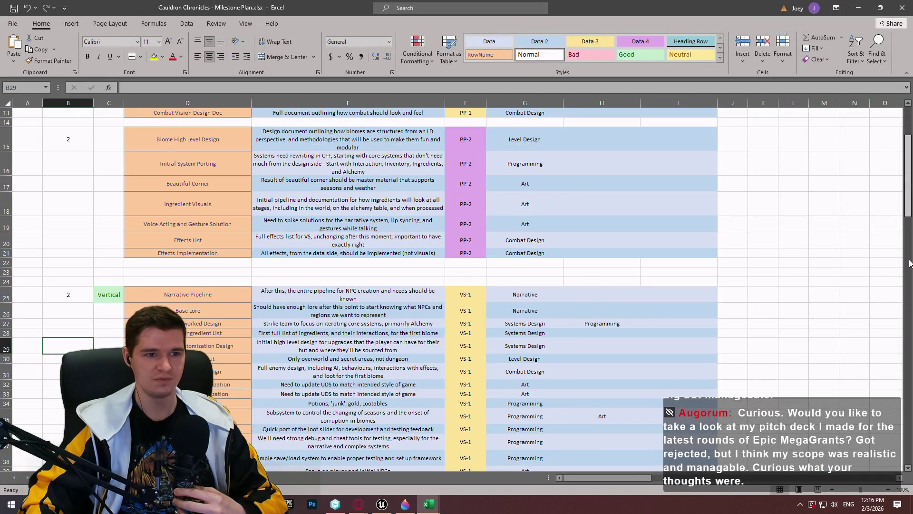
scroll(907, 228, "down", 20)
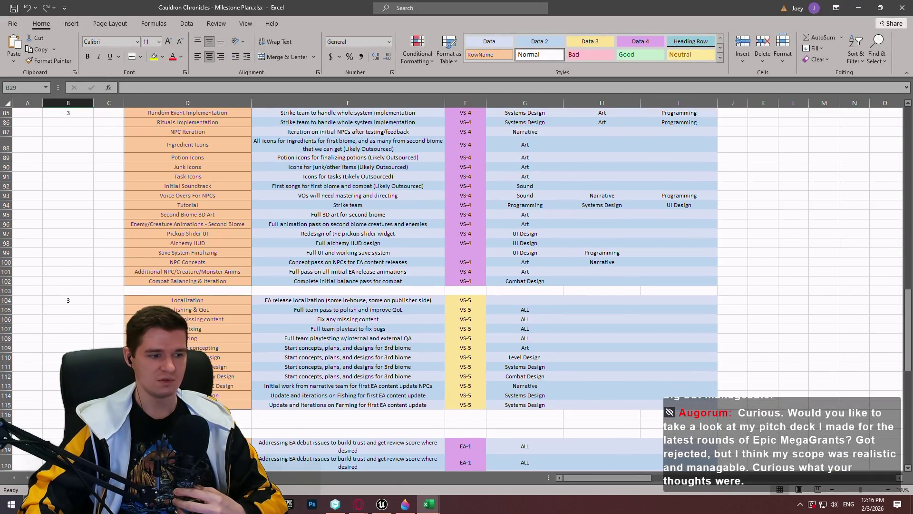
key("super")
left_click(71, 321)
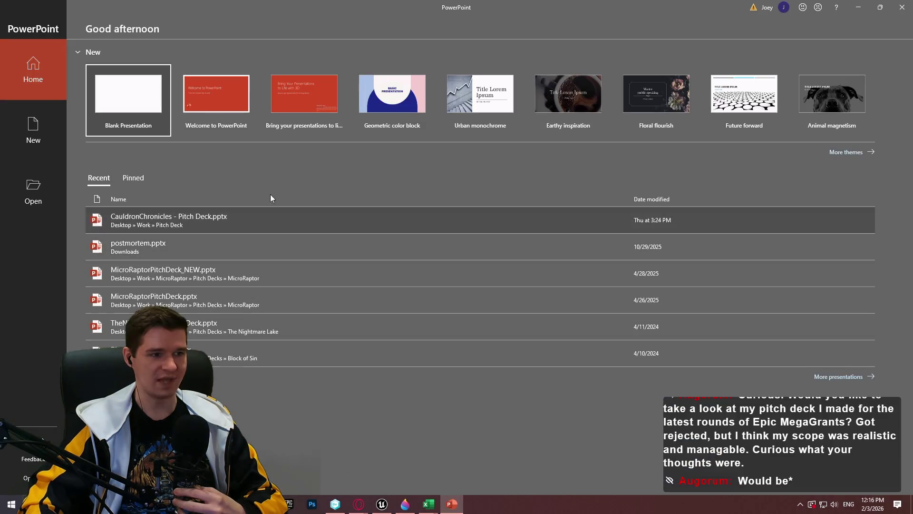
Open CauldronChronicles - Pitch Deck.pptx and scroll through its slides.
left_click(347, 224)
left_click_drag(906, 129, 906, 145)
scroll(532, 192, "down", 4)
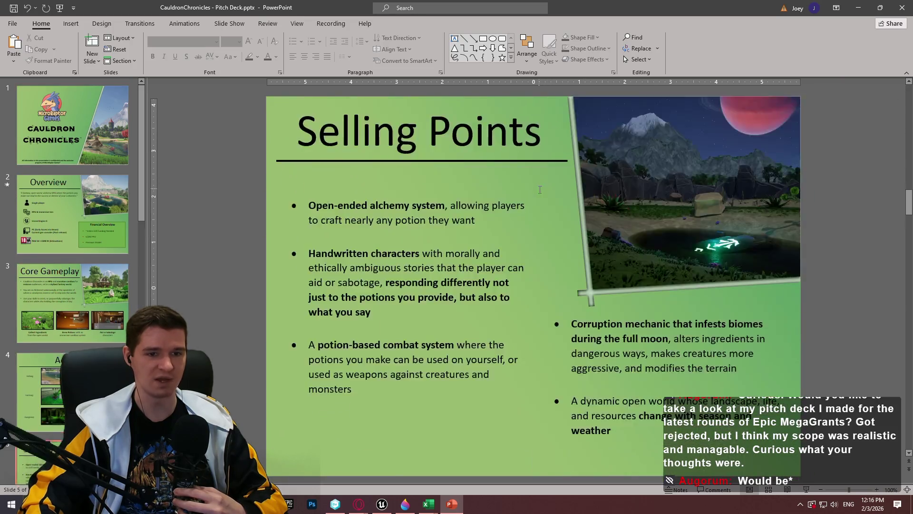
scroll(531, 192, "up", 2)
scroll(505, 216, "down", 4)
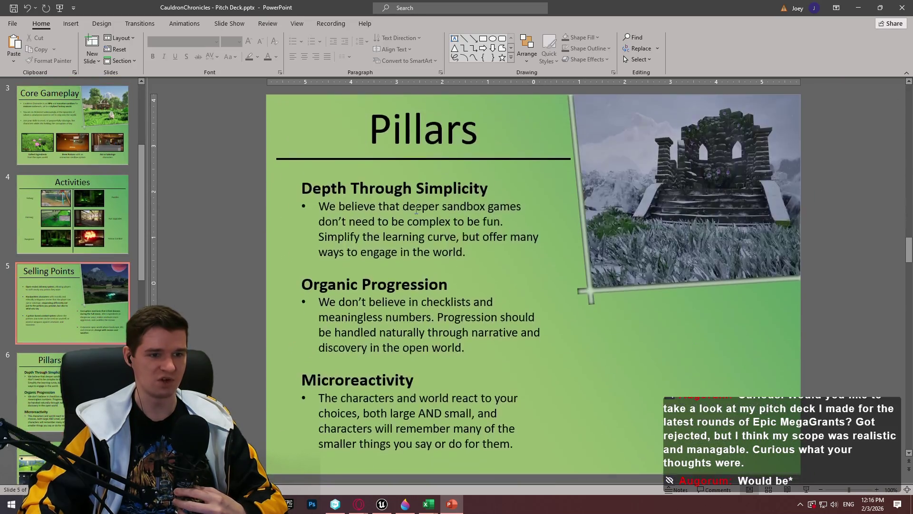
scroll(427, 212, "down", 5)
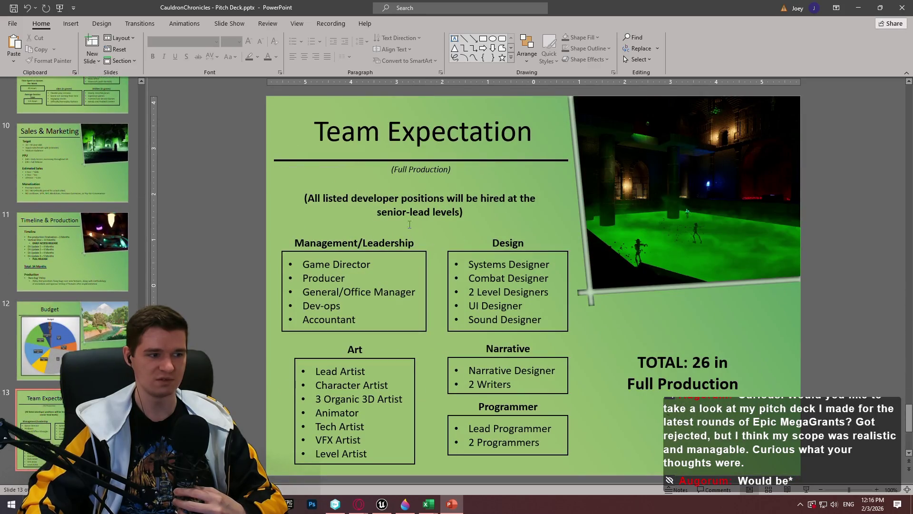
scroll(409, 227, "up", 4)
scroll(409, 228, "up", 8)
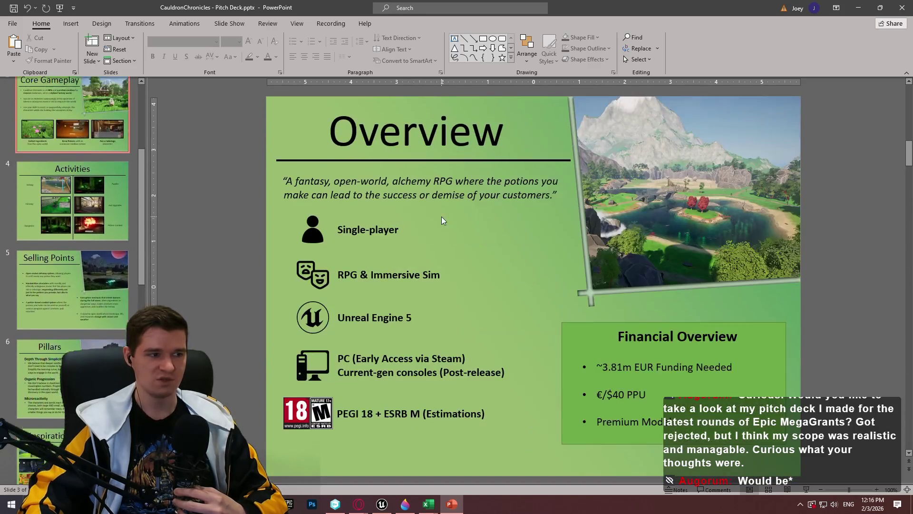
scroll(440, 212, "down", 2)
scroll(435, 211, "up", 1)
scroll(435, 211, "down", 4)
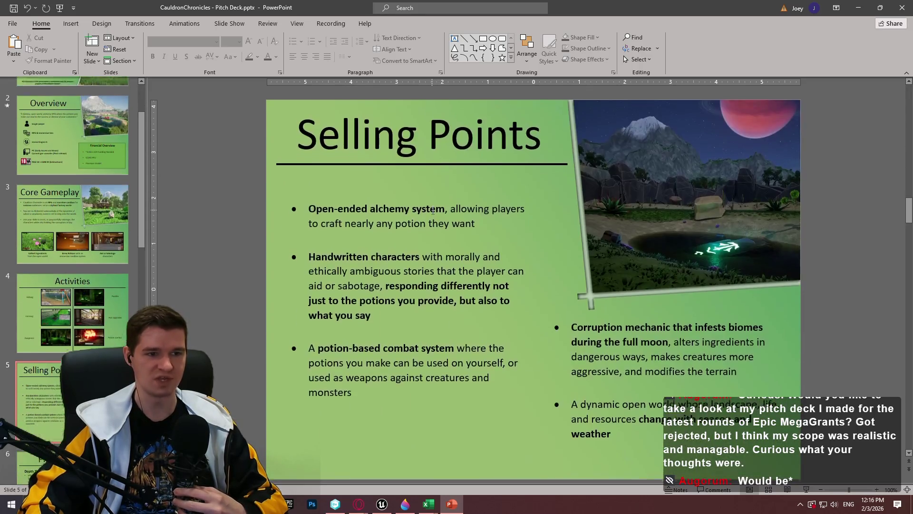
scroll(433, 213, "down", 7)
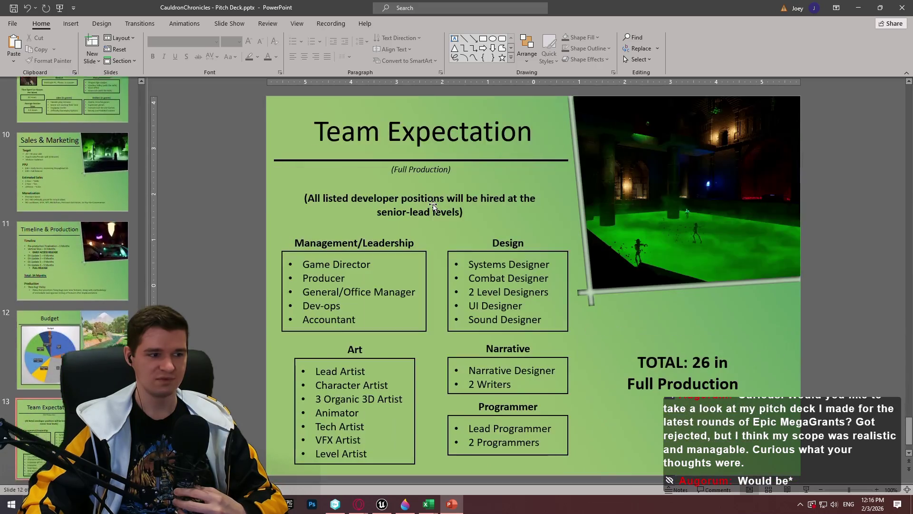
scroll(432, 205, "up", 1)
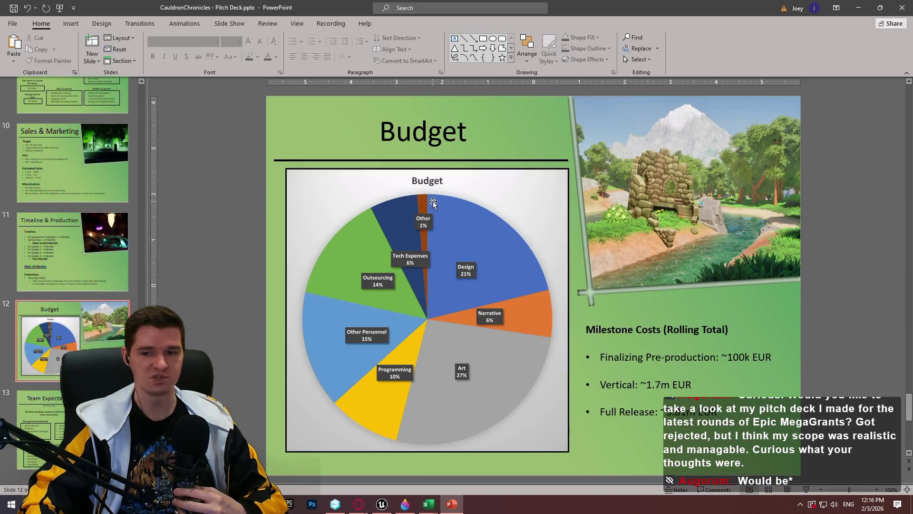
scroll(433, 202, "up", 8)
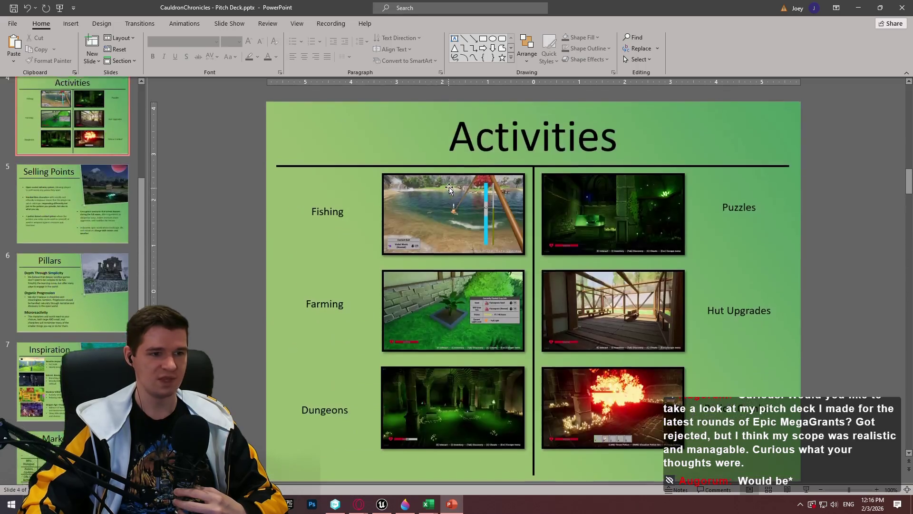
scroll(452, 190, "up", 1)
scroll(476, 195, "down", 3)
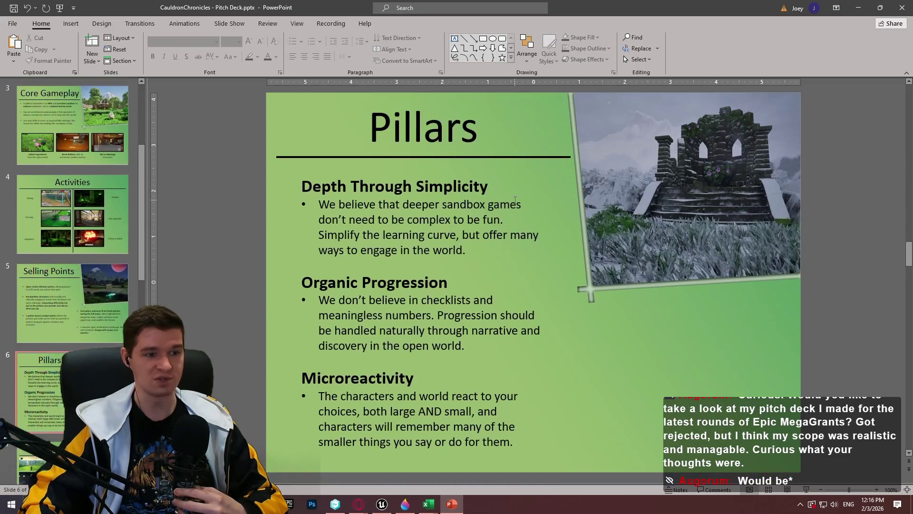
scroll(515, 201, "down", 6)
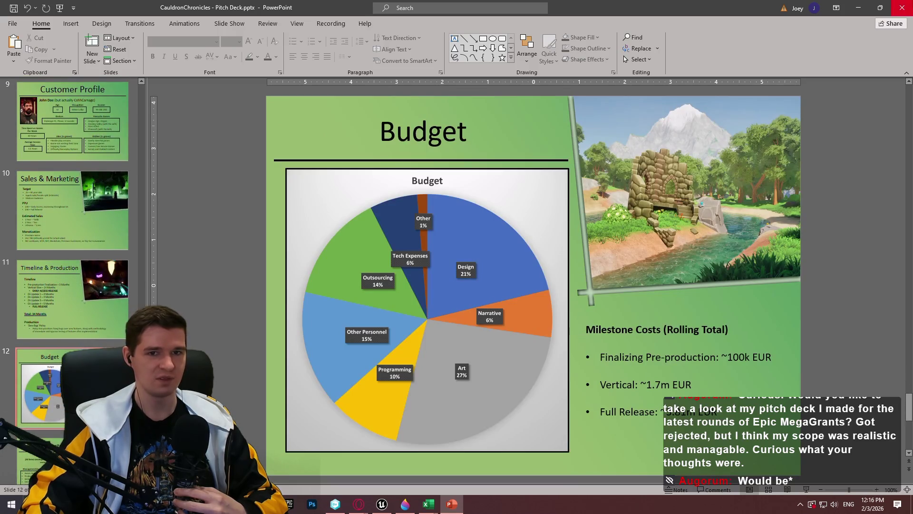
Close PowerPoint, the Milestone Plan workbook and the Budget workbook.
left_click(902, 8)
left_click(904, 8)
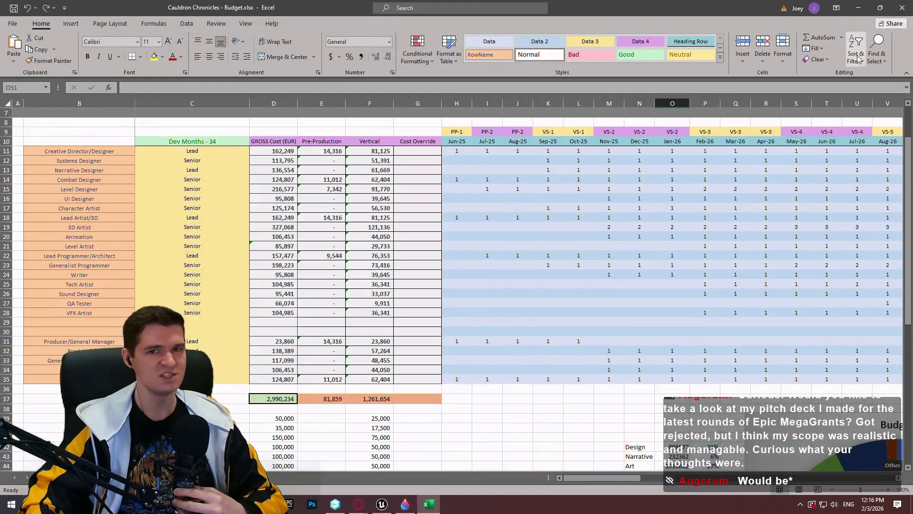
left_click(896, 12)
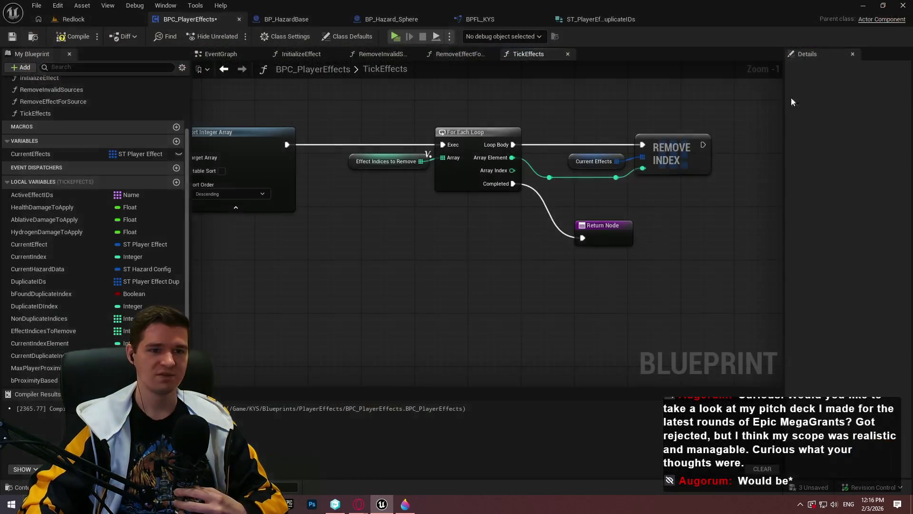
Connect the Branch's False output to a Return Node and lower both Return Nodes.
left_click_drag(597, 240, 590, 266)
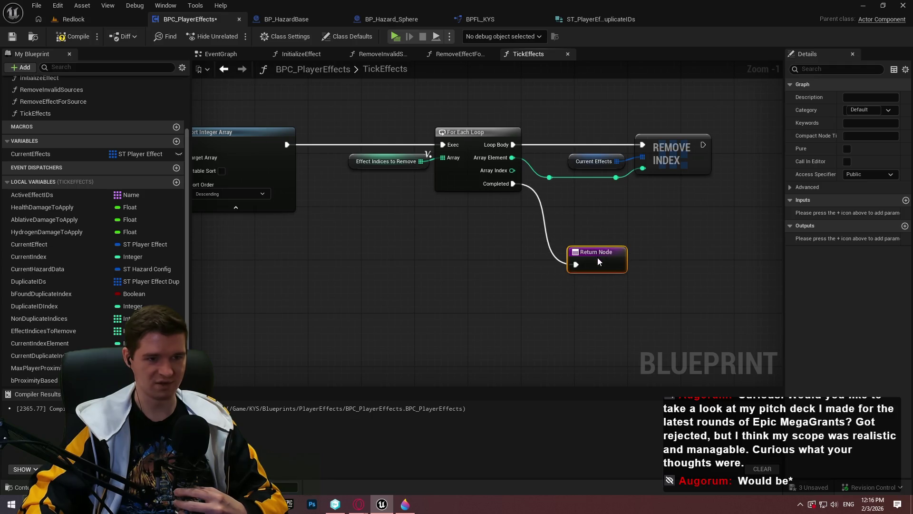
scroll(587, 244, "down", 4)
scroll(527, 218, "up", 2)
mouse_move(500, 266)
left_mouse_down()
mouse_move(473, 172)
mouse_move(572, 308)
mouse_move(544, 274)
left_mouse_up()
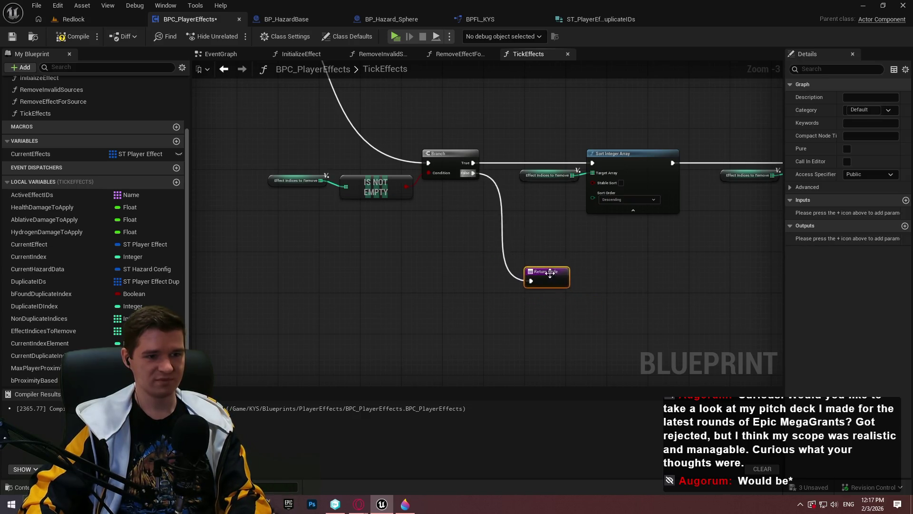
scroll(427, 247, "down", 1)
scroll(360, 250, "up", 3)
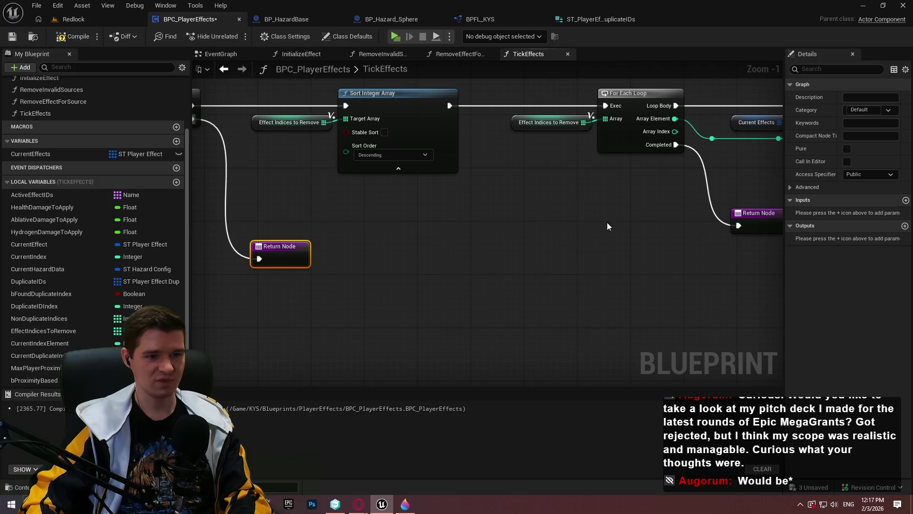
left_click_drag(751, 224, 756, 242)
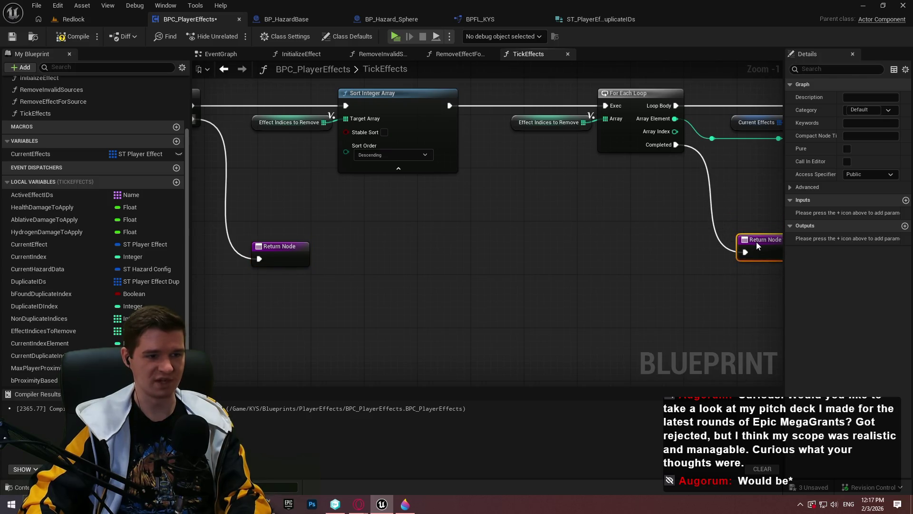
left_click(720, 299)
Select every node in the graph and nudge them all slightly up and right.
scroll(671, 302, "down", 3)
key("ctrl+a")
mouse_move(392, 188)
left_mouse_down()
mouse_move(476, 92)
mouse_move(497, 158)
left_mouse_up()
left_click(467, 236)
scroll(467, 236, "down", 1)
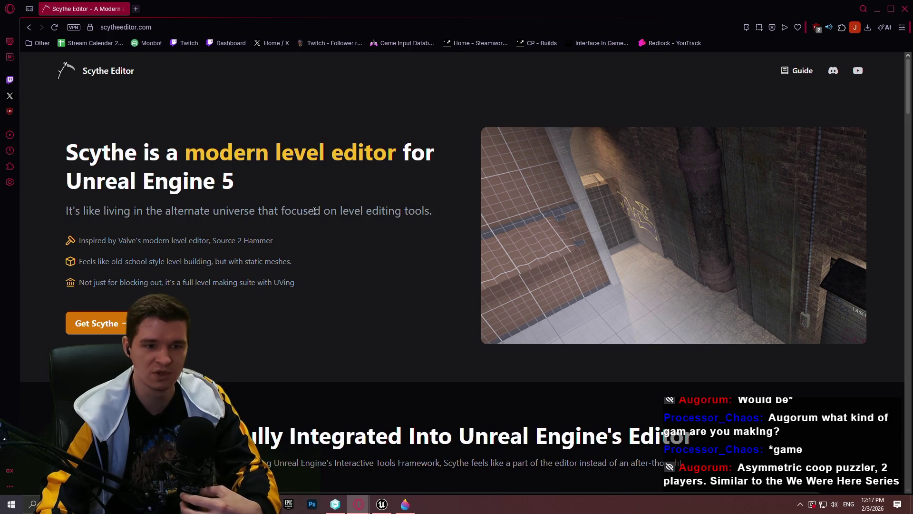
scroll(315, 214, "down", 8)
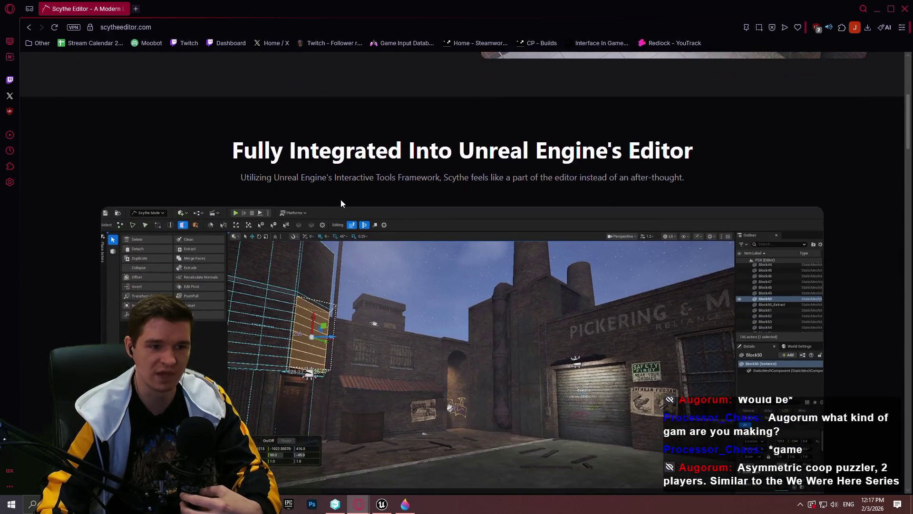
scroll(845, 236, "down", 10)
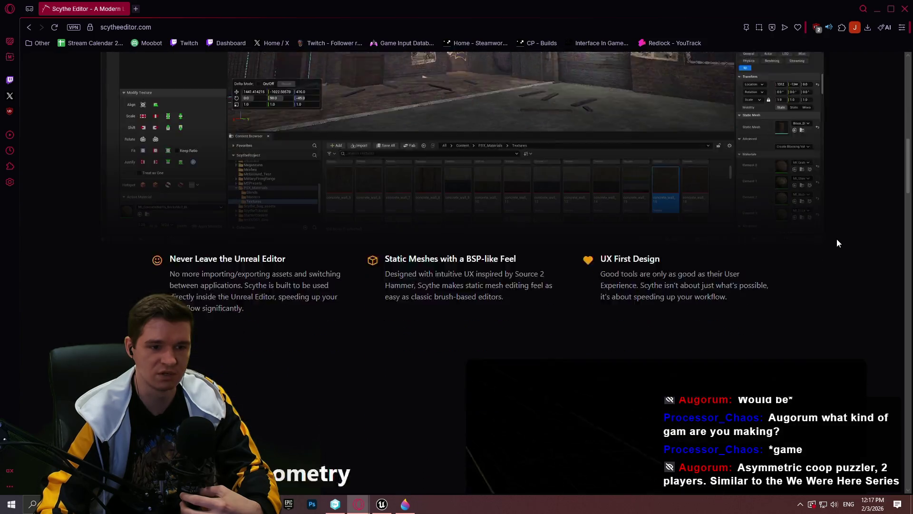
scroll(872, 231, "up", 2)
scroll(872, 231, "down", 1)
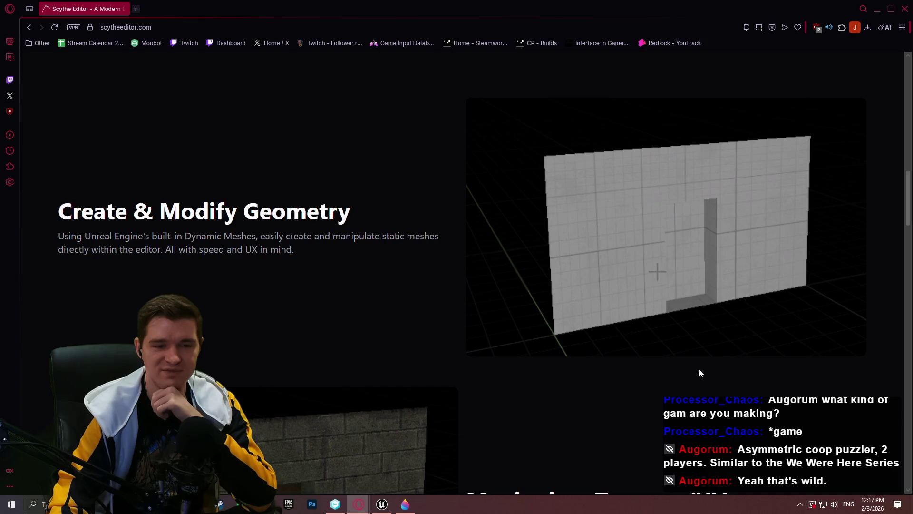
scroll(666, 333, "down", 8)
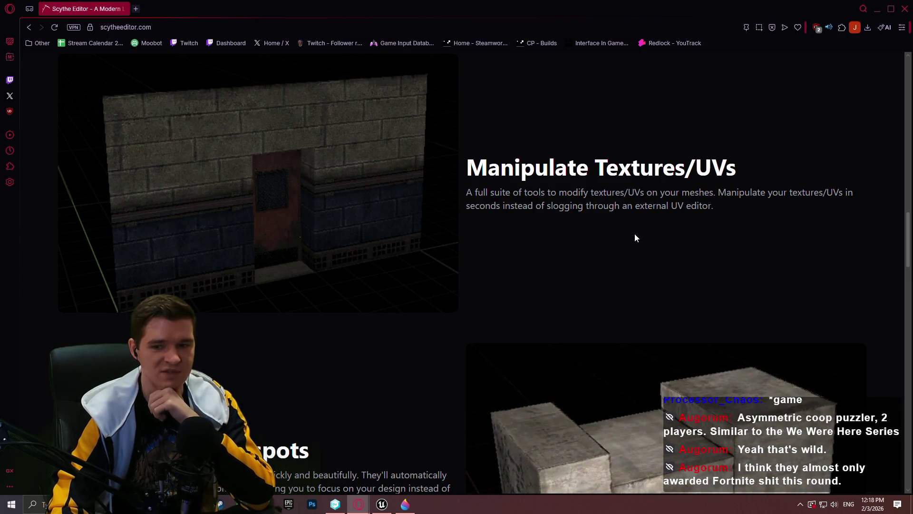
scroll(635, 228, "down", 5)
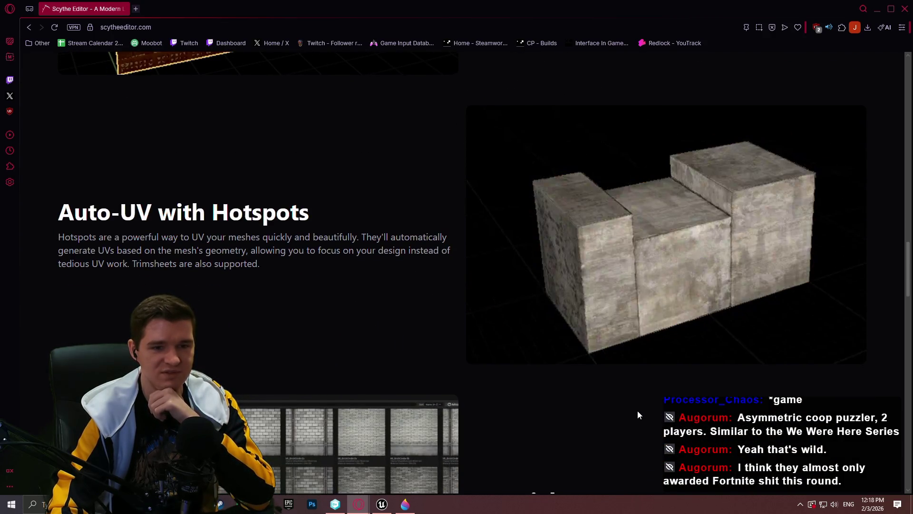
scroll(637, 371, "down", 2)
scroll(666, 295, "down", 7)
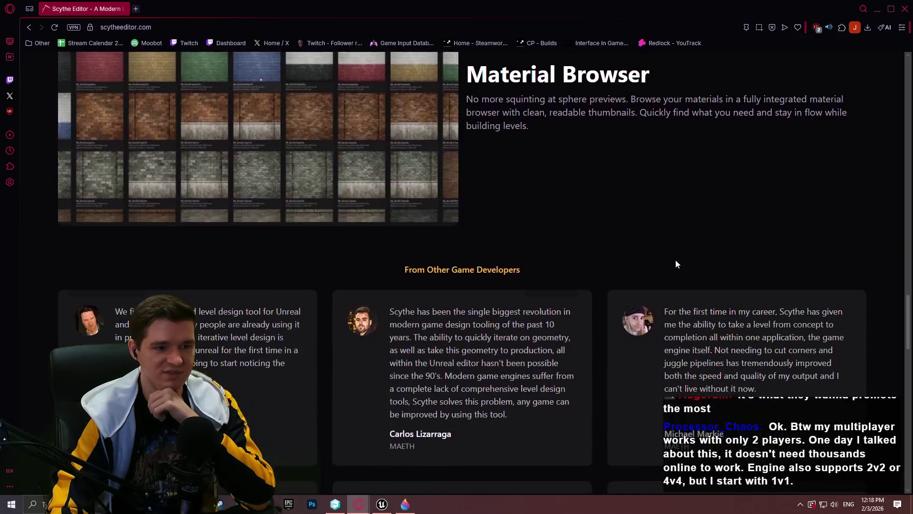
scroll(672, 253, "down", 3)
scroll(838, 230, "down", 10)
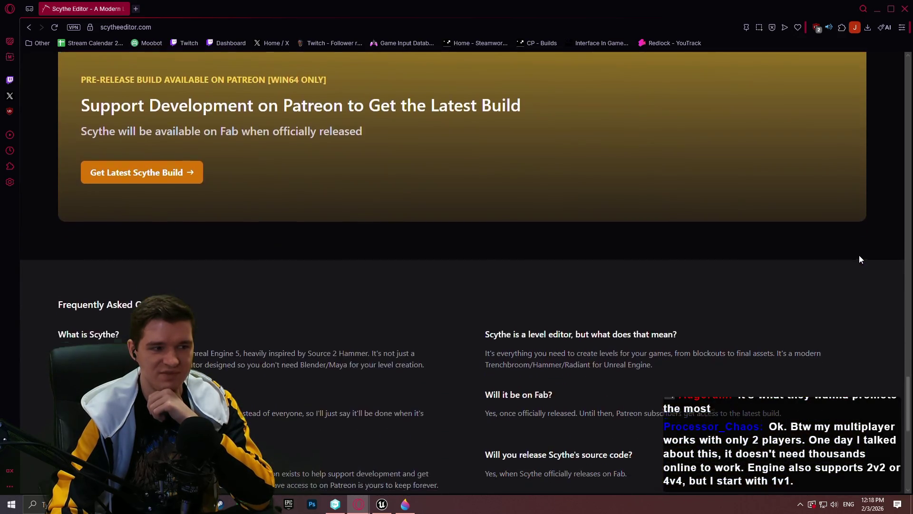
scroll(837, 259, "down", 4)
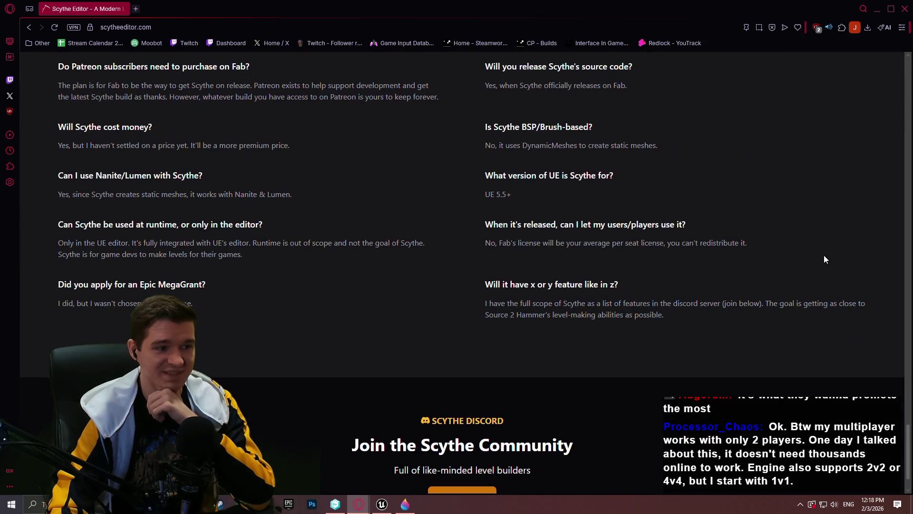
scroll(809, 247, "down", 1)
scroll(806, 246, "up", 1)
scroll(808, 247, "up", 10)
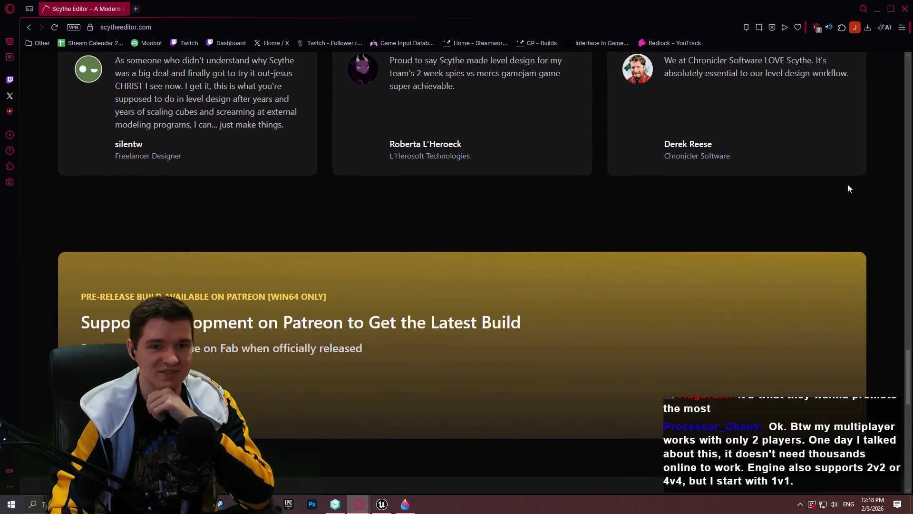
mouse_move(908, 380)
left_mouse_down()
mouse_move(876, 125)
mouse_move(883, 64)
mouse_move(888, 122)
left_mouse_up()
scroll(887, 138, "down", 5)
scroll(885, 142, "up", 4)
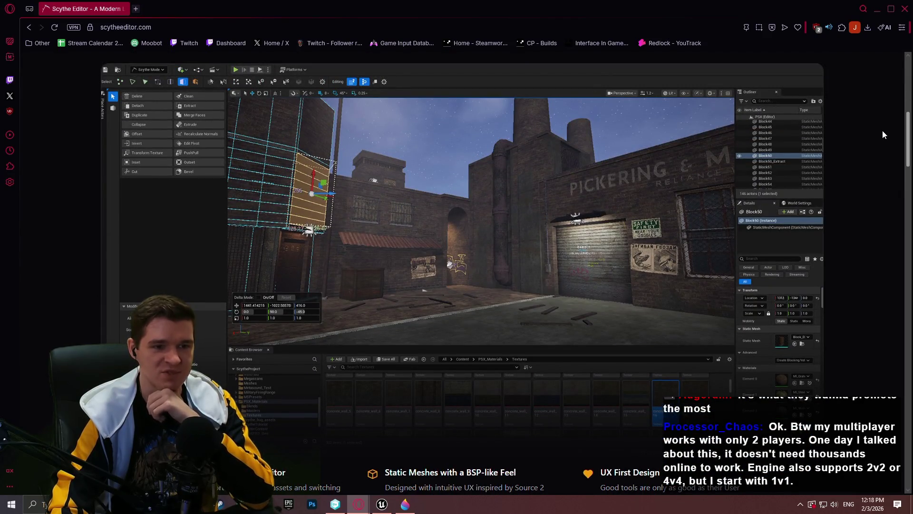
scroll(883, 131, "up", 8)
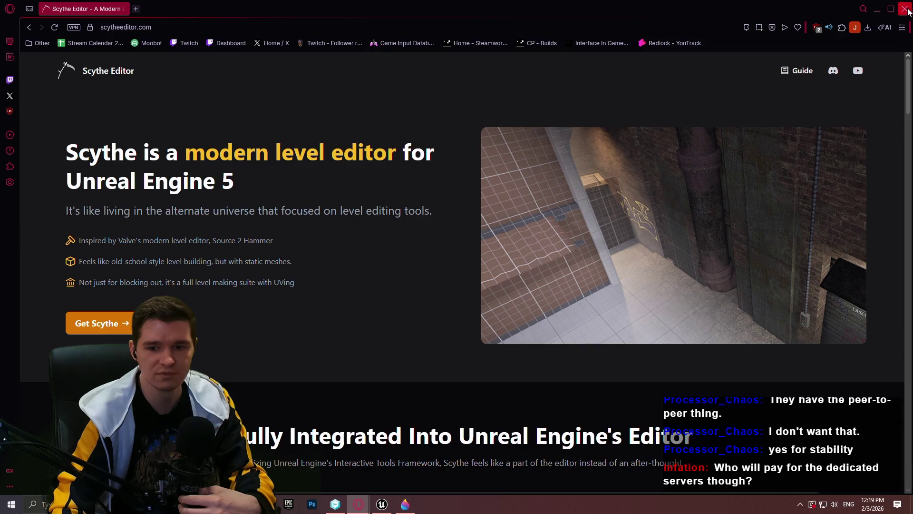
left_click(300, 28)
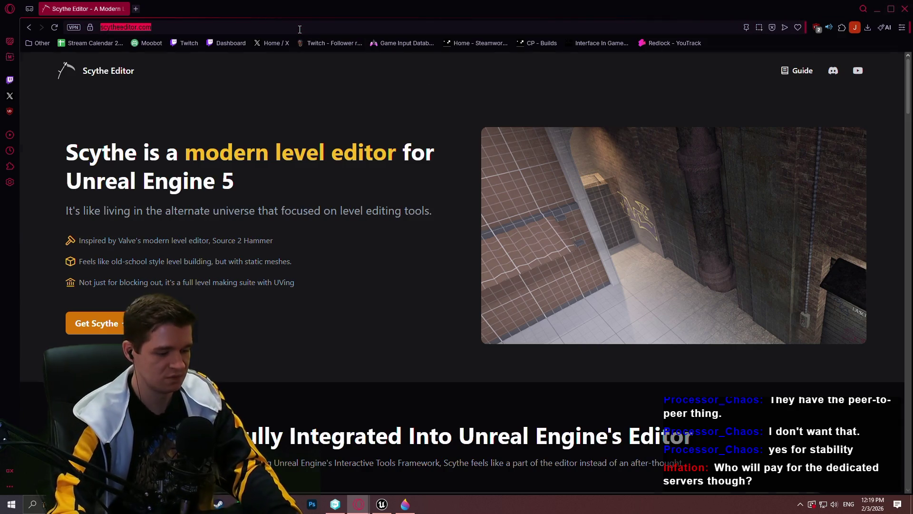
Search the web for 'i3d', correcting the mistyped '13d', and open the i3D.net homepage.
type("13d")
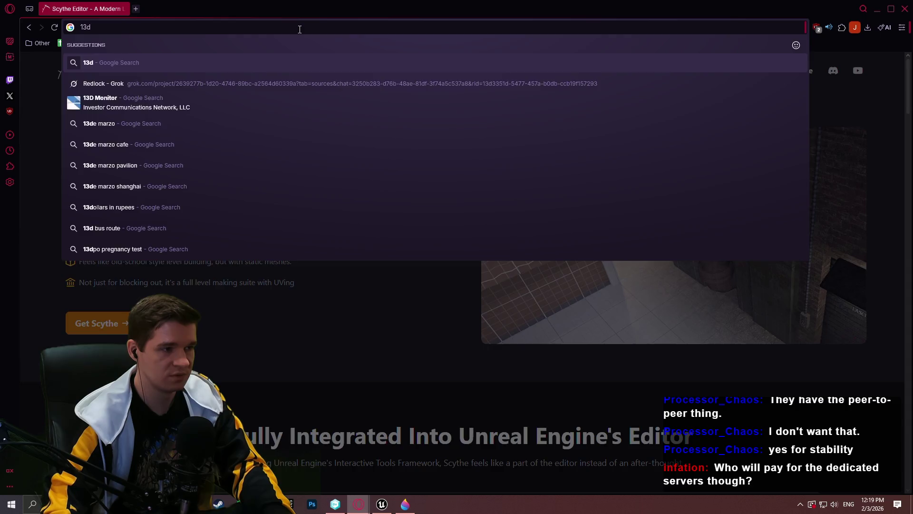
key("Return")
triple_click(131, 76)
key("BackSpace")
type("i3d")
key("Return")
scroll(262, 241, "down", 3)
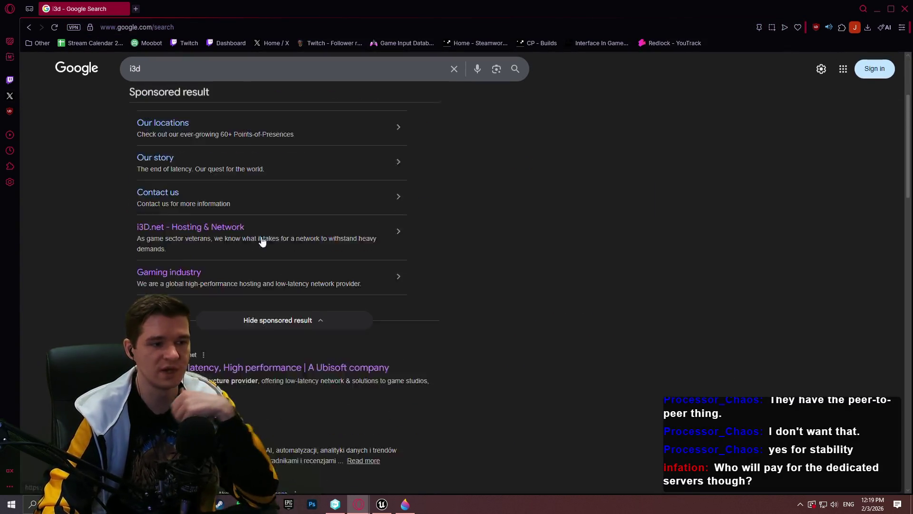
left_click(281, 325)
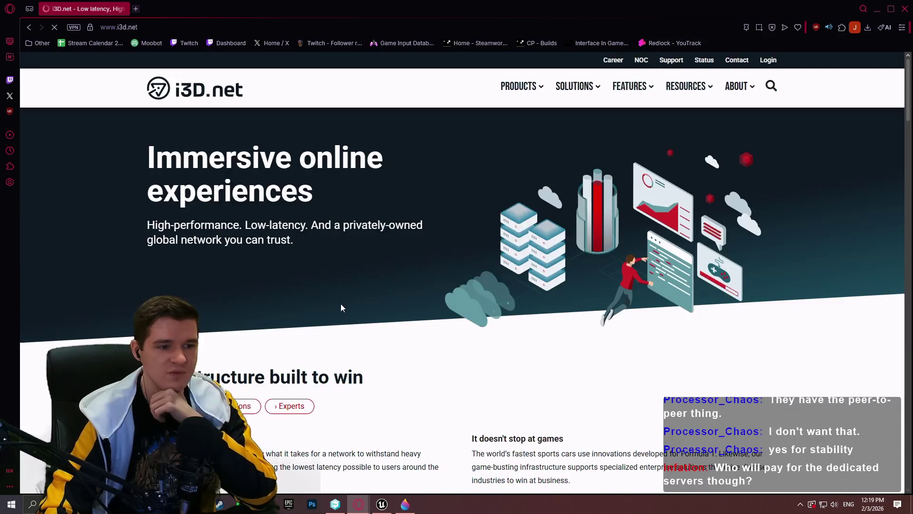
Scroll through the i3D.net homepage, then close the browser.
scroll(341, 305, "down", 3)
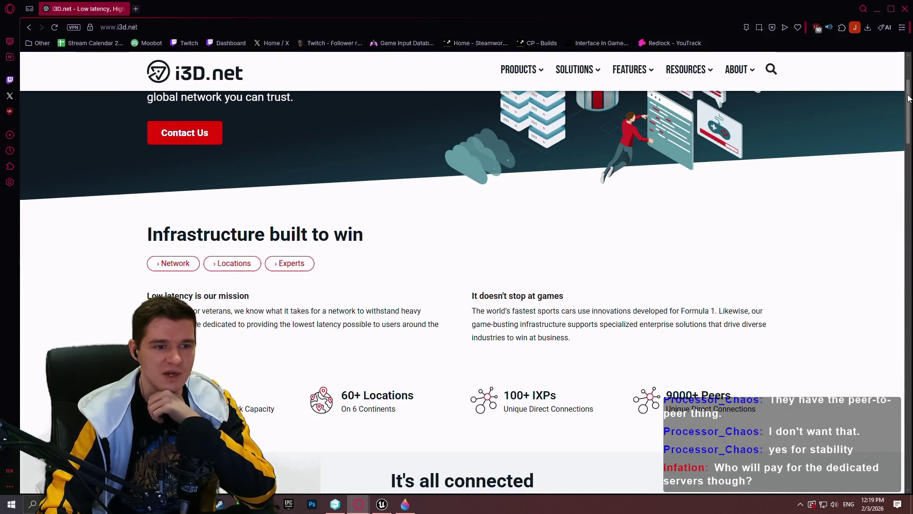
scroll(906, 98, "up", 3)
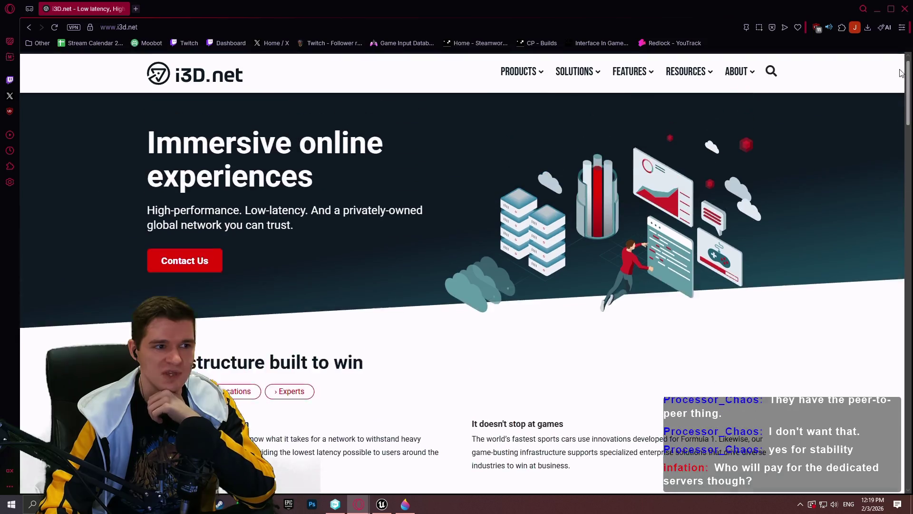
scroll(896, 97, "down", 2)
scroll(893, 98, "down", 10)
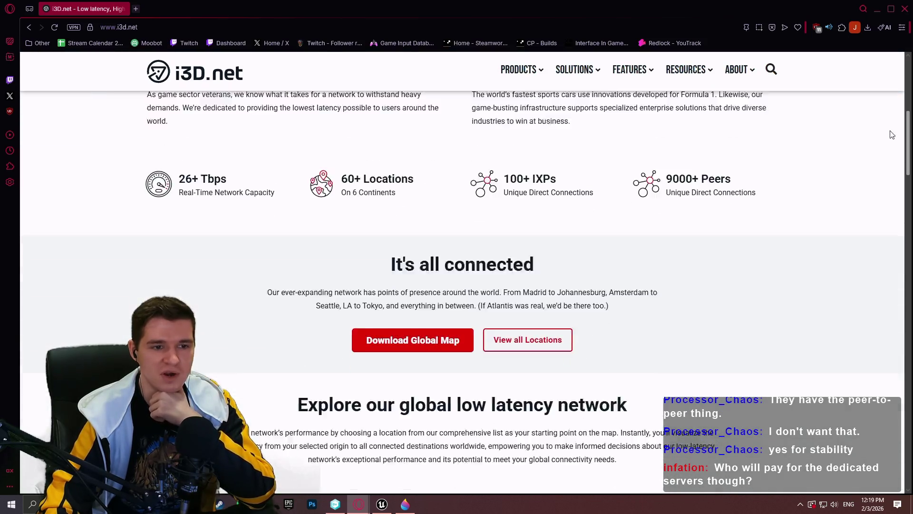
scroll(882, 209, "down", 5)
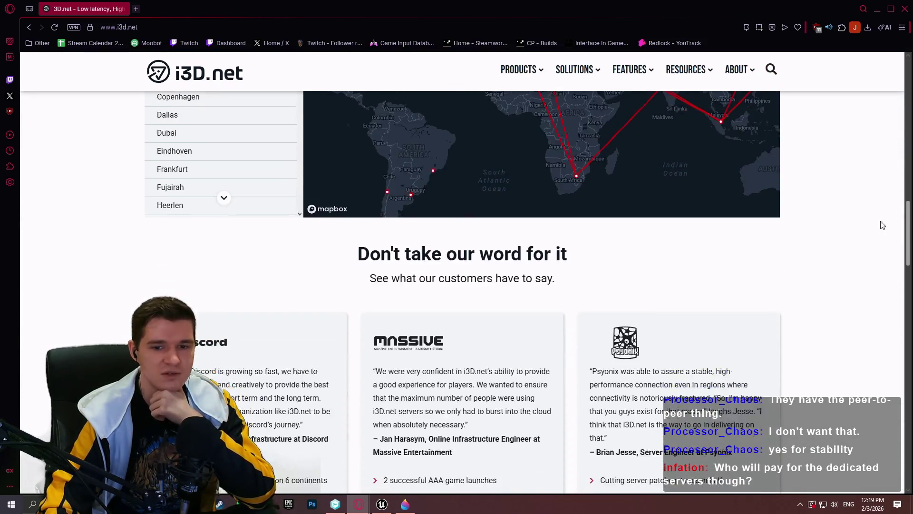
scroll(881, 261, "down", 4)
scroll(881, 261, "down", 2)
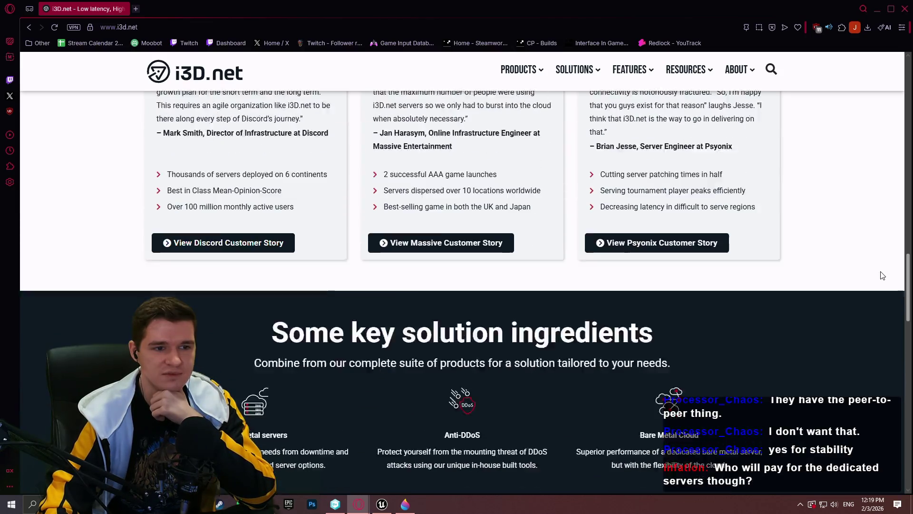
scroll(880, 274, "down", 8)
scroll(877, 286, "up", 5)
scroll(875, 295, "down", 5)
key("Home")
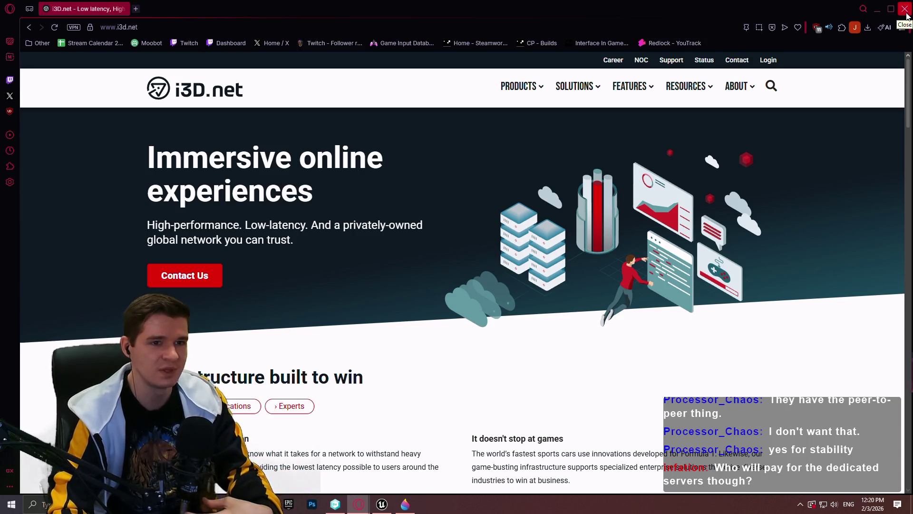
scroll(666, 124, "down", 9)
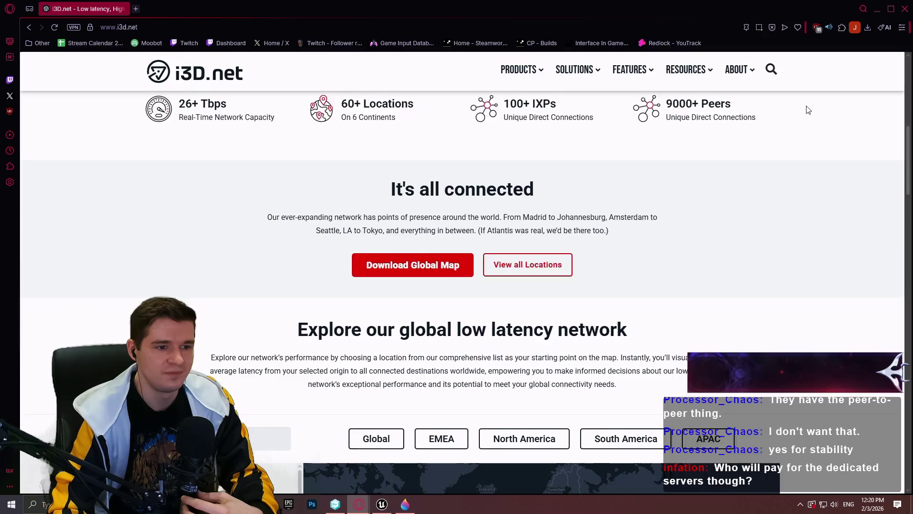
left_click(878, 9)
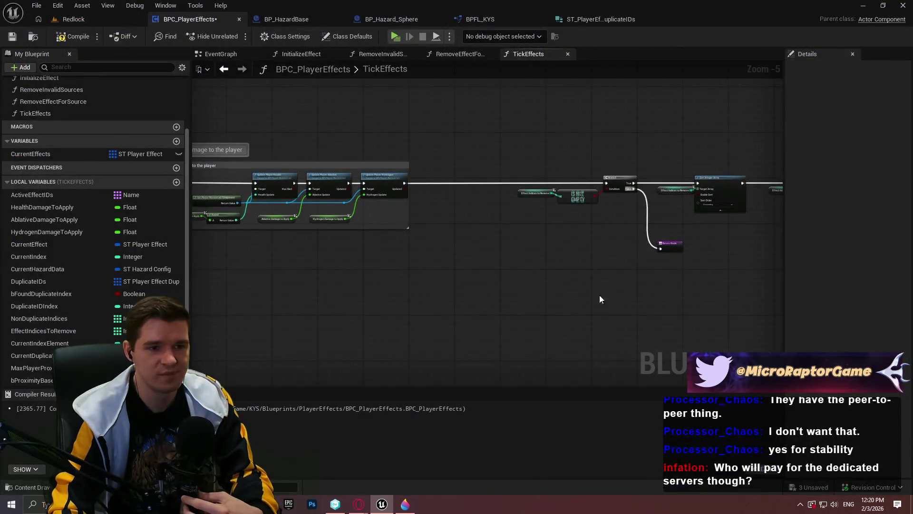
Wrap the removal nodes in a comment titled 'Removes any effects that have lost all ticks'.
scroll(698, 278, "down", 4)
left_click(312, 186)
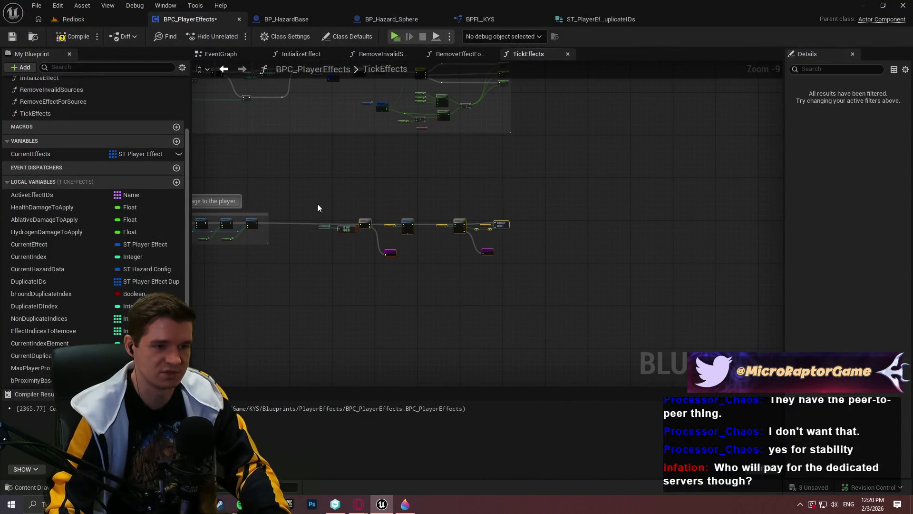
scroll(322, 208, "up", 4)
type("c")
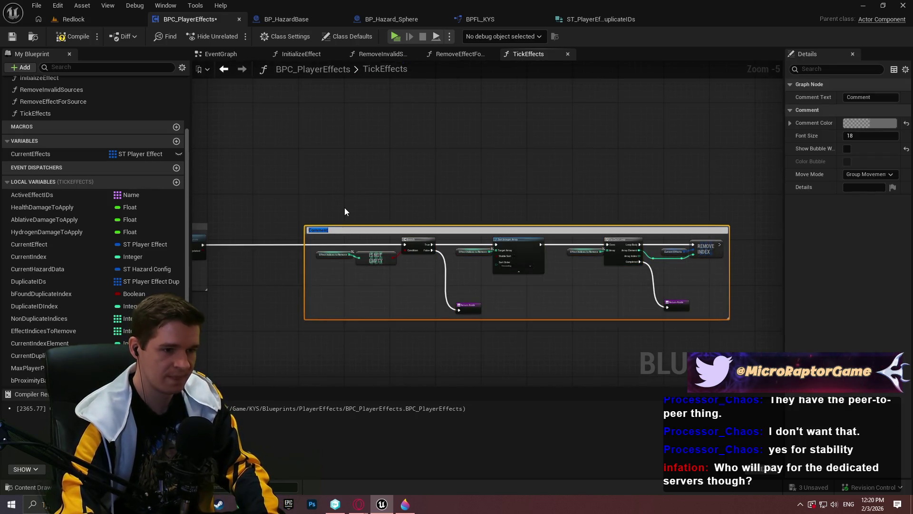
type("Removes any effects that ha")
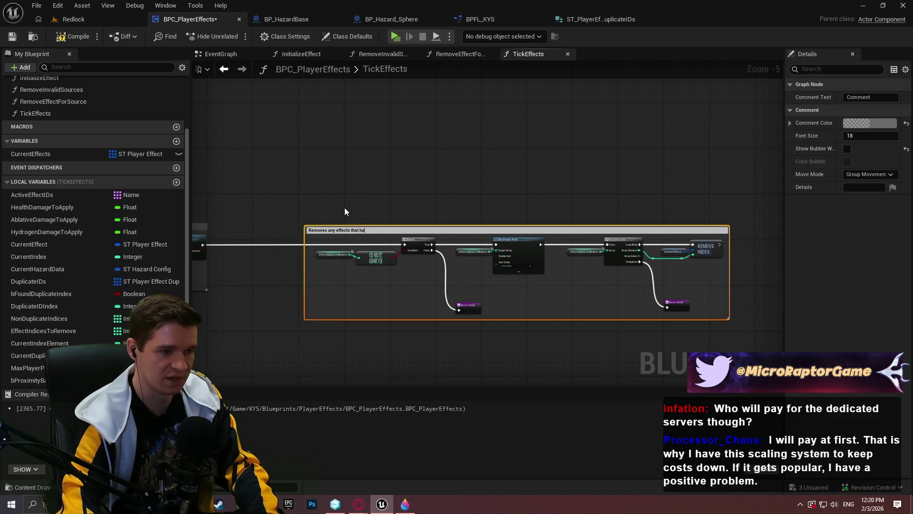
type("ve lost all ticks")
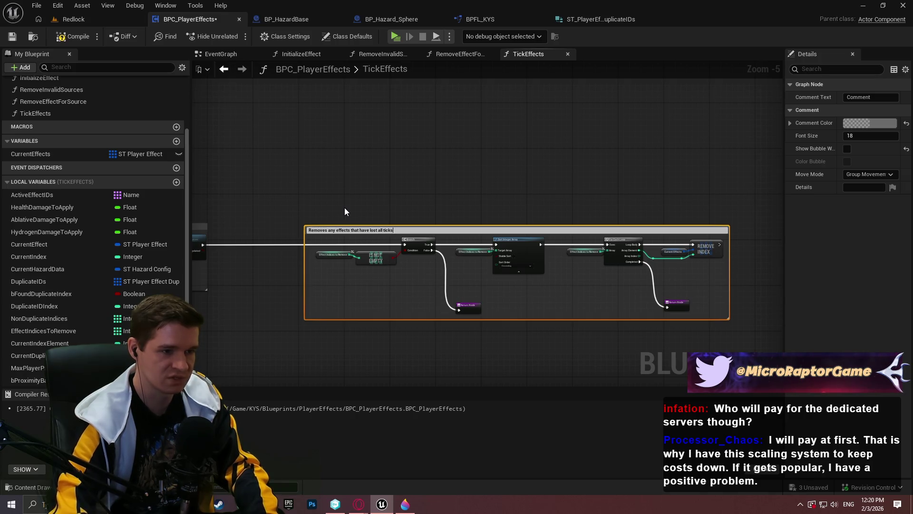
key("Return")
scroll(353, 213, "up", 1)
left_click_drag(493, 241, 406, 194)
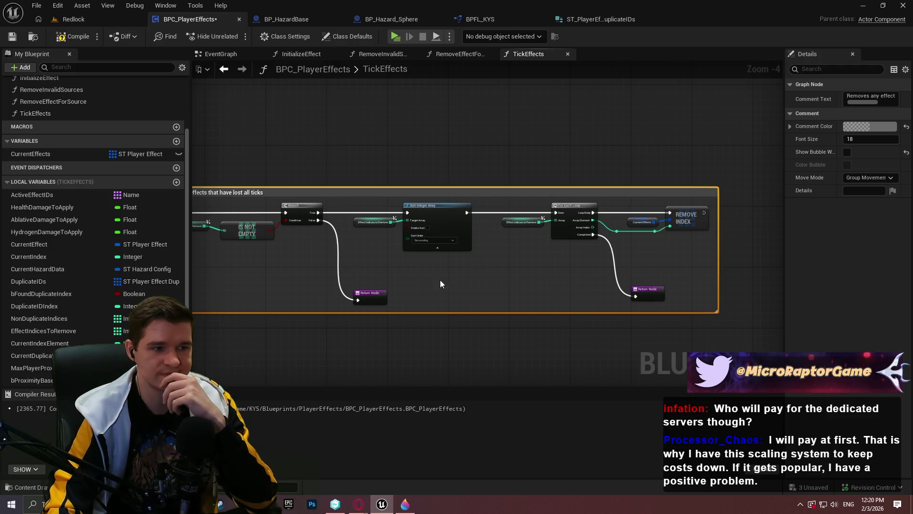
scroll(457, 284, "down", 2)
mouse_move(492, 297)
left_mouse_down()
mouse_move(438, 320)
mouse_move(647, 308)
mouse_move(599, 355)
mouse_move(377, 326)
left_mouse_up()
scroll(351, 300, "down", 6)
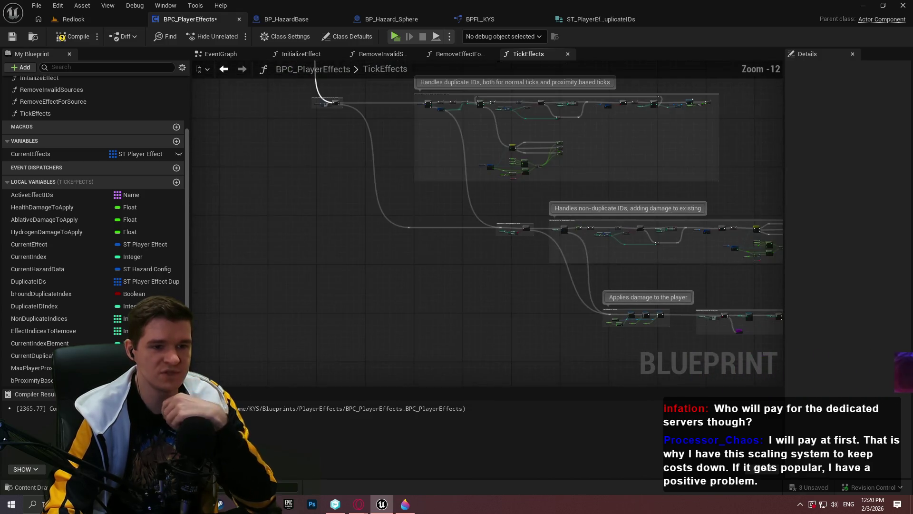
scroll(563, 279, "up", 4)
Enable Show Bubble on the lost-ticks comment, then compile and save BPC_PlayerEffects.
left_click(545, 287)
scroll(545, 286, "up", 4)
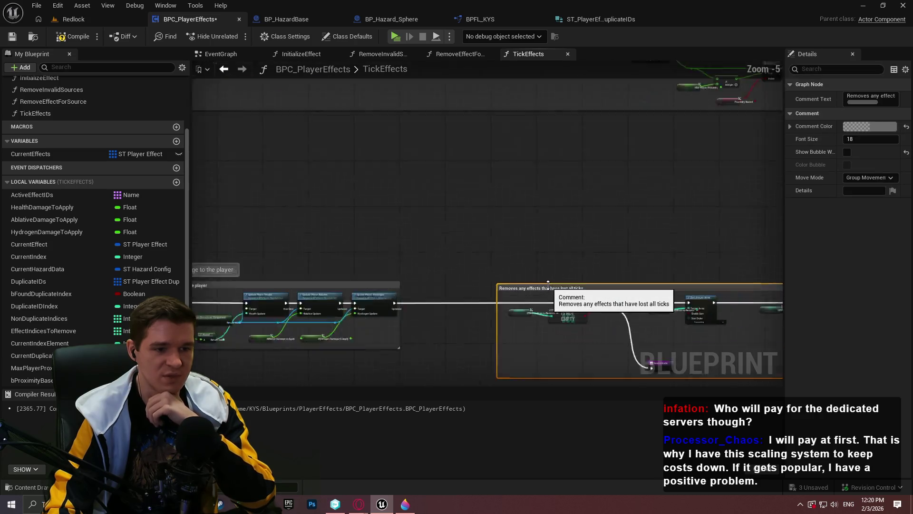
left_click(847, 152)
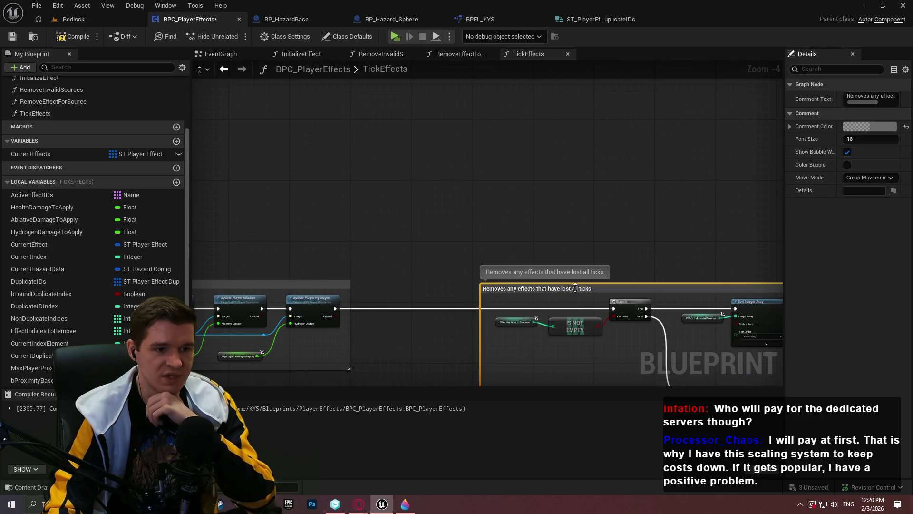
scroll(734, 233, "down", 8)
mouse_move(469, 241)
left_mouse_down()
mouse_move(407, 313)
mouse_move(468, 261)
left_mouse_up()
left_click(62, 40)
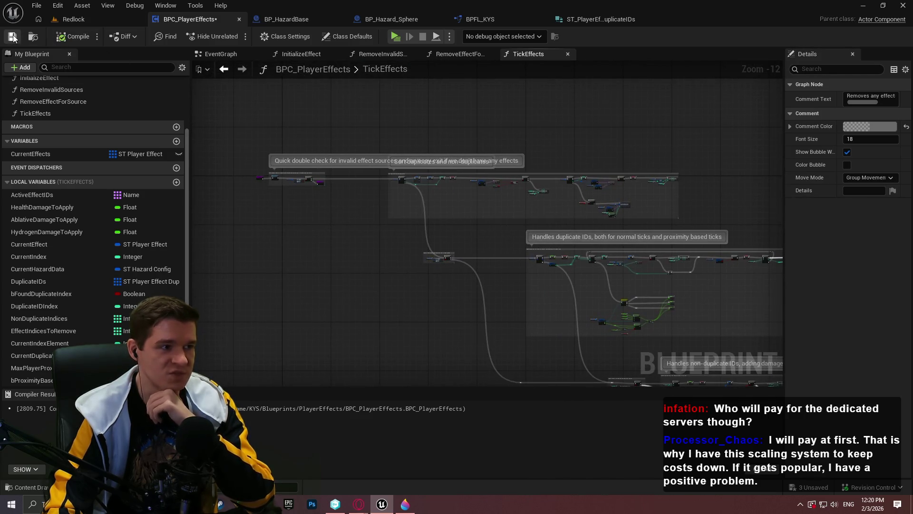
left_click(13, 38)
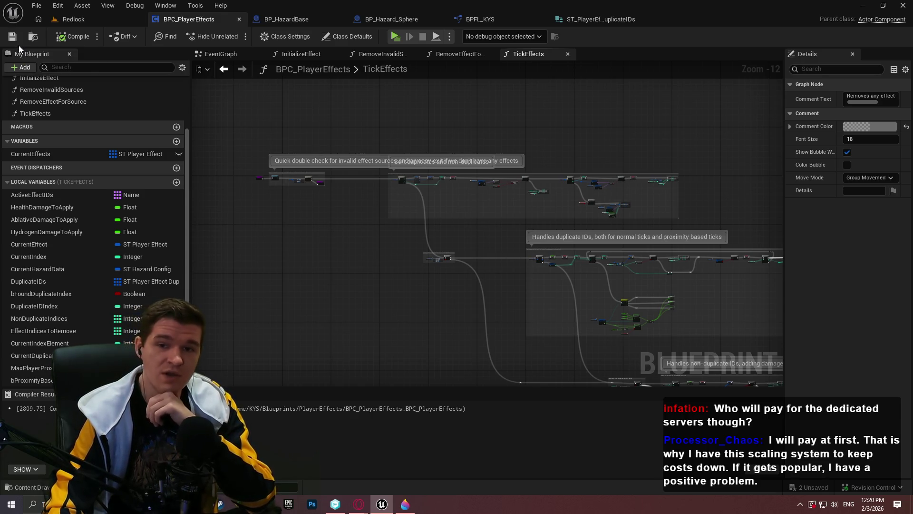
left_click(105, 19)
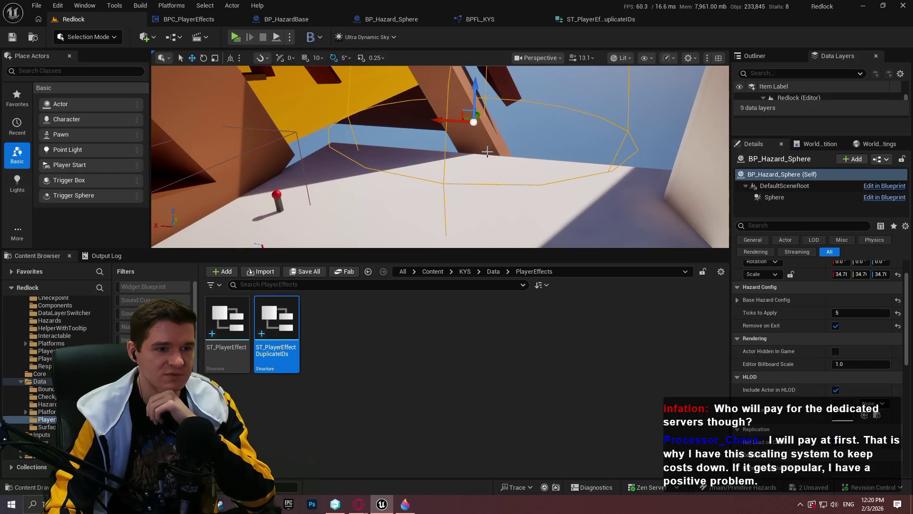
Expand the hazard sphere's Base Hazard Config settings in the Details panel.
scroll(796, 327, "up", 2)
left_click(742, 335)
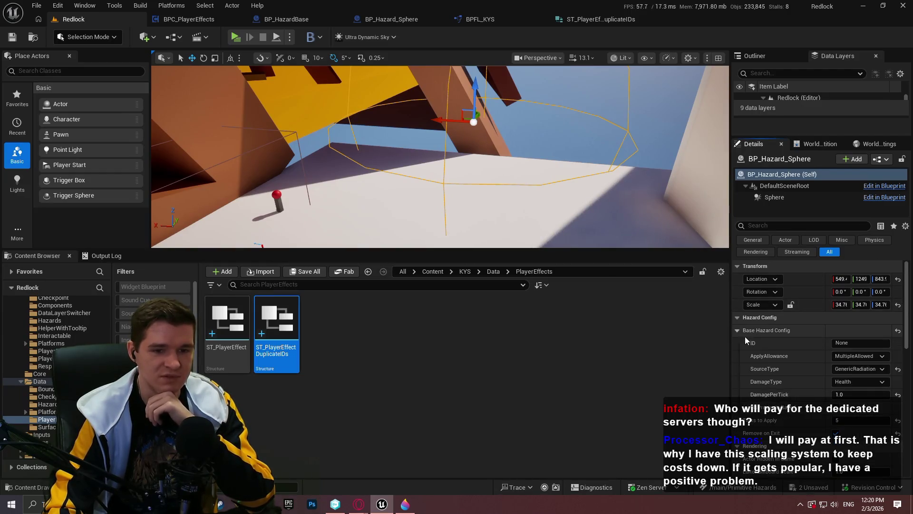
scroll(850, 370, "down", 2)
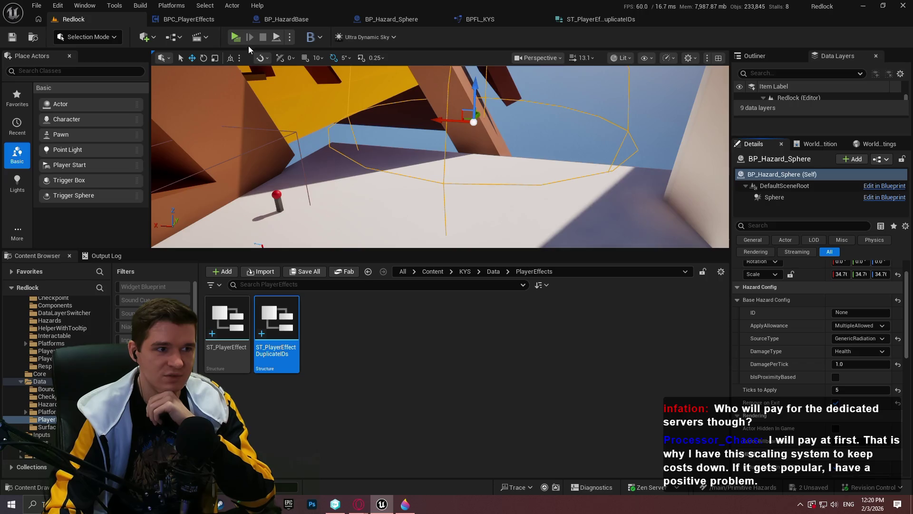
Playtest by running the character inside the hazard sphere, then reopen BP_HazardBase.
left_click(235, 37)
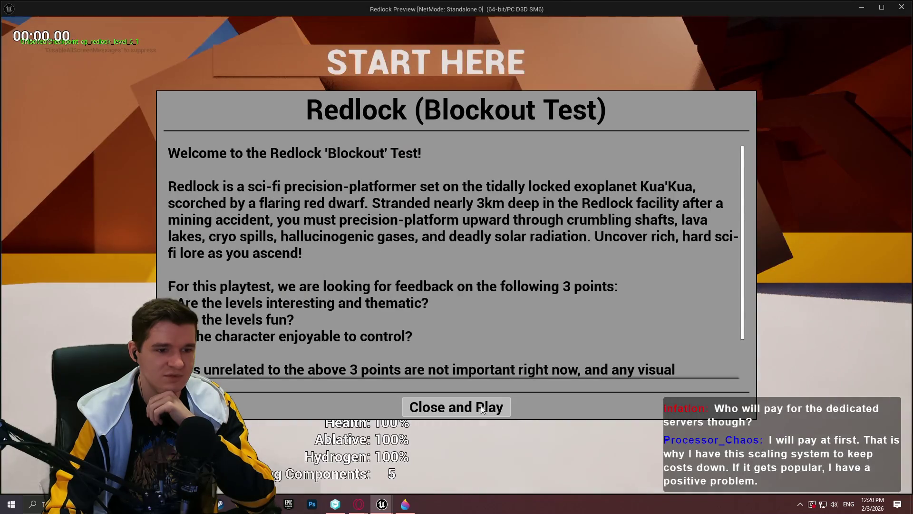
left_click(483, 408)
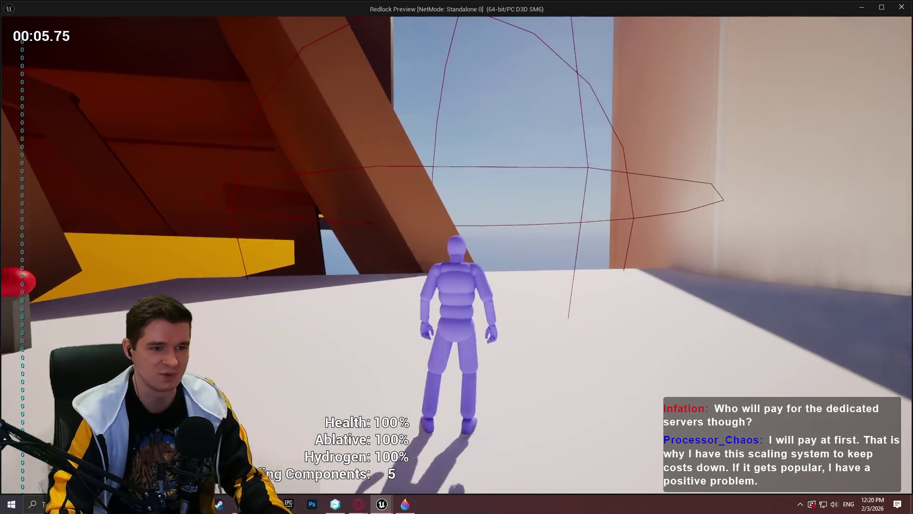
key("w")
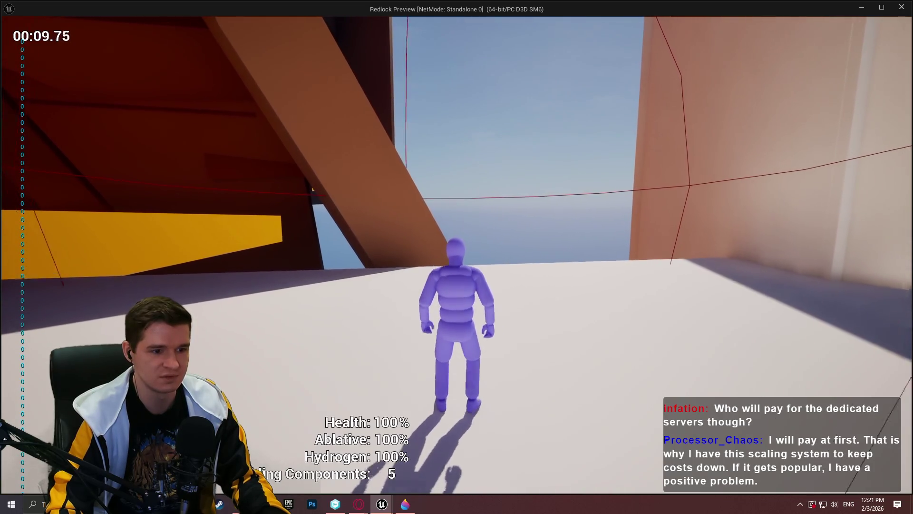
key("w")
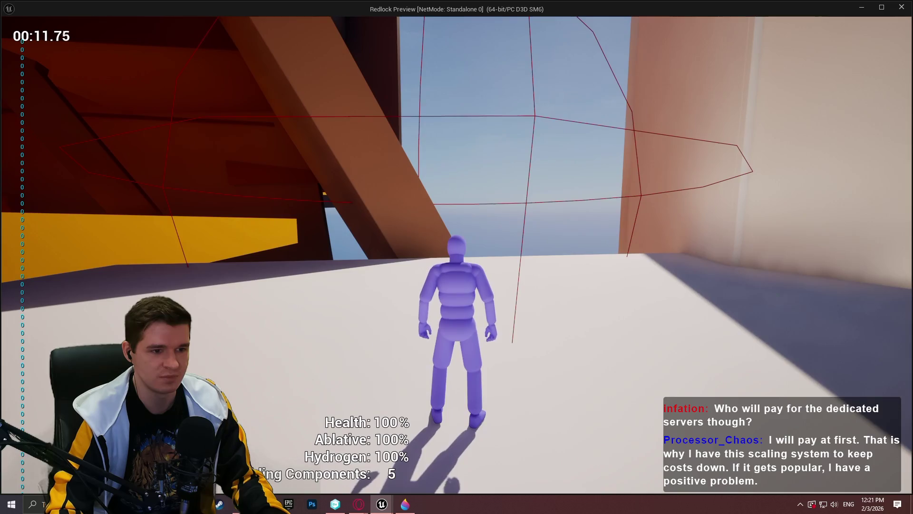
key("w")
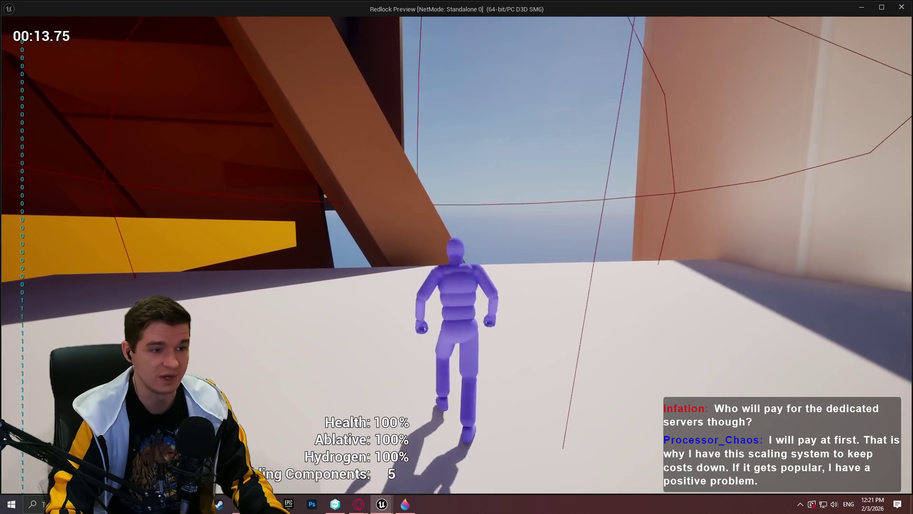
key("Escape")
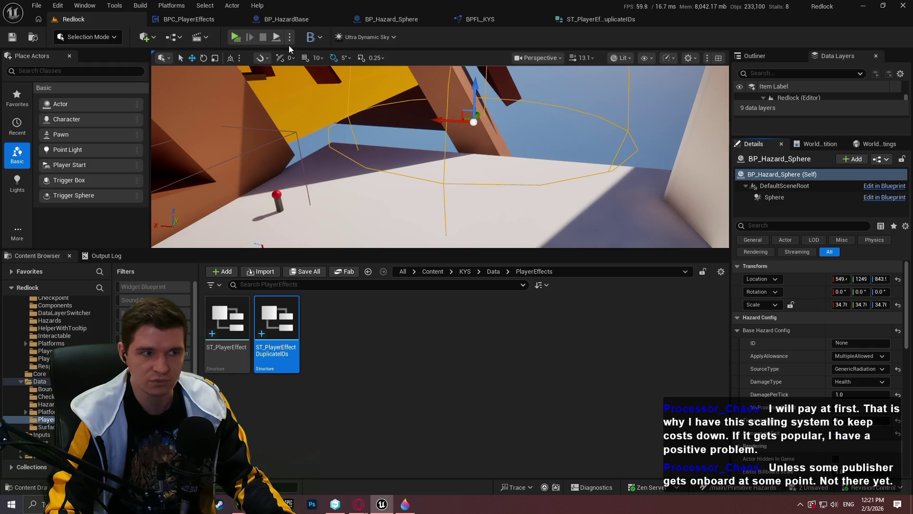
left_click(291, 23)
Copy the Initialize Effect nodes into the EventGraph and wire Event Tick to them.
scroll(420, 198, "down", 3)
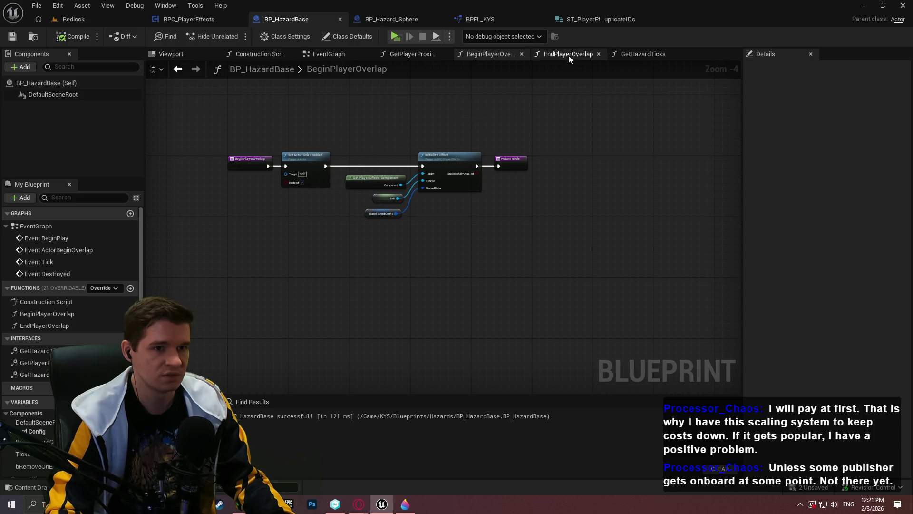
scroll(369, 180, "up", 3)
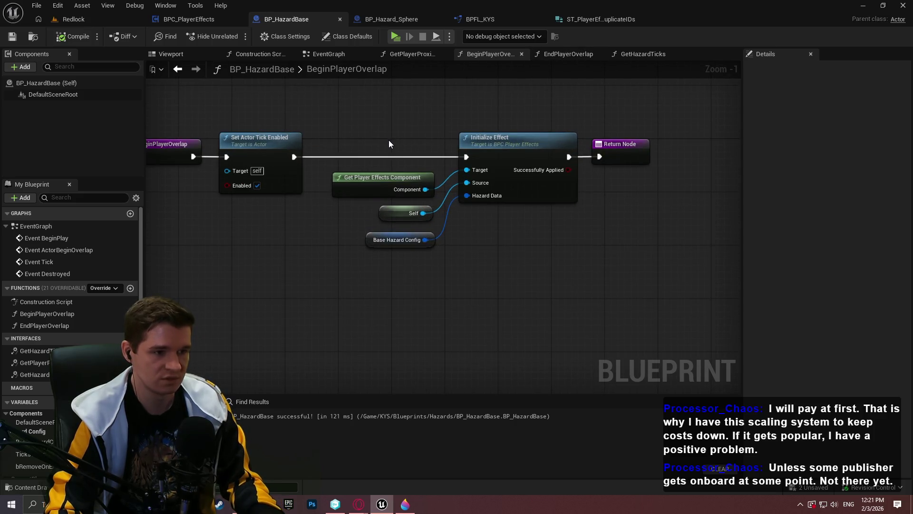
left_click_drag(389, 140, 495, 260)
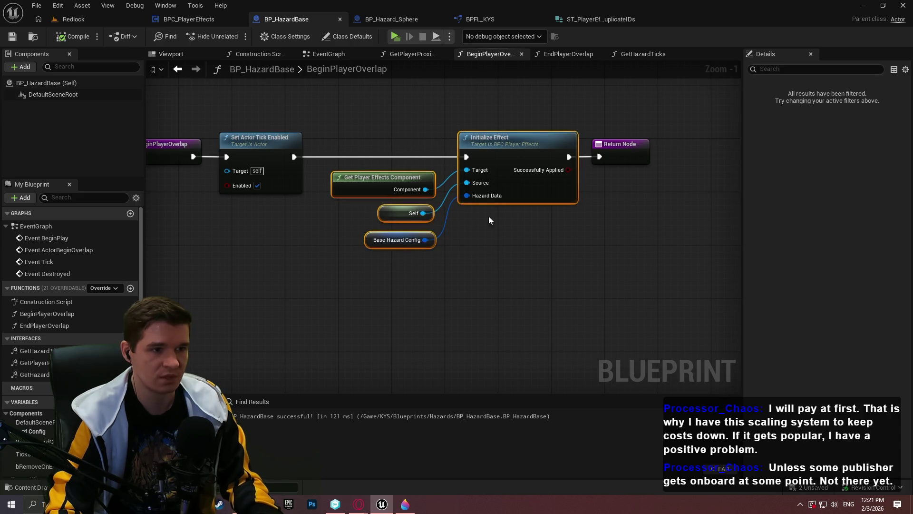
left_click(340, 55)
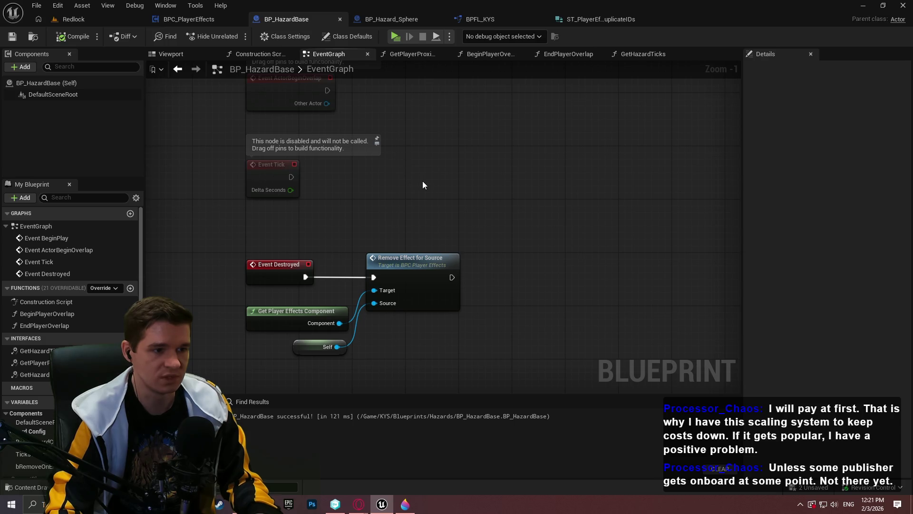
key("ctrl+v")
left_click_drag(501, 150, 291, 177)
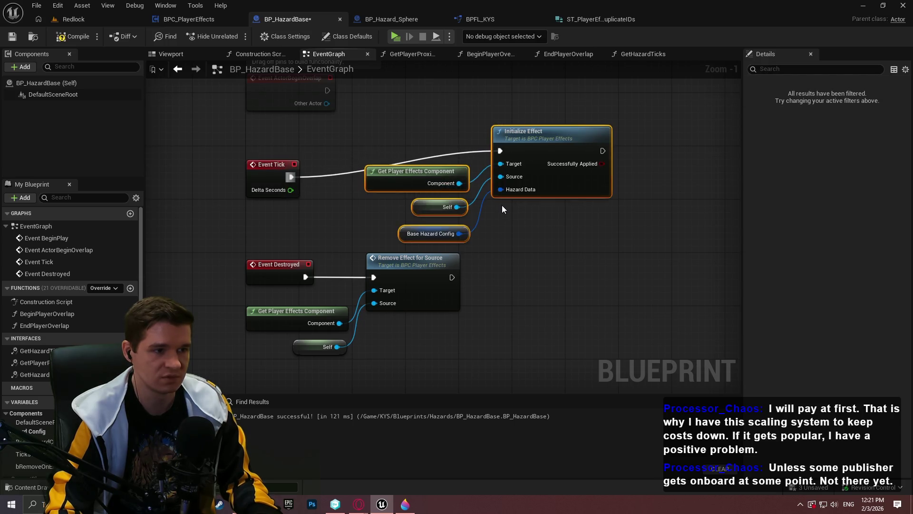
Delete Initialize Effect from BeginPlayerOverlap, link Set Actor Tick Enabled to Return Node, compile.
double_click(427, 272)
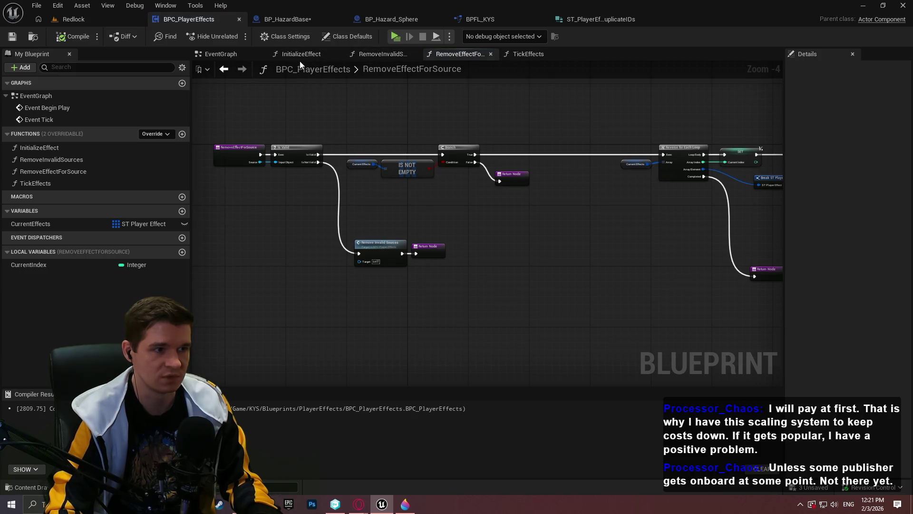
left_click(288, 19)
left_click(488, 304)
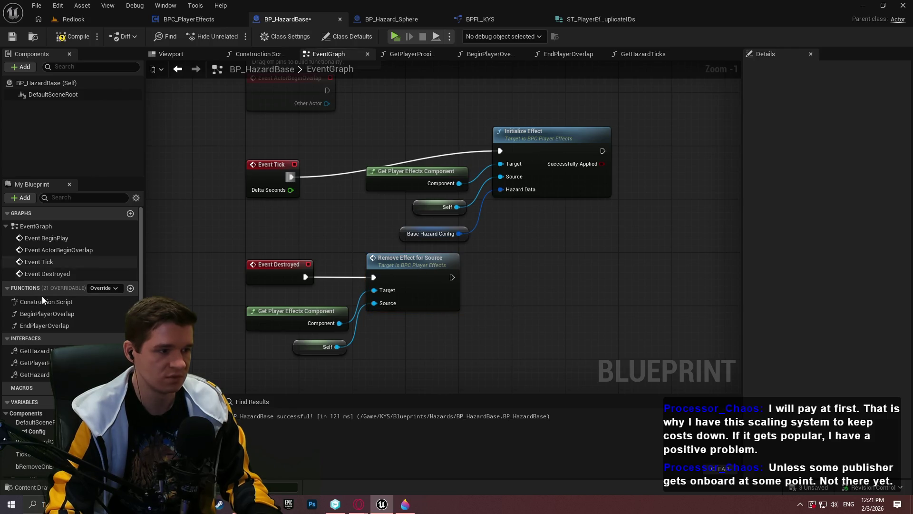
double_click(47, 313)
left_click_drag(534, 276, 362, 106)
key("Delete")
mouse_move(294, 157)
left_mouse_down()
mouse_move(600, 156)
mouse_move(565, 141)
mouse_move(370, 147)
left_mouse_up()
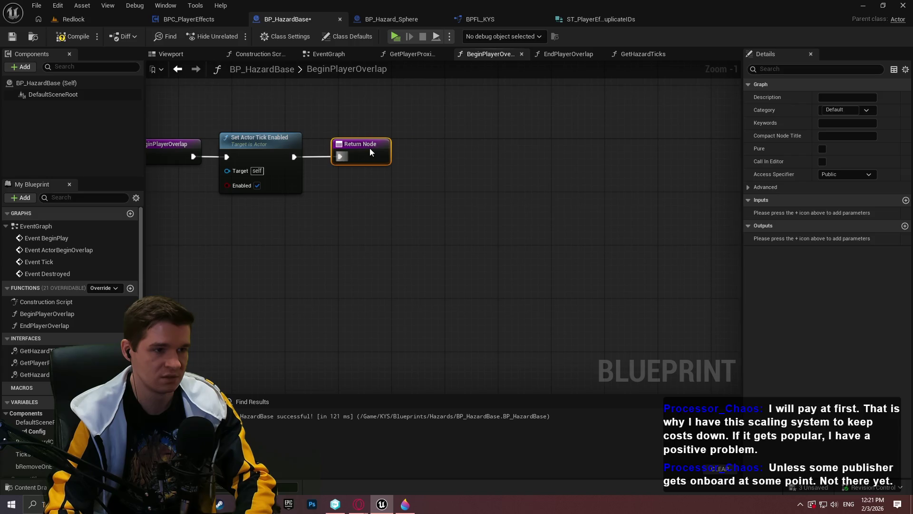
left_click(328, 114)
left_click(10, 36)
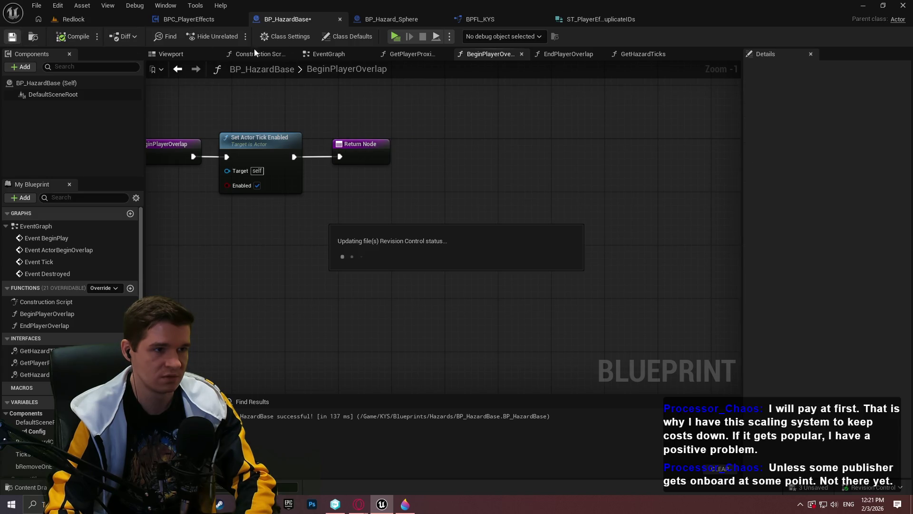
Rearrange the Initialize Effect and Event Destroyed node groups in the EventGraph and recompile.
left_click(329, 54)
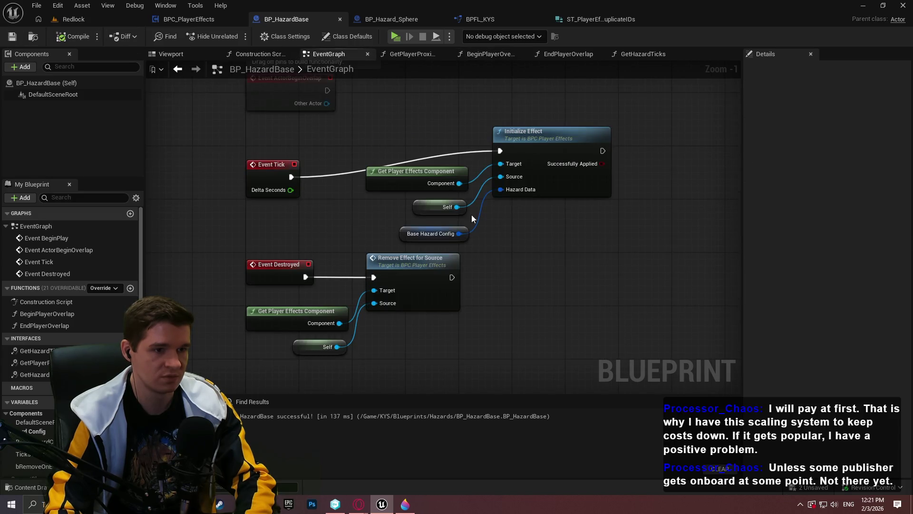
mouse_move(476, 357)
left_mouse_down()
mouse_move(243, 254)
mouse_move(267, 350)
left_mouse_up()
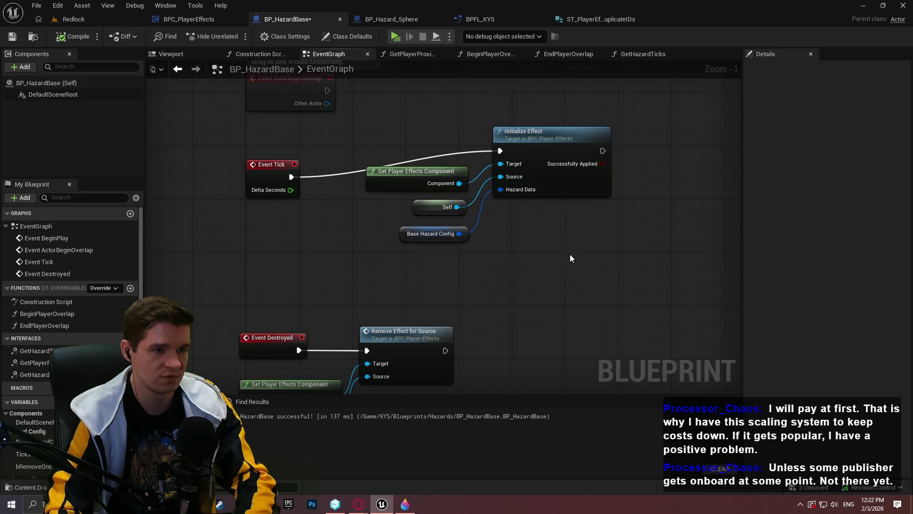
left_click_drag(571, 257, 395, 124)
left_click_drag(540, 141, 514, 168)
left_click(587, 235)
left_click_drag(587, 235, 574, 218)
scroll(574, 218, "down", 2)
mouse_move(480, 328)
left_mouse_down()
mouse_move(299, 228)
mouse_move(315, 256)
left_mouse_up()
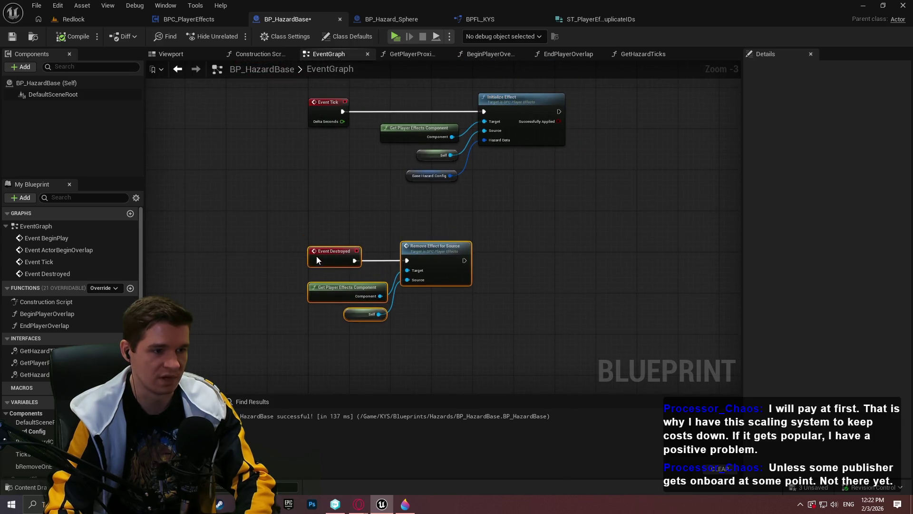
left_click(460, 229)
scroll(408, 241, "up", 2)
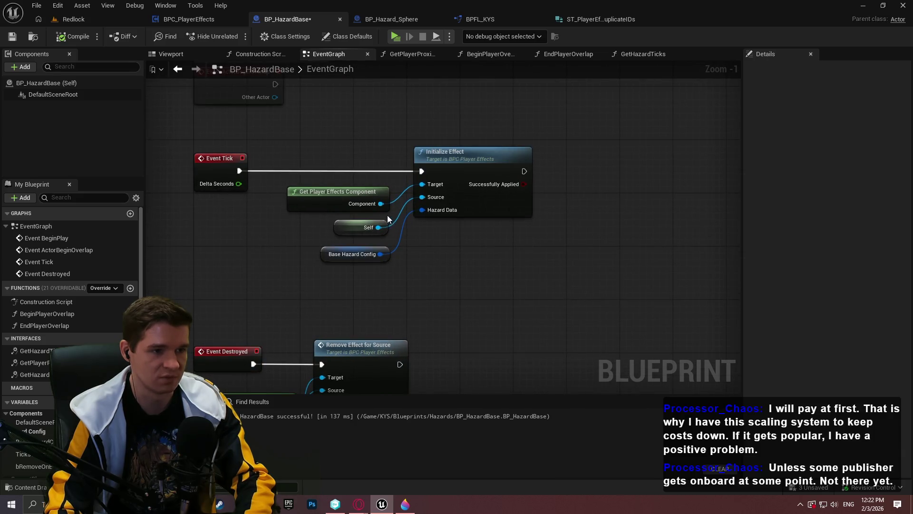
left_click(73, 36)
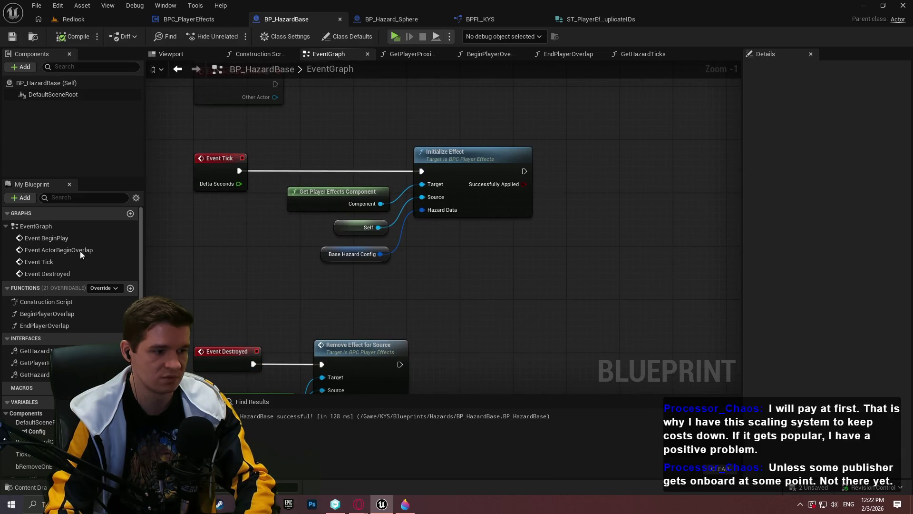
scroll(78, 257, "down", 2)
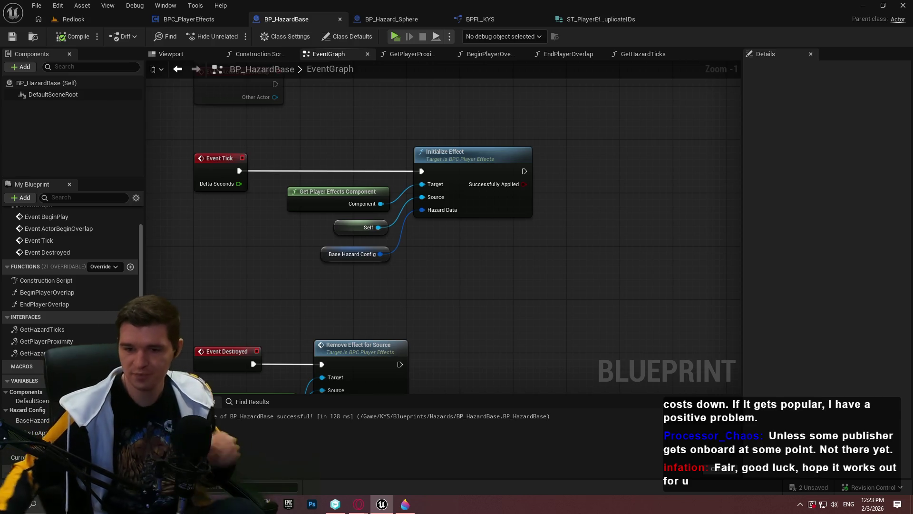
Realign the Event Destroyed nodes, save BP_HazardBase, and bring Event Tick back into view.
scroll(505, 295, "down", 3)
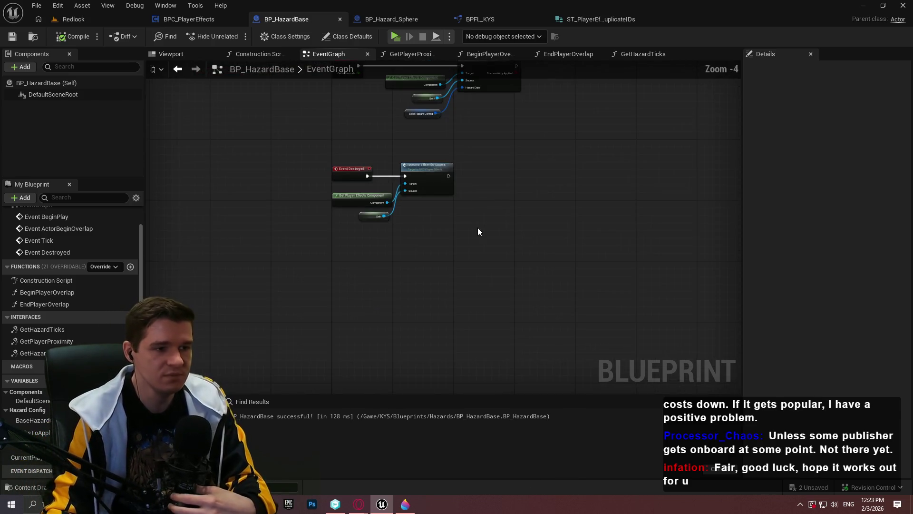
scroll(489, 261, "up", 3)
mouse_move(499, 332)
left_mouse_down()
mouse_move(316, 194)
mouse_move(262, 180)
mouse_move(274, 206)
mouse_move(255, 214)
mouse_move(284, 216)
left_mouse_up()
left_click(342, 175)
key("ctrl+s")
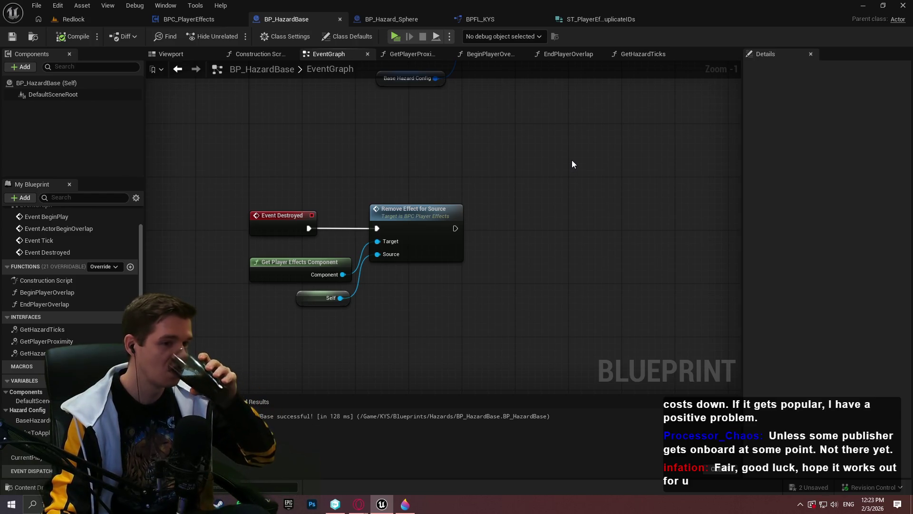
left_click_drag(525, 136, 512, 239)
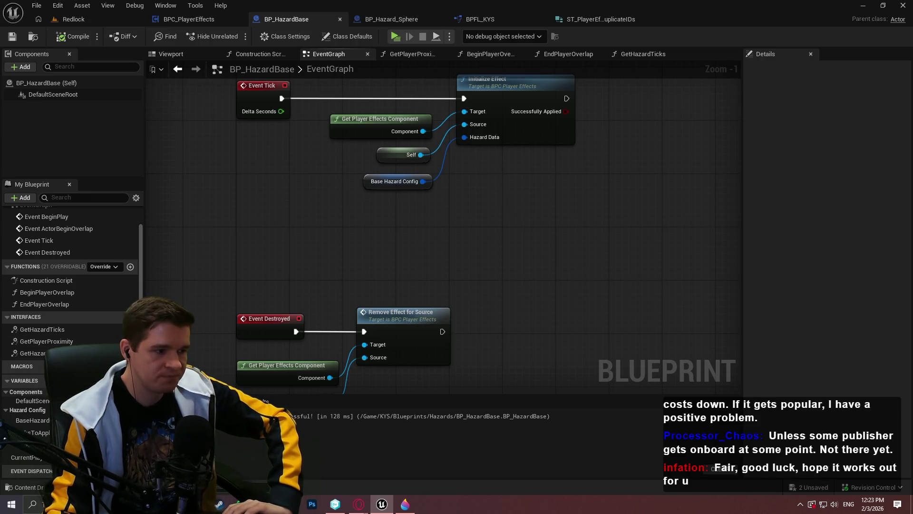
Save the current Redlock level, declining to check out Ultra_Dynamic_Weather.
left_click(74, 19)
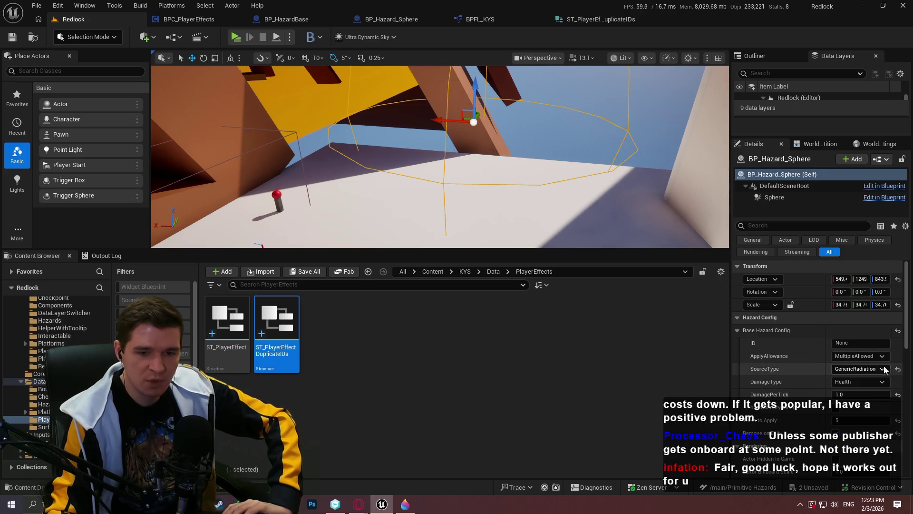
left_click(36, 5)
left_click(95, 148)
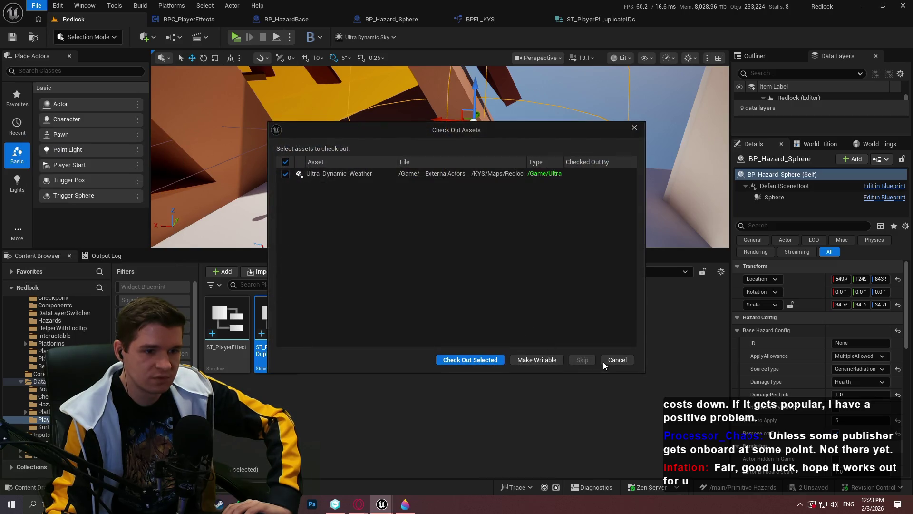
left_click(604, 360)
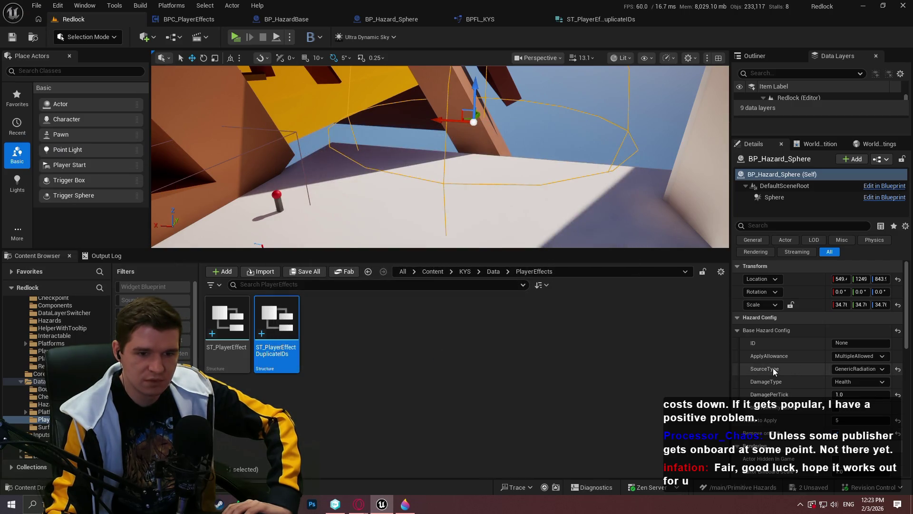